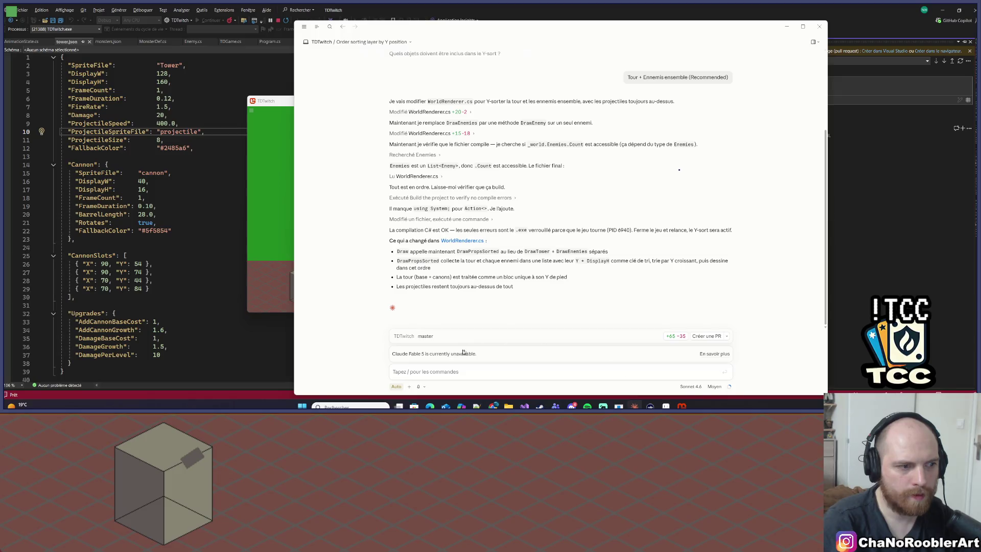
# Step: Start a new Claude Code session, widen the window, and pin the recent-sessions sidebar open
pyautogui.click(342, 27)
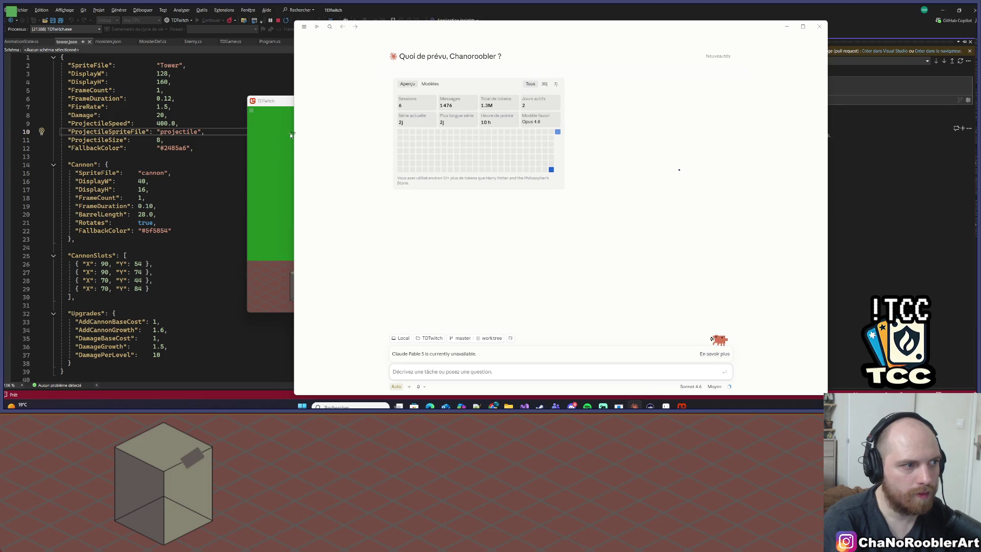
pyautogui.moveTo(294, 133); pyautogui.dragTo(122, 102)
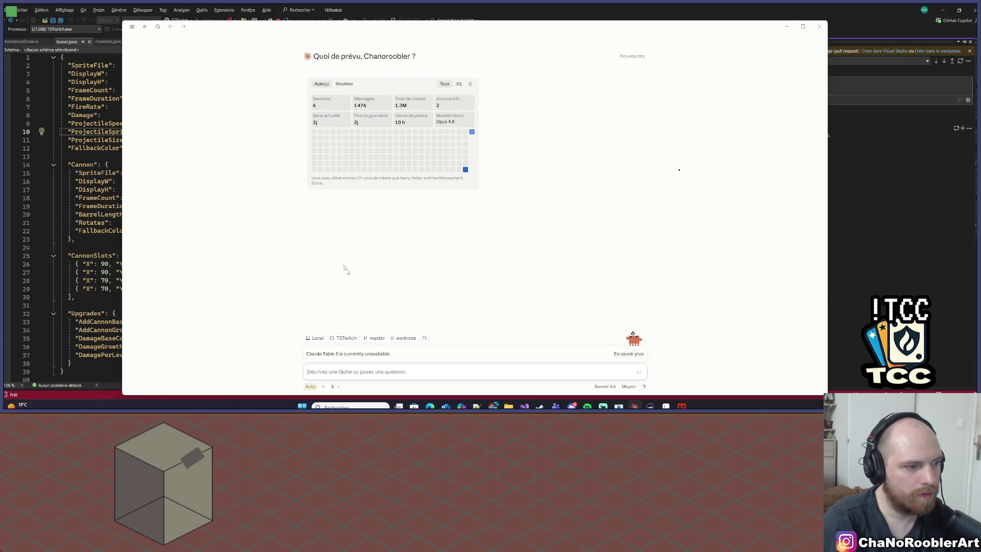
pyautogui.click(133, 26)
pyautogui.click(146, 26)
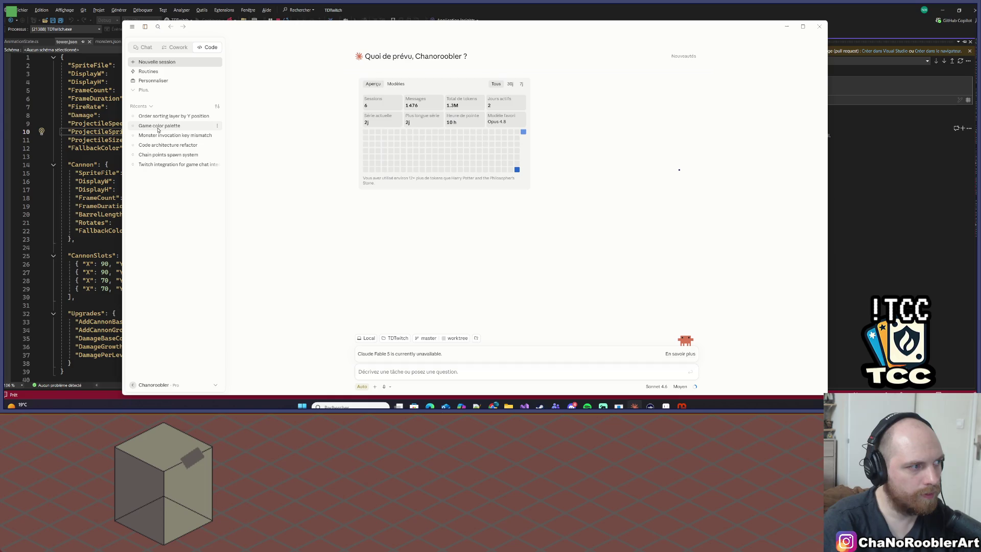
# Step: In the Game color palette chat, draft 'Les upgrades de la tour doivent être sauvegarde dans le fichier de sauvegar' unsent
pyautogui.click(422, 373)
pyautogui.write('Le')
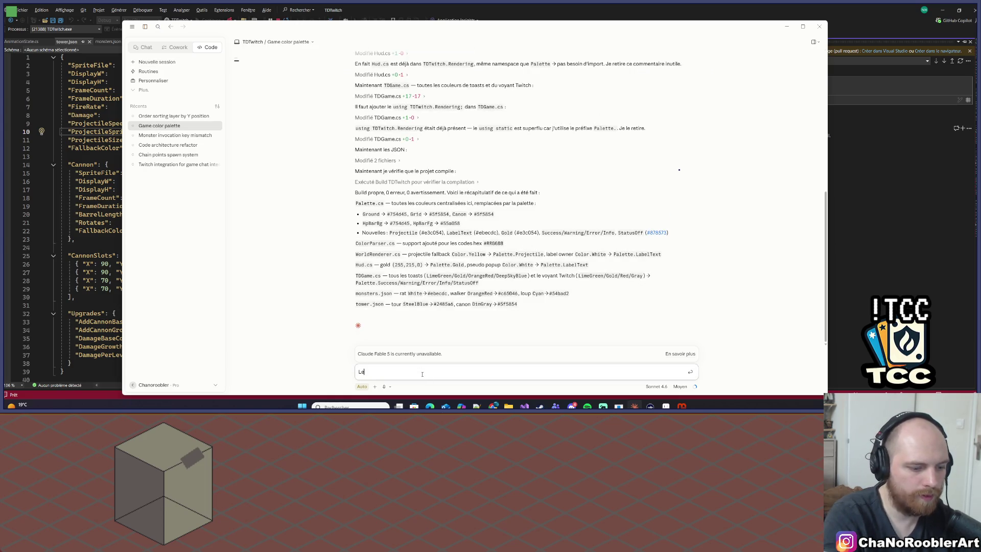
pyautogui.write('s upgrades ')
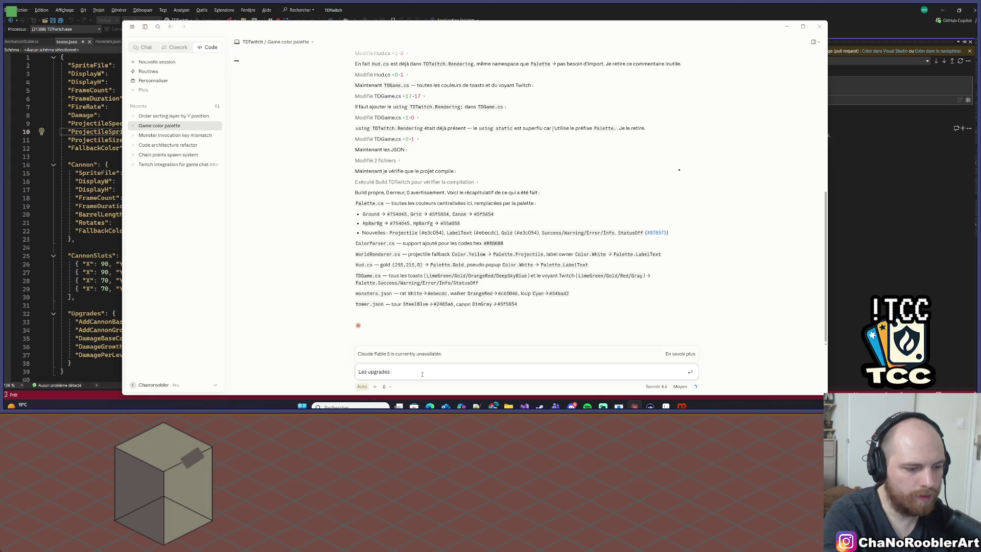
pyautogui.write('de la tour,')
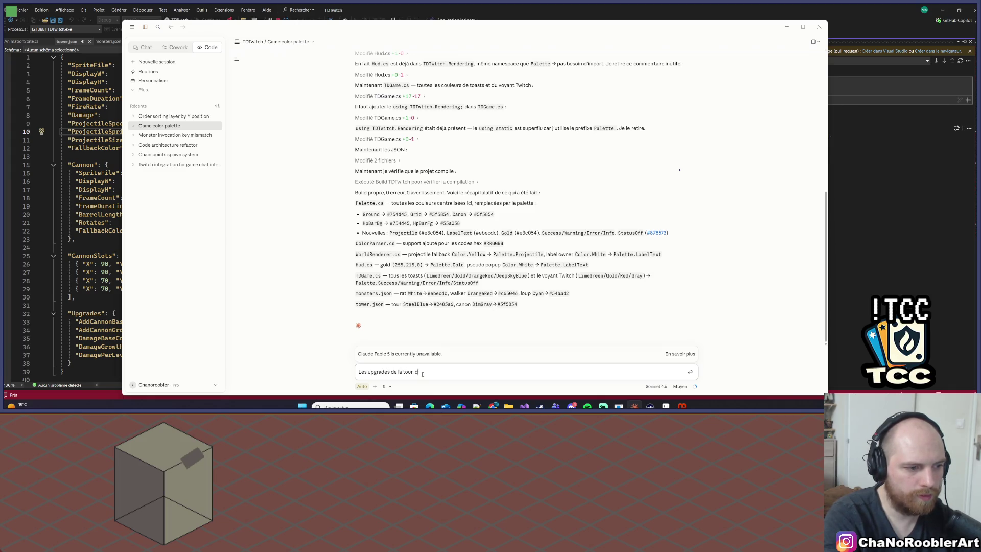
pyautogui.press('BackSpace')
pyautogui.write('doivent être sauve')
pyautogui.write('gar')
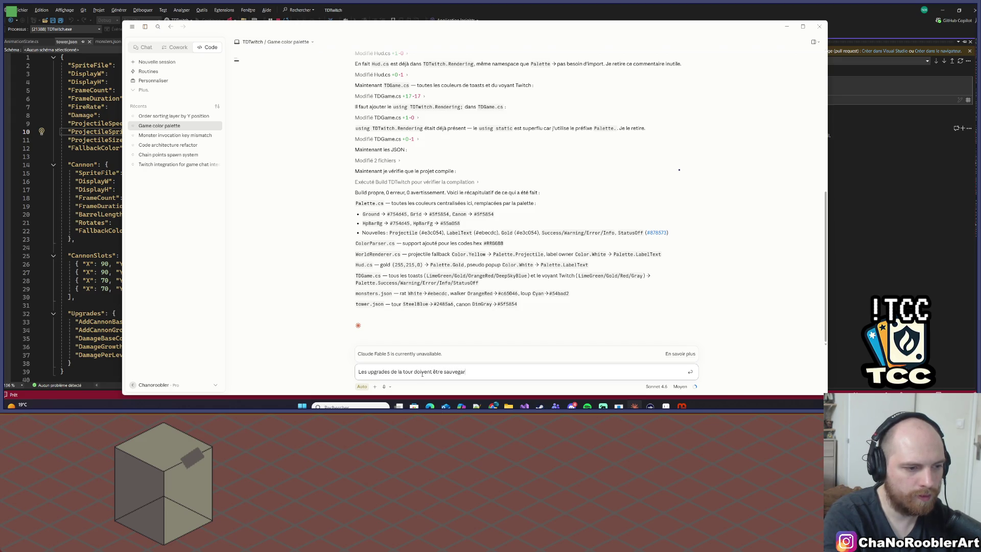
pyautogui.write('de dans l')
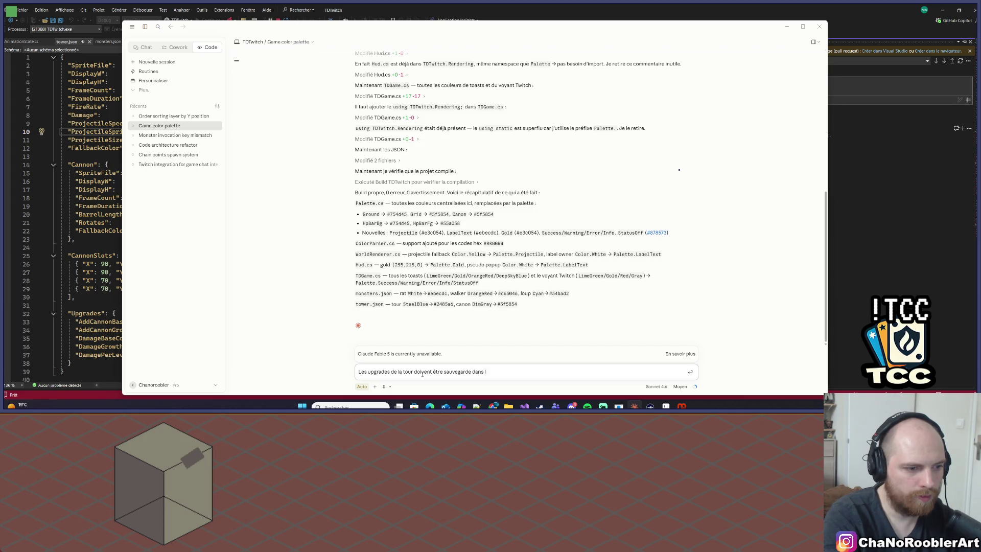
pyautogui.write('e fichier de sauv')
pyautogui.write('egarde')
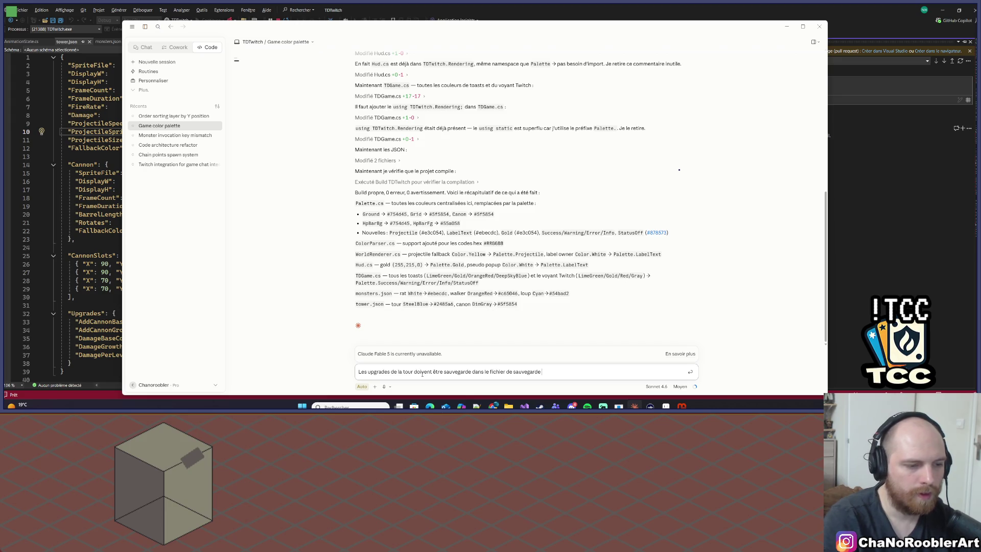
pyautogui.click(855, 272)
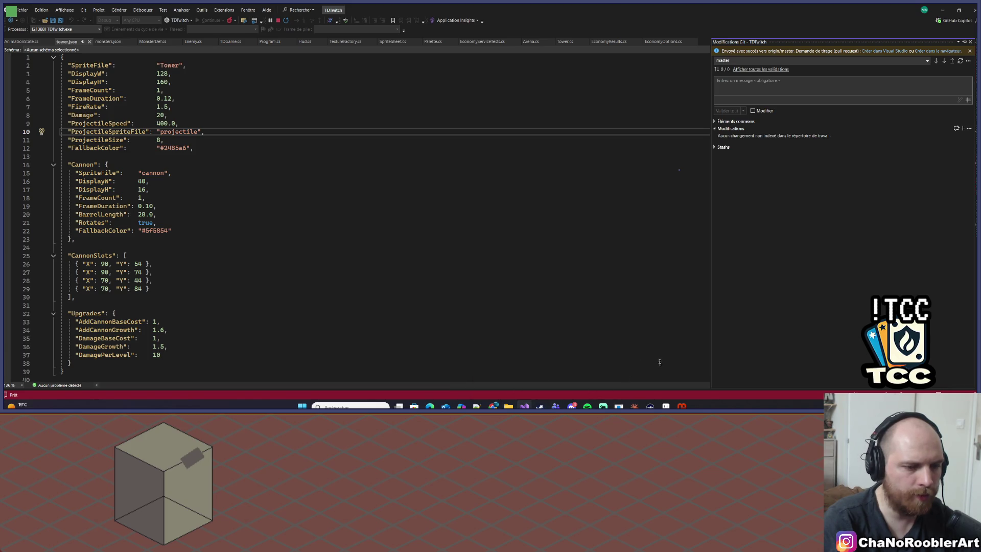
pyautogui.click(634, 406)
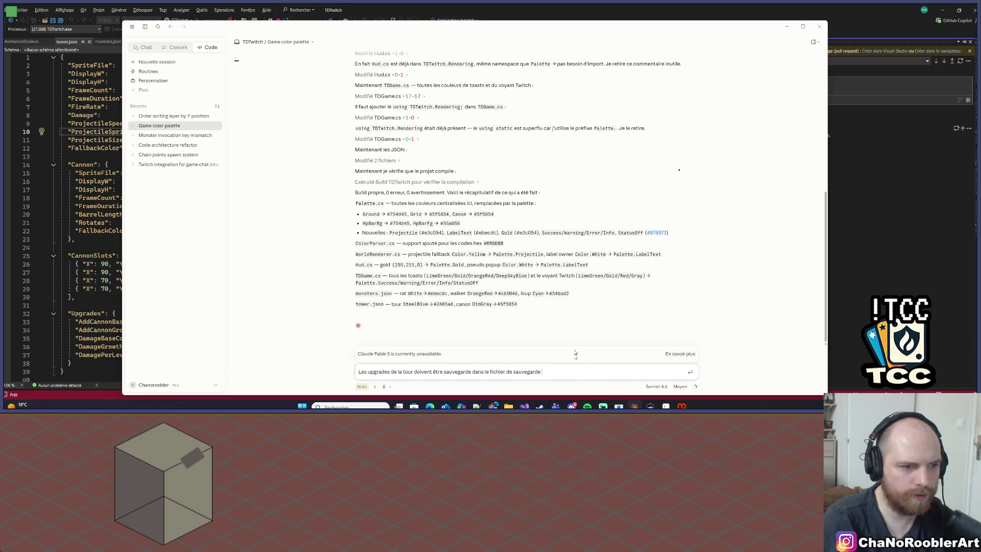
# Step: Minimize Claude, stop the running TDTwitch game, and rebuild and relaunch it
pyautogui.click(635, 406)
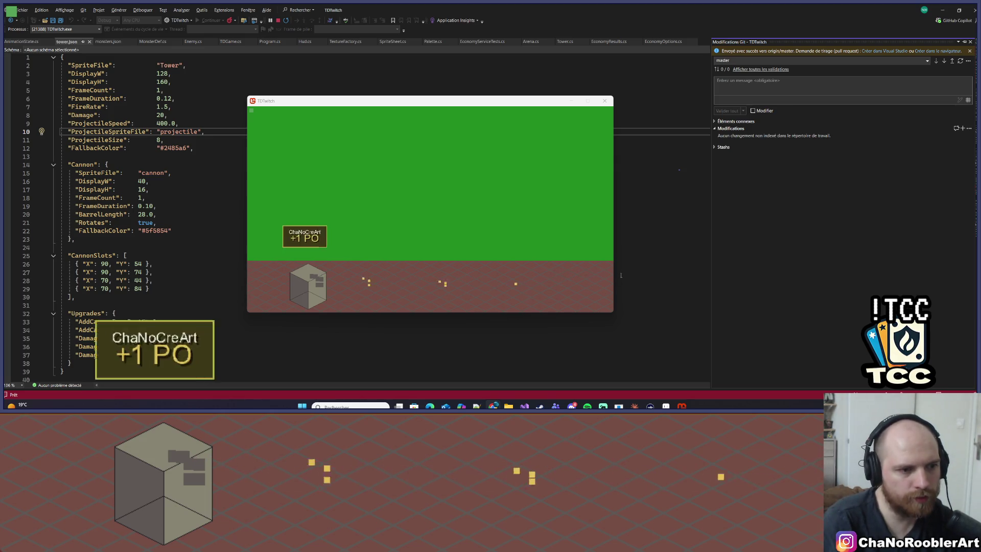
pyautogui.click(280, 21)
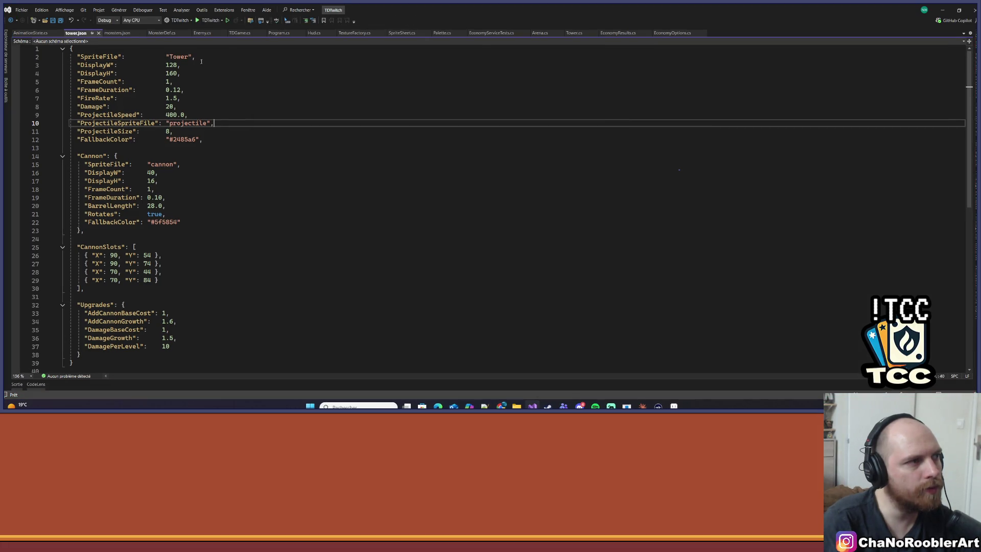
pyautogui.click(203, 23)
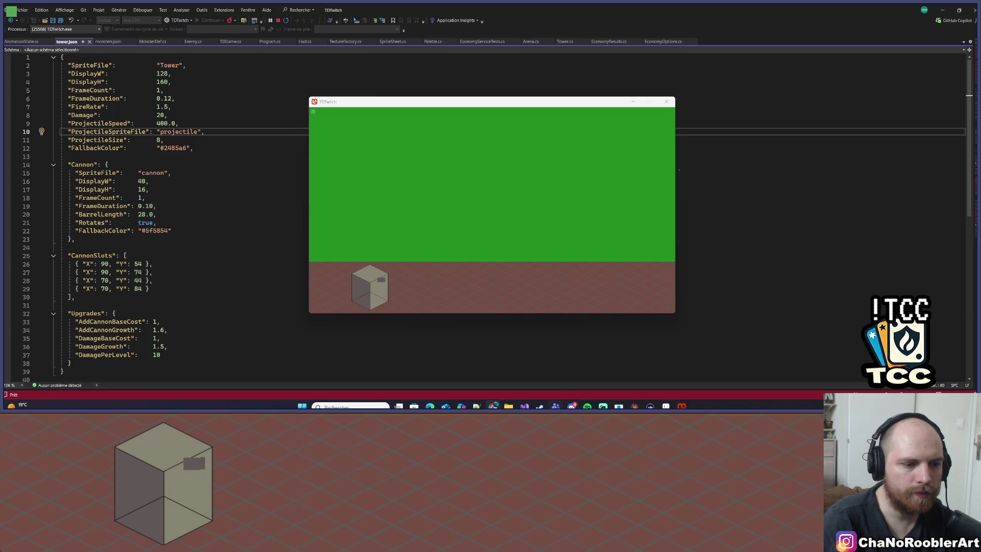
# Step: Back in Claude, look over the Order sorting layer and Game color palette sessions
pyautogui.hotkey('alt', 'Tab')
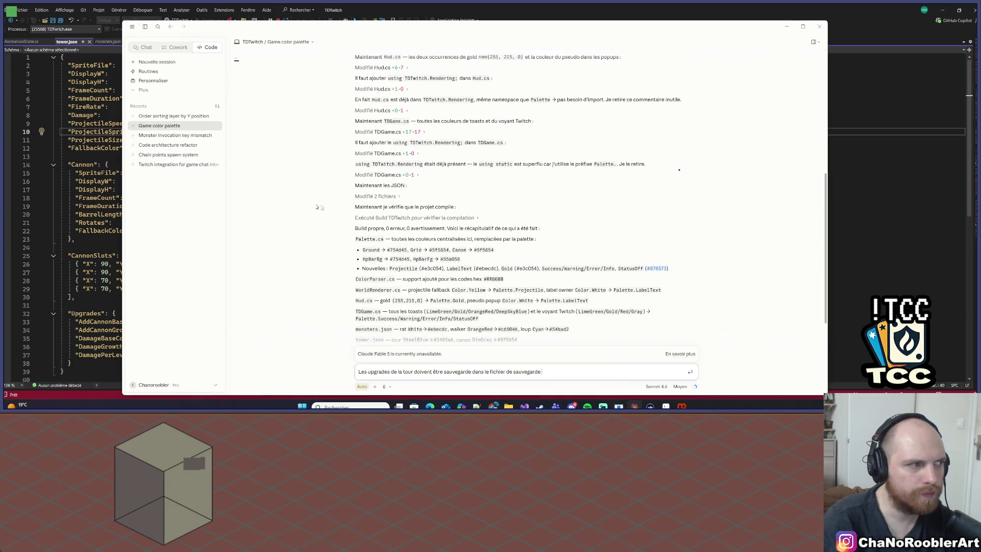
pyautogui.click(140, 116)
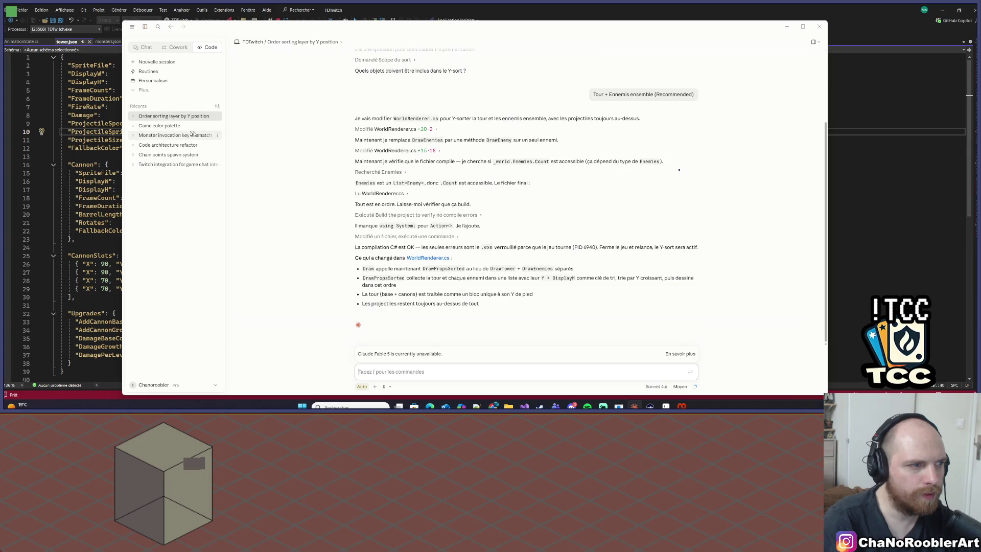
pyautogui.click(159, 126)
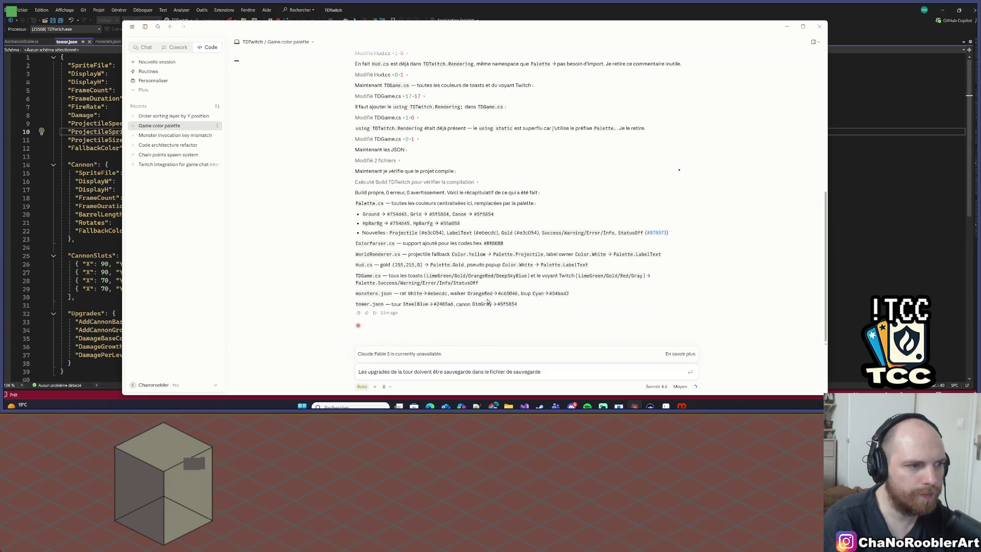
pyautogui.scroll(5, 487, 298)
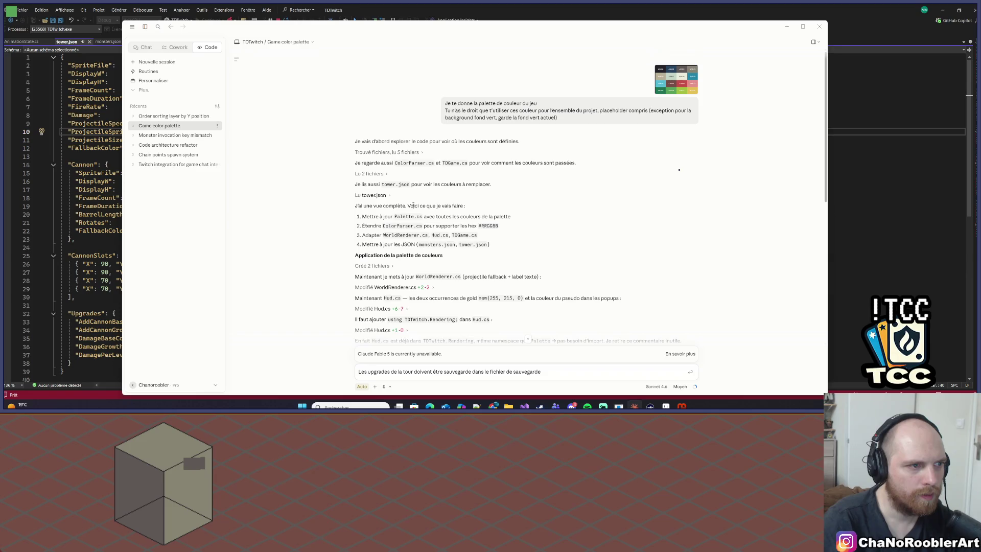
pyautogui.scroll(-2, 513, 193)
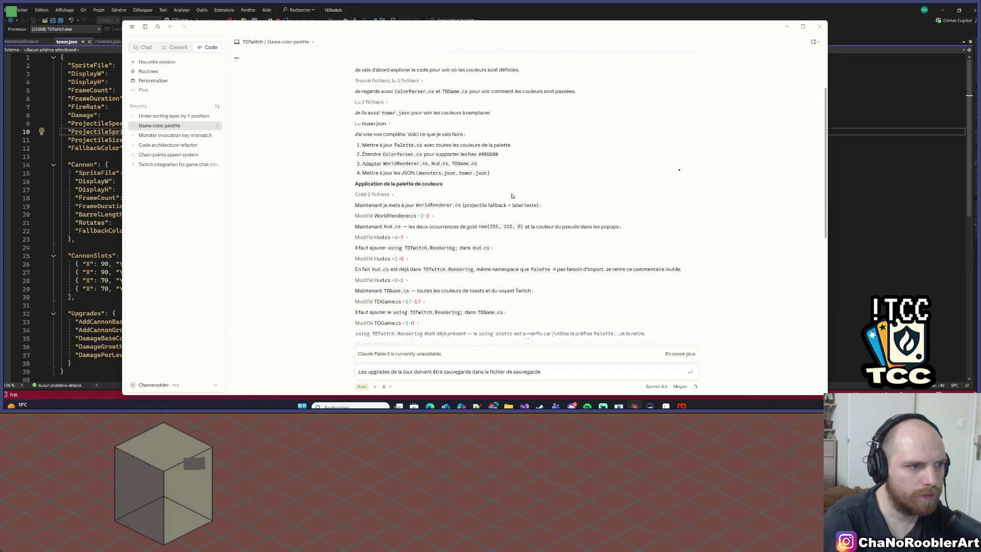
pyautogui.scroll(-5, 512, 195)
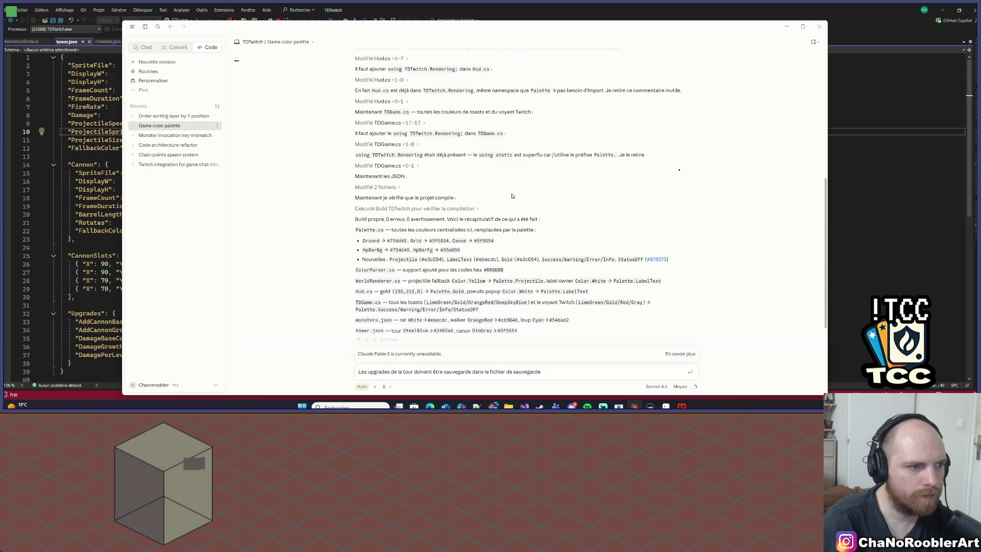
pyautogui.scroll(-1, 511, 196)
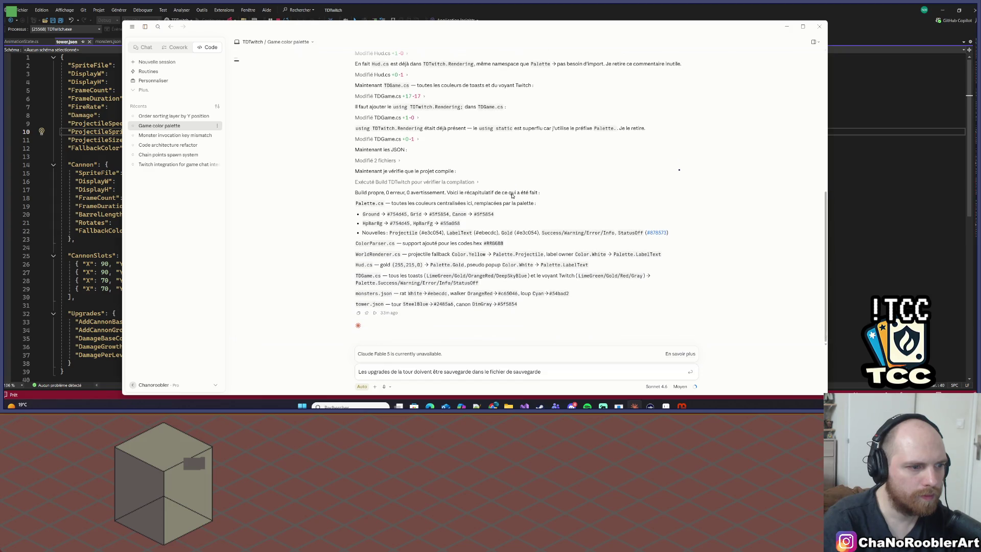
# Step: Browse the Monster invocation key mismatch, Order sorting and Code architecture refactor sessions
pyautogui.click(167, 136)
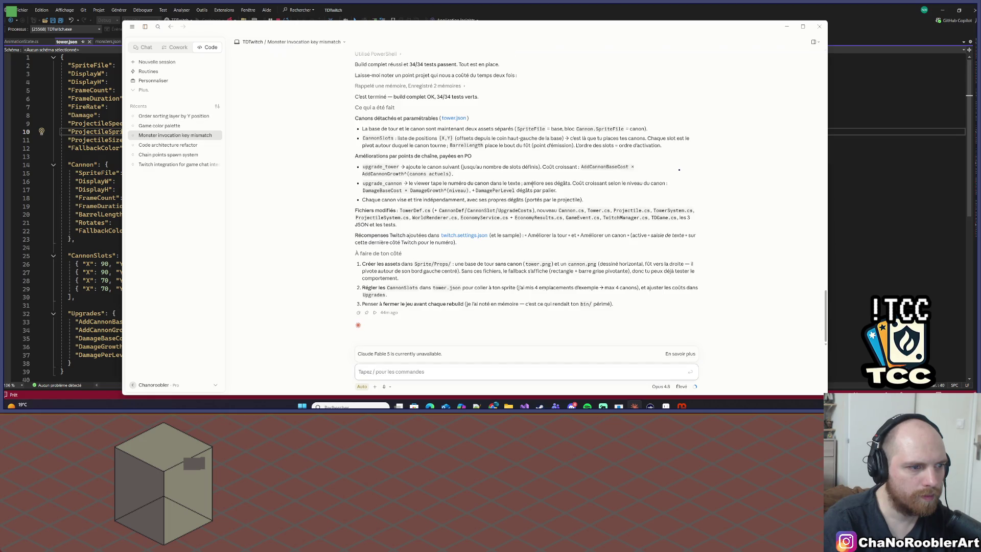
pyautogui.scroll(3, 529, 184)
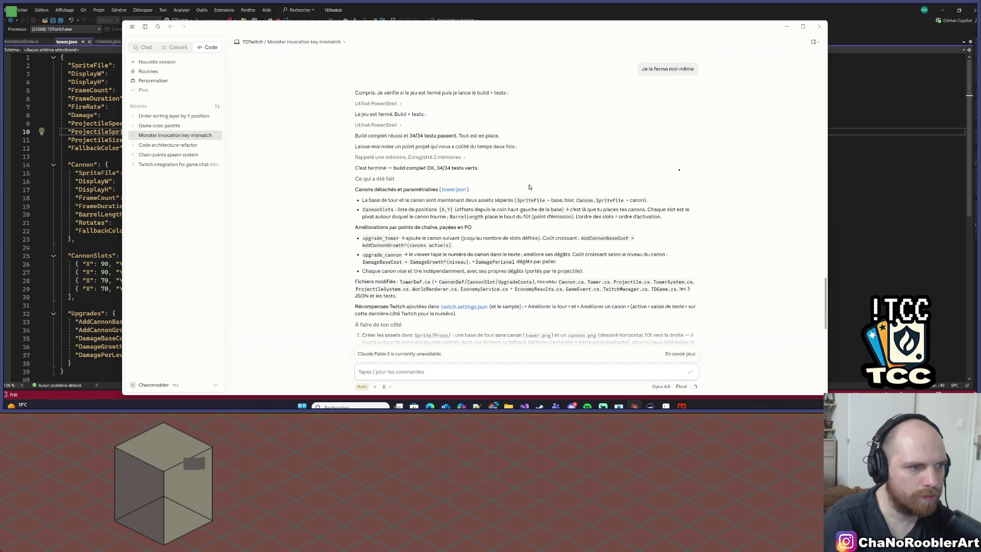
pyautogui.scroll(-3, 529, 187)
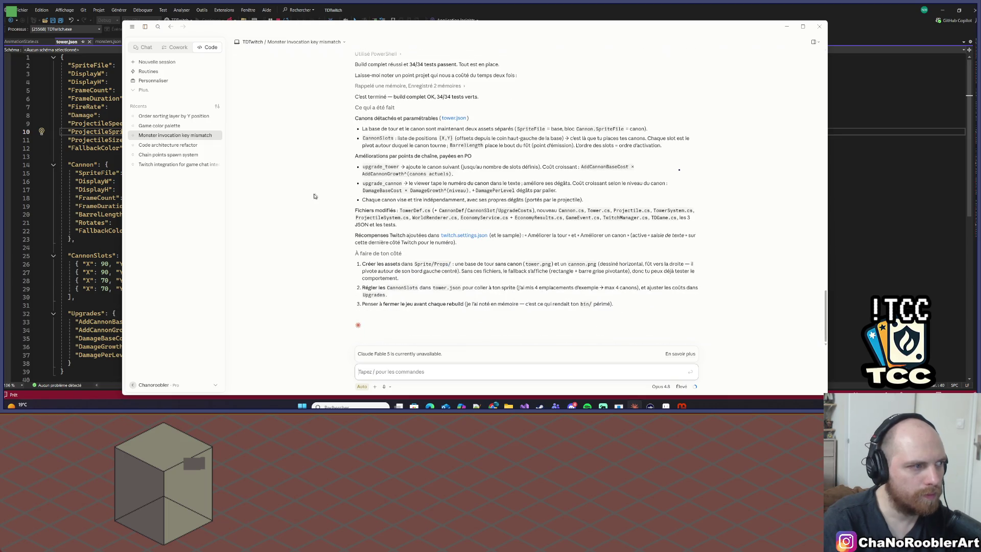
pyautogui.click(174, 116)
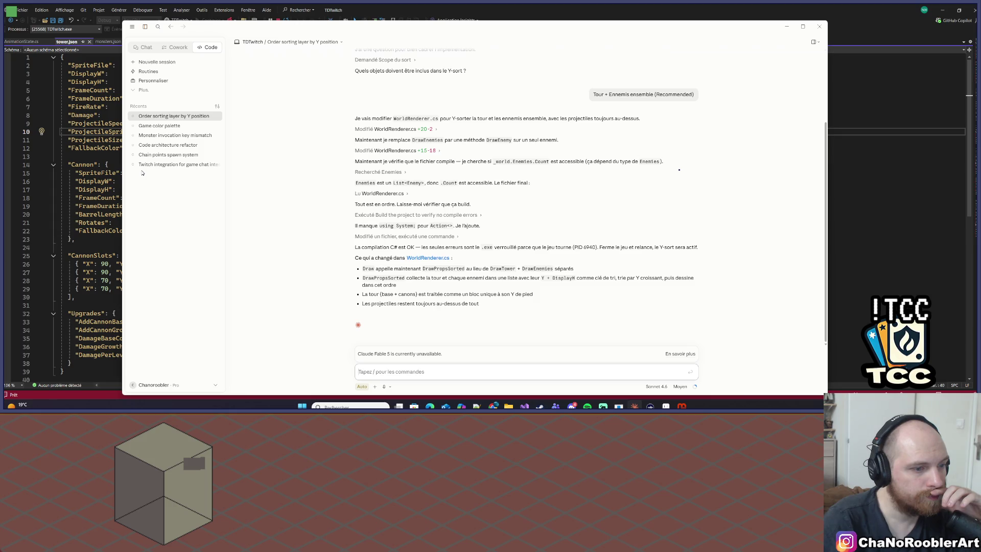
pyautogui.click(166, 145)
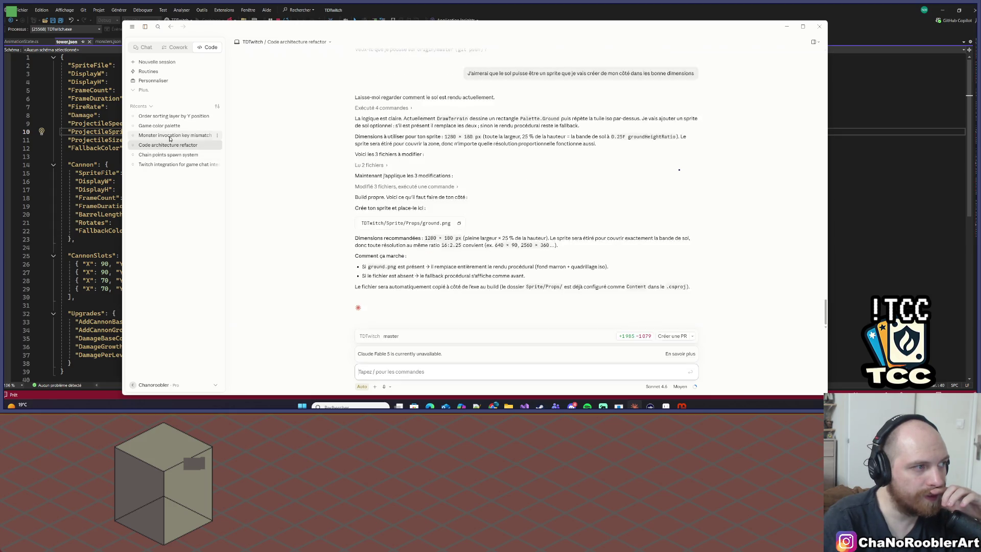
pyautogui.click(189, 136)
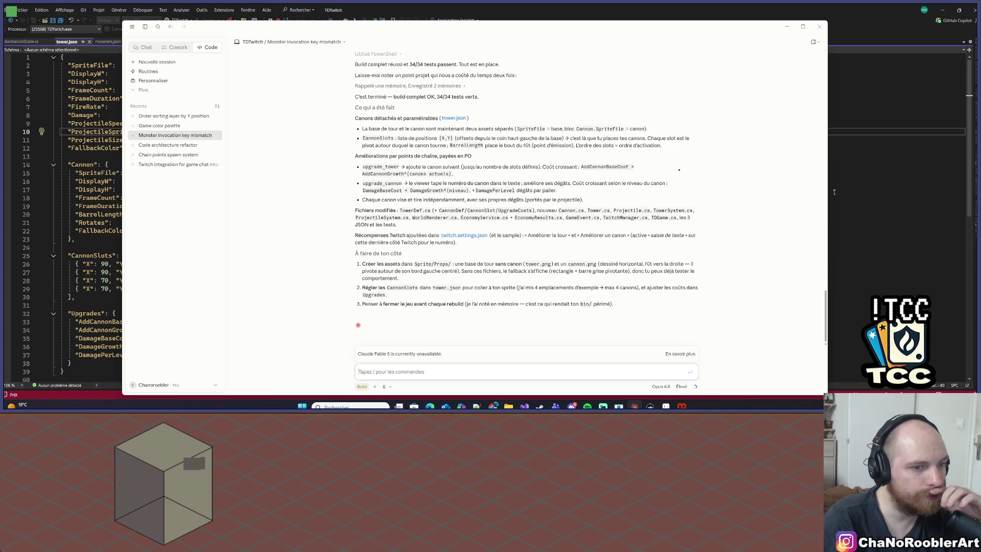
# Step: Bring Visual Studio's tower.json forward and show the project's Git changes
pyautogui.click(855, 193)
pyautogui.hotkey('ctrl', '0')
pyautogui.hotkey('ctrl', 'g')
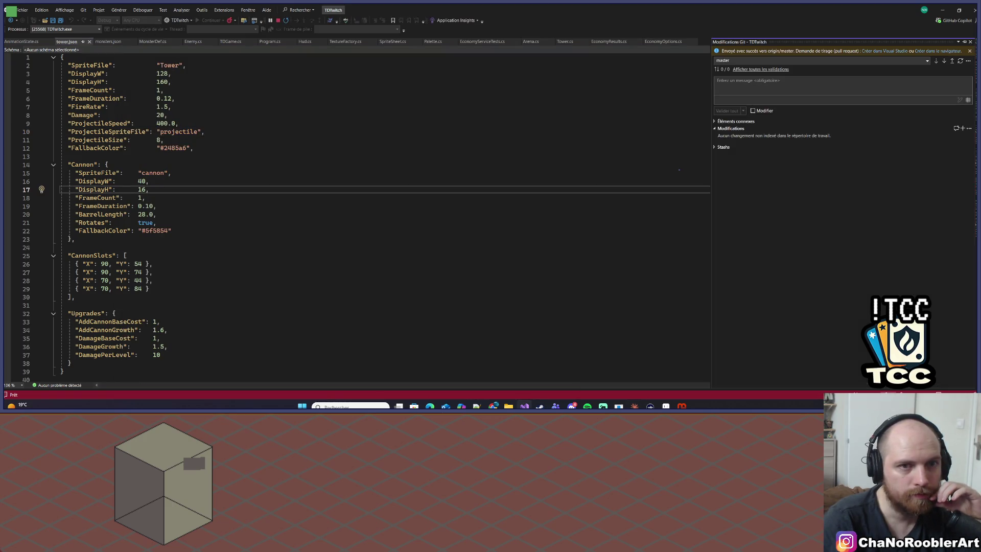
# Step: Send the tower-upgrade save request in the Game color palette session, then minimize Claude
pyautogui.click(423, 322)
pyautogui.hotkey('alt', 'Tab')
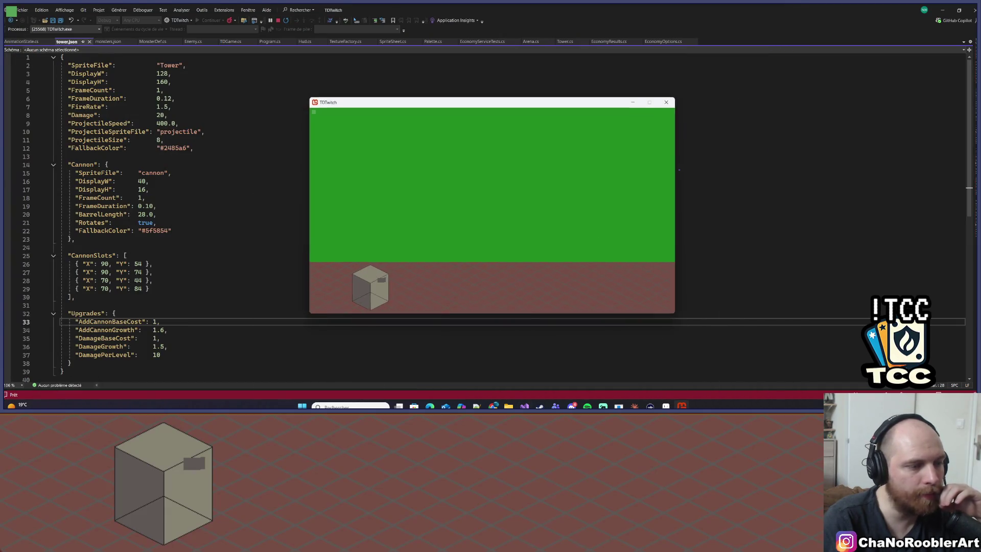
pyautogui.click(633, 406)
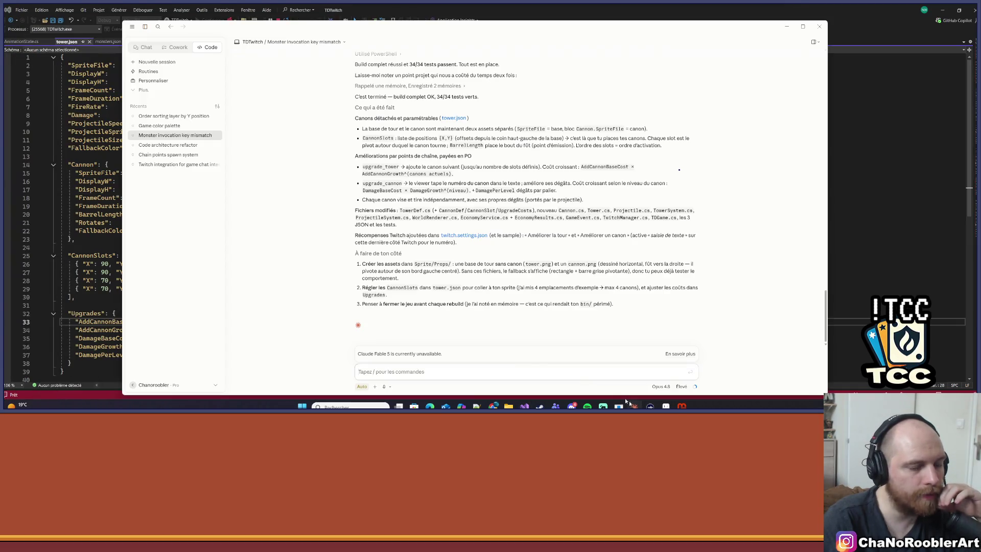
pyautogui.click(158, 125)
pyautogui.write('Les upgrades de la tour doivent être sauvegarde dans le fichier de sauvegarde.')
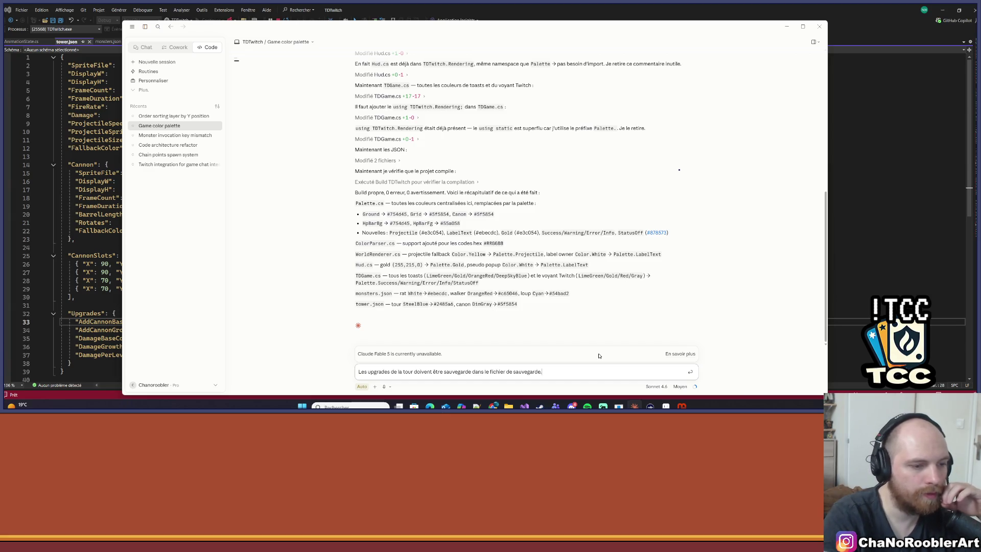
pyautogui.press('Return')
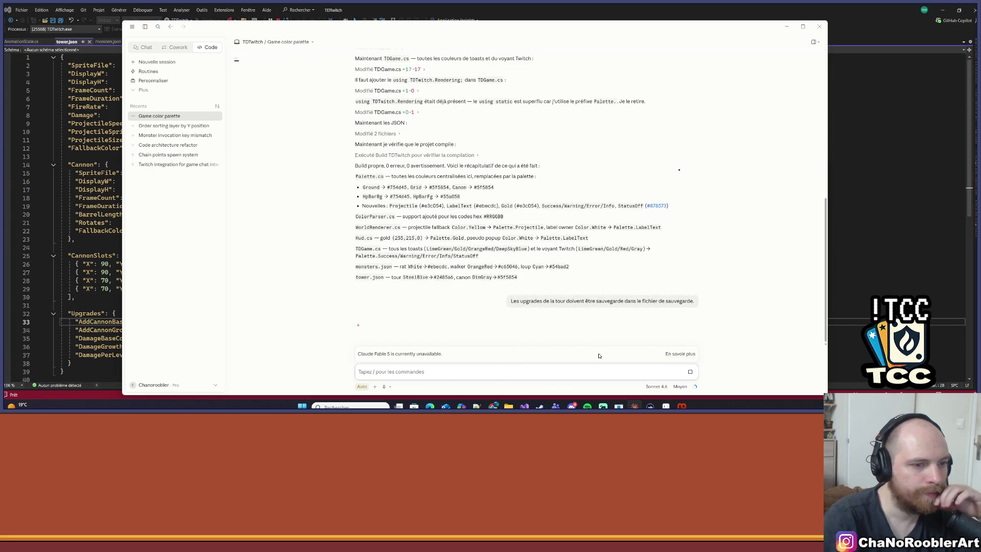
pyautogui.click(786, 26)
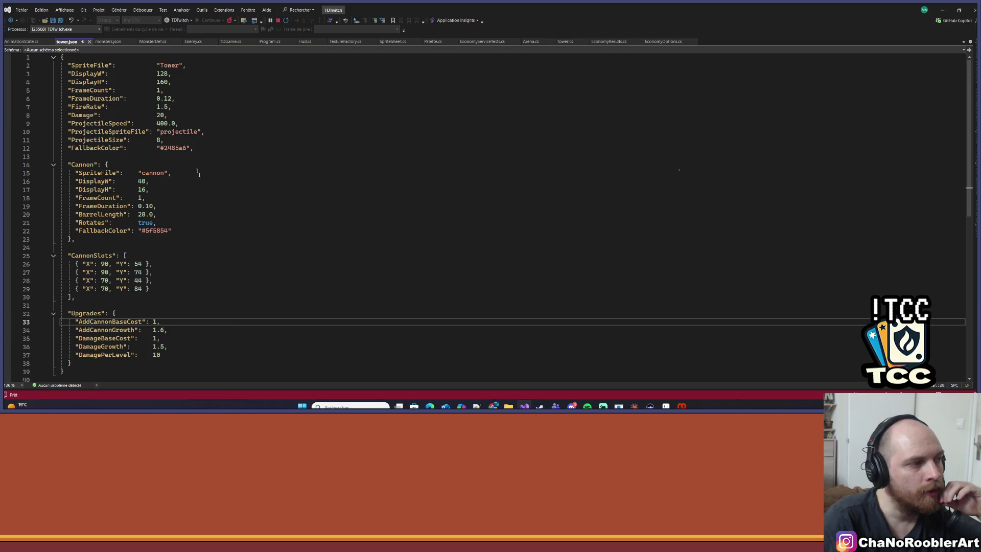
# Step: Bring up the Aseprite cube sprite alongside the pixel-art tower reference images
pyautogui.hotkey('alt', 'Tab')
pyautogui.scroll(-2, 428, 224)
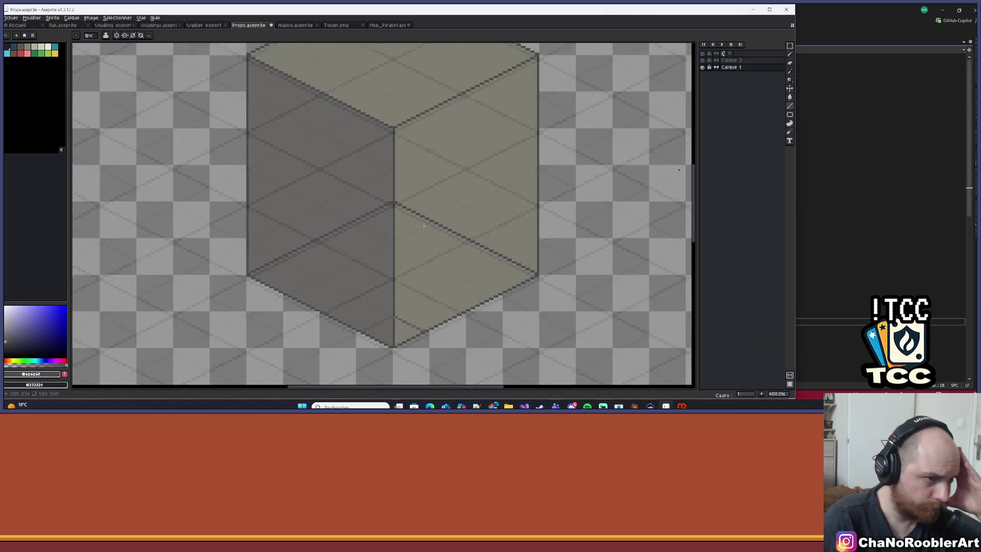
pyautogui.scroll(2, 428, 223)
pyautogui.scroll(1, 407, 265)
pyautogui.scroll(-2, 407, 265)
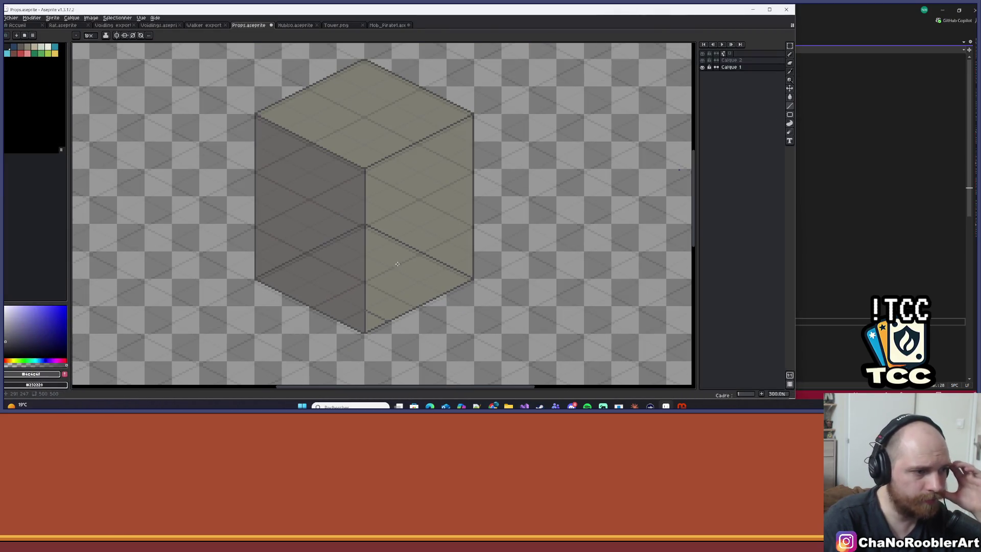
pyautogui.scroll(1, 384, 256)
pyautogui.scroll(-2, 385, 275)
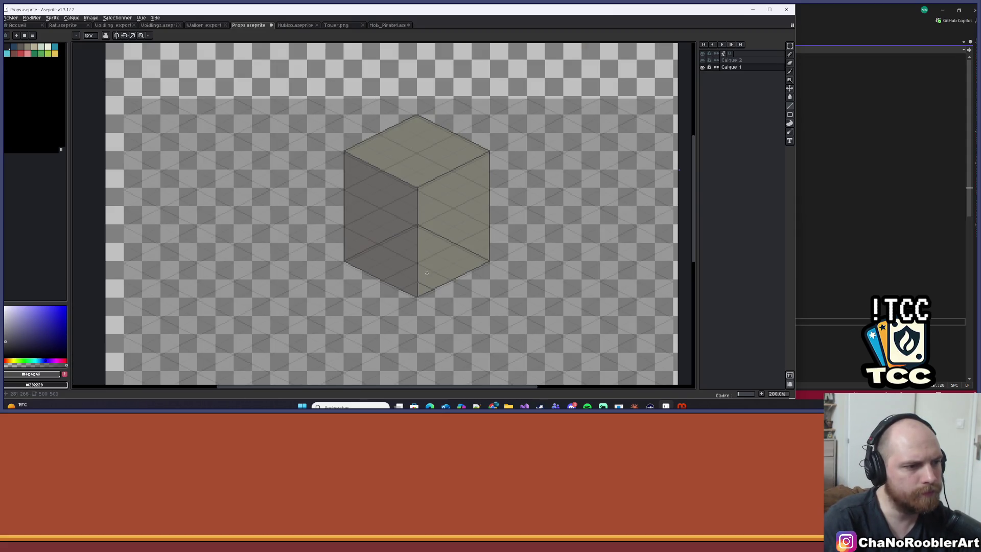
pyautogui.scroll(2, 397, 250)
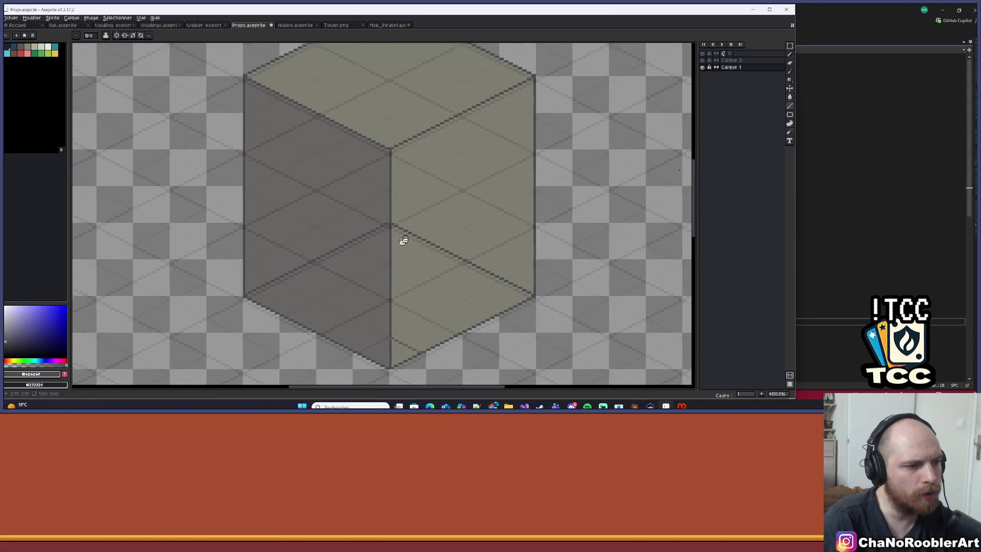
pyautogui.moveTo(392, 240); pyautogui.dragTo(394, 238)
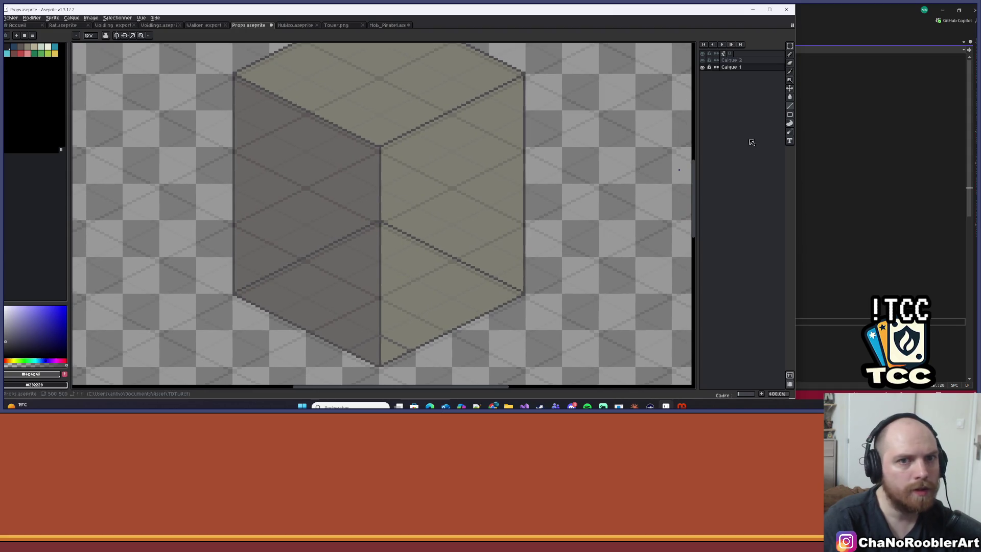
pyautogui.moveTo(491, 404)
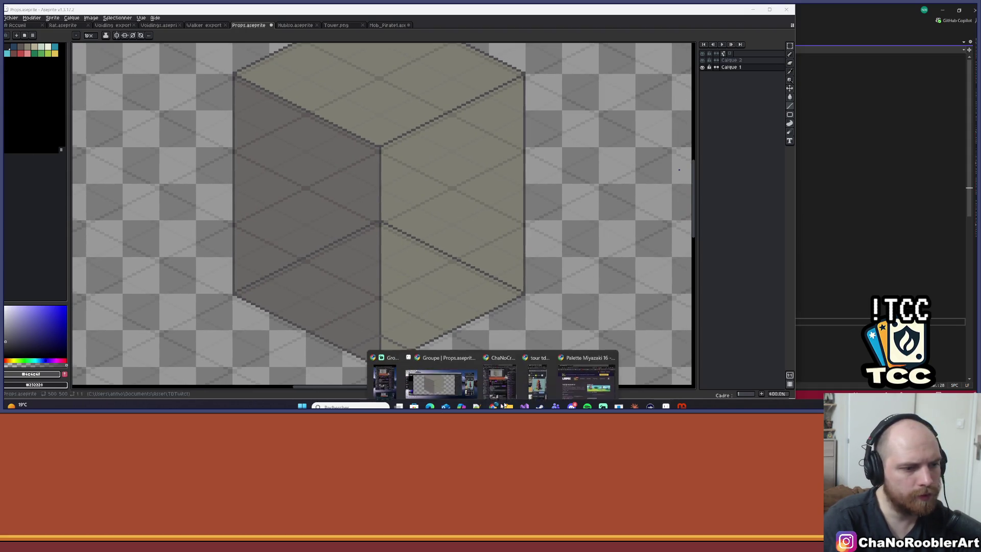
pyautogui.click(549, 380)
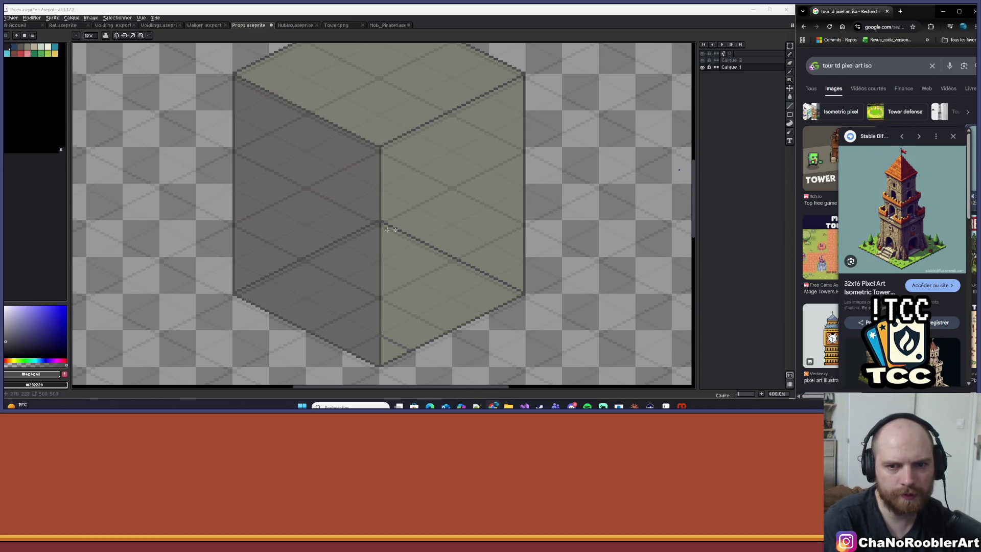
pyautogui.scroll(2, 405, 332)
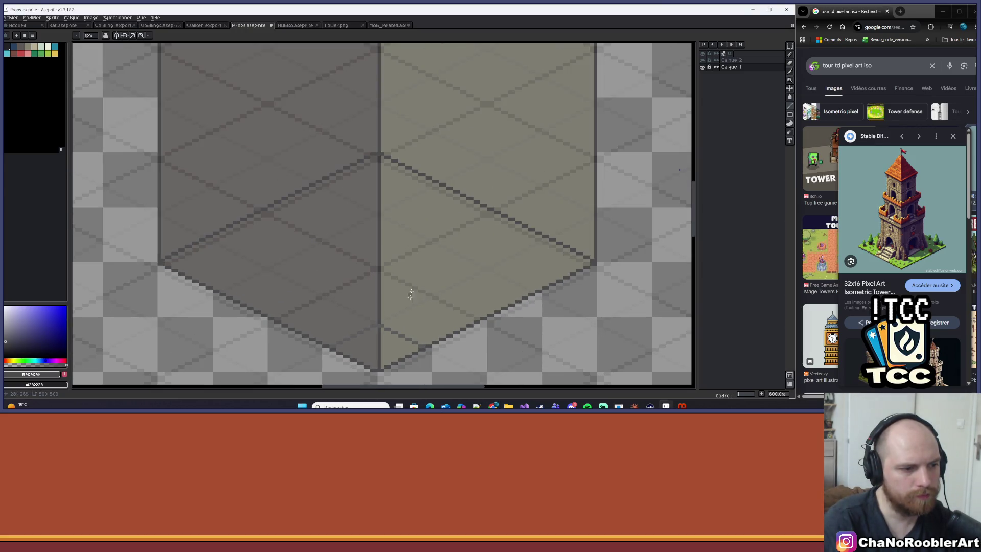
pyautogui.hscroll(2, 499, 144)
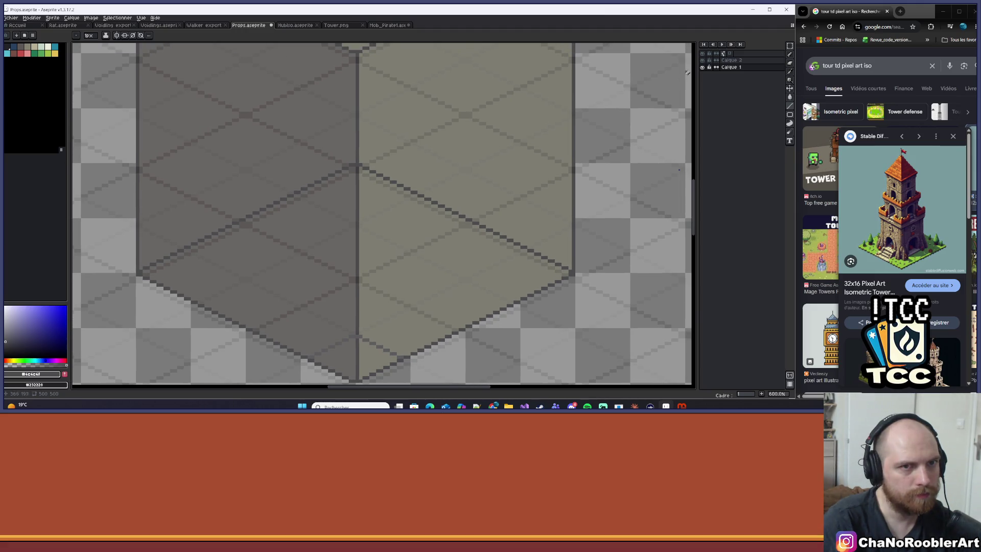
# Step: Hide the grid guide layer and frame the cube's lower half
pyautogui.click(702, 67)
pyautogui.scroll(3, 396, 332)
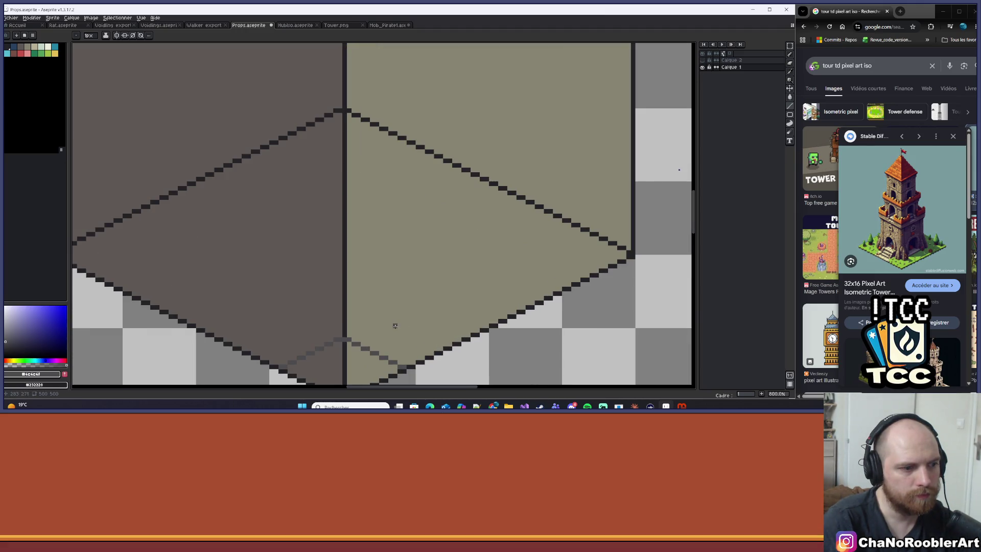
pyautogui.scroll(-2, 436, 306)
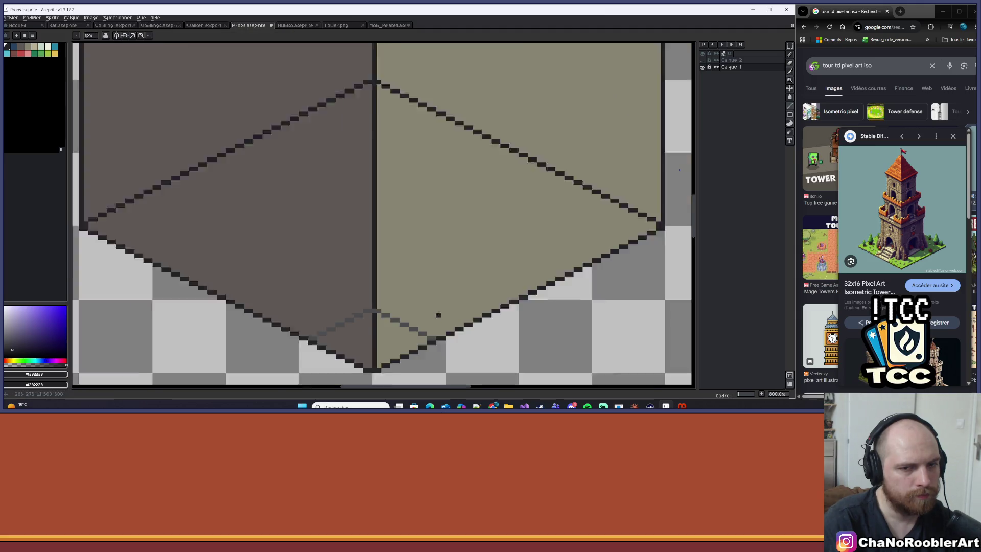
pyautogui.moveTo(435, 286); pyautogui.dragTo(441, 276)
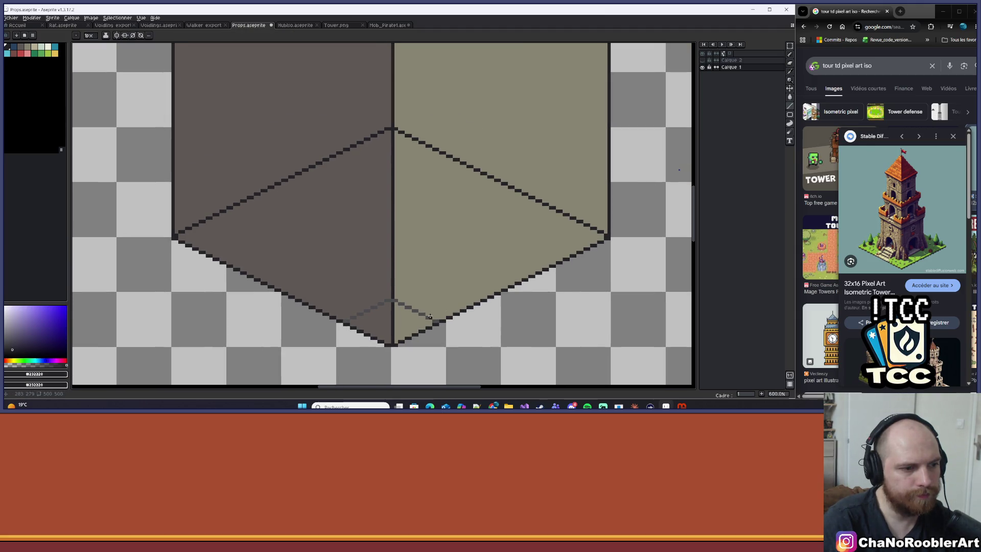
pyautogui.moveTo(429, 316)
pyautogui.mouseDown()
pyautogui.moveTo(431, 65)
pyautogui.moveTo(429, 253)
pyautogui.moveTo(460, 99)
pyautogui.mouseUp()
pyautogui.scroll(1, 433, 274)
pyautogui.scroll(-2, 432, 275)
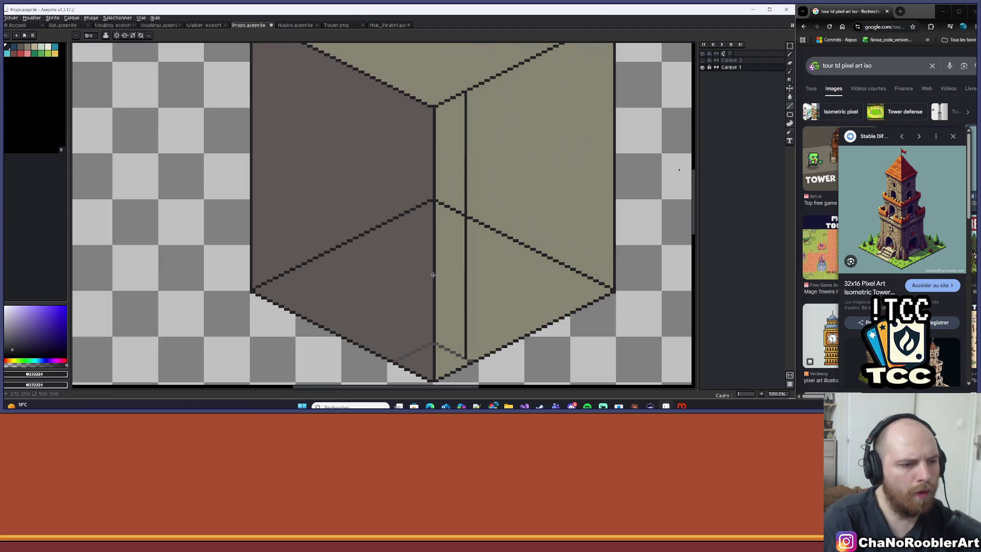
pyautogui.scroll(2, 404, 243)
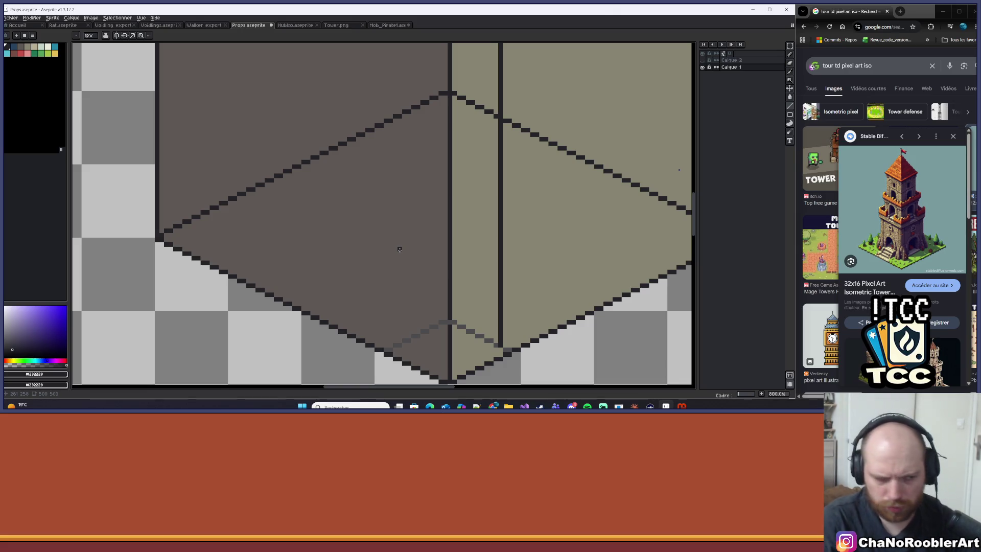
# Step: Draw a vertical line down the cube's front face
pyautogui.moveTo(394, 345)
pyautogui.mouseDown()
pyautogui.moveTo(394, 43)
pyautogui.moveTo(393, 60)
pyautogui.mouseUp()
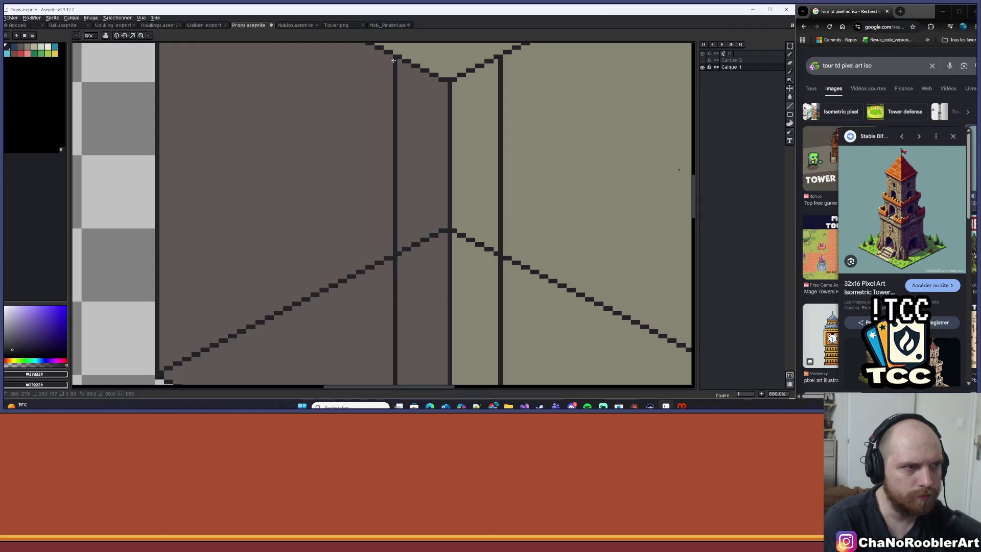
pyautogui.scroll(-3, 401, 211)
pyautogui.moveTo(399, 213); pyautogui.dragTo(398, 197)
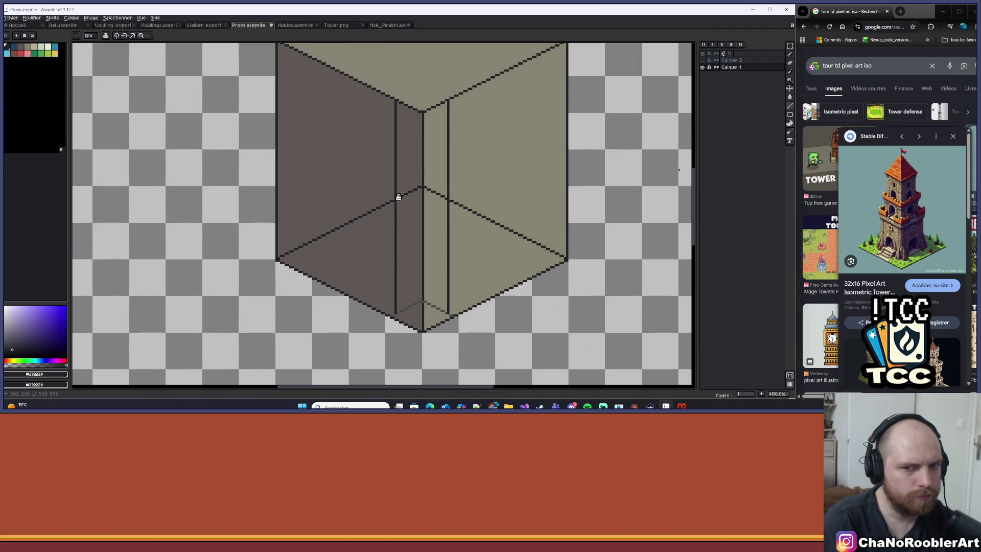
pyautogui.scroll(2, 488, 313)
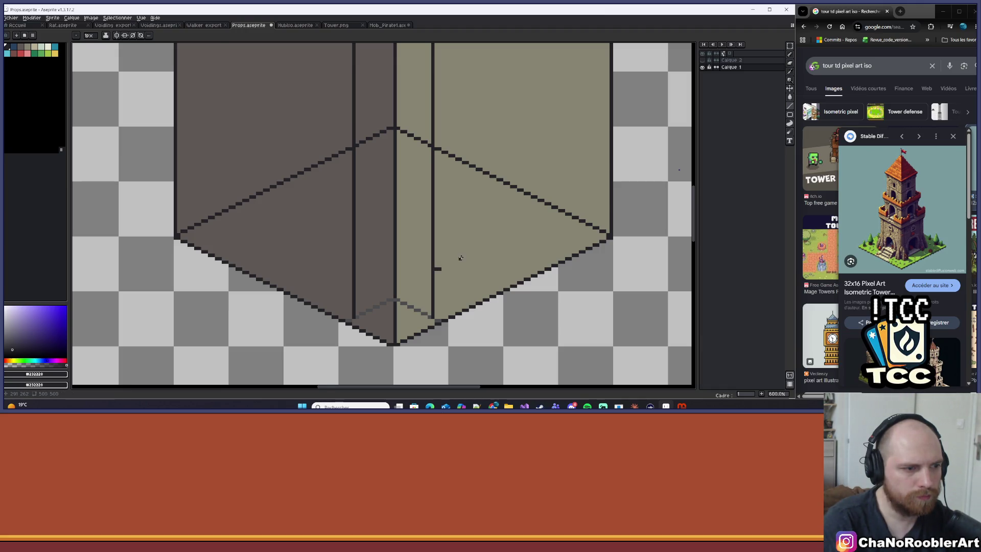
pyautogui.scroll(-2, 461, 257)
pyautogui.scroll(2, 444, 306)
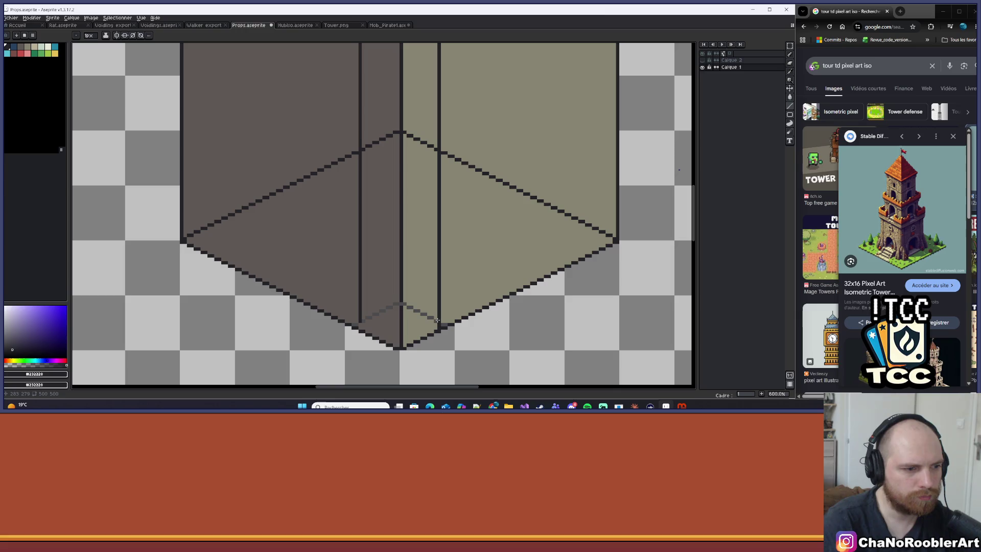
# Step: Draw a diagonal bottom edge closing off the new front-corner strip
pyautogui.click(359, 329)
pyautogui.scroll(3, 425, 310)
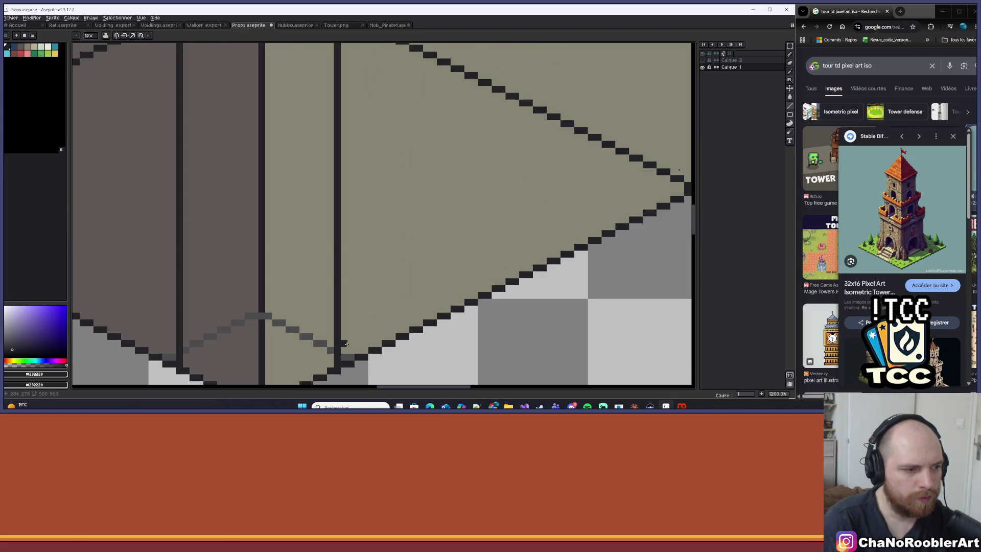
pyautogui.moveTo(346, 344)
pyautogui.mouseDown()
pyautogui.moveTo(686, 187)
pyautogui.moveTo(596, 184)
pyautogui.mouseUp()
pyautogui.scroll(-2, 424, 202)
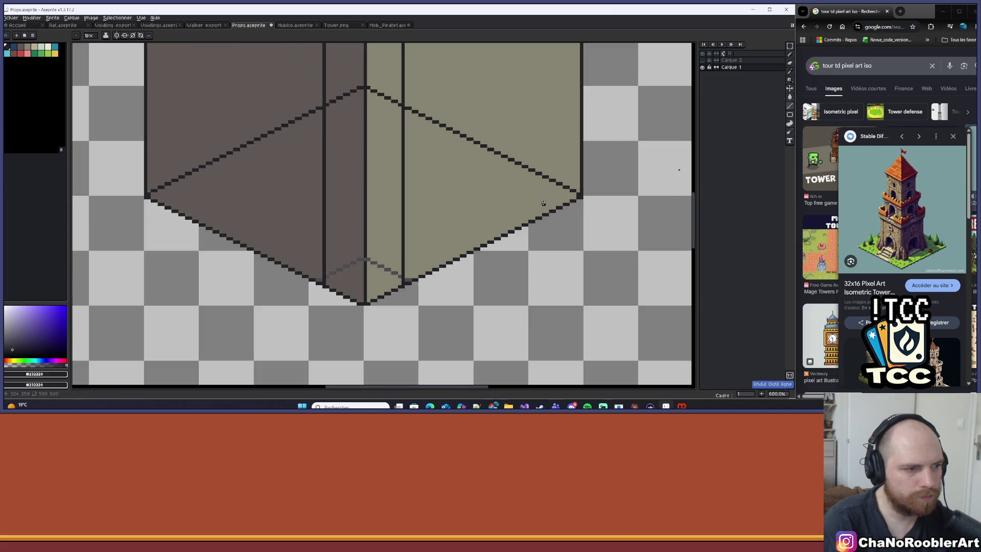
pyautogui.scroll(1, 424, 202)
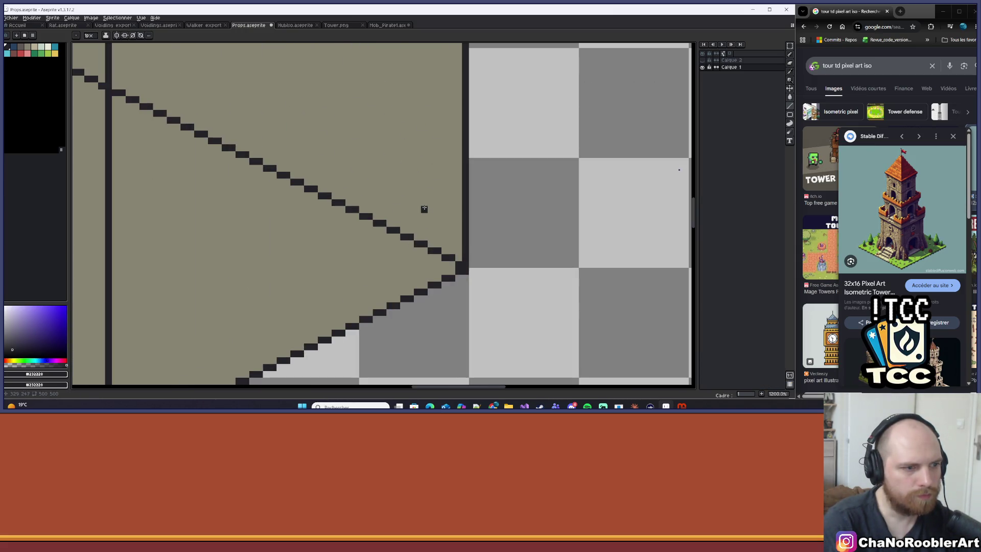
pyautogui.scroll(-1, 408, 207)
pyautogui.scroll(-4, 356, 217)
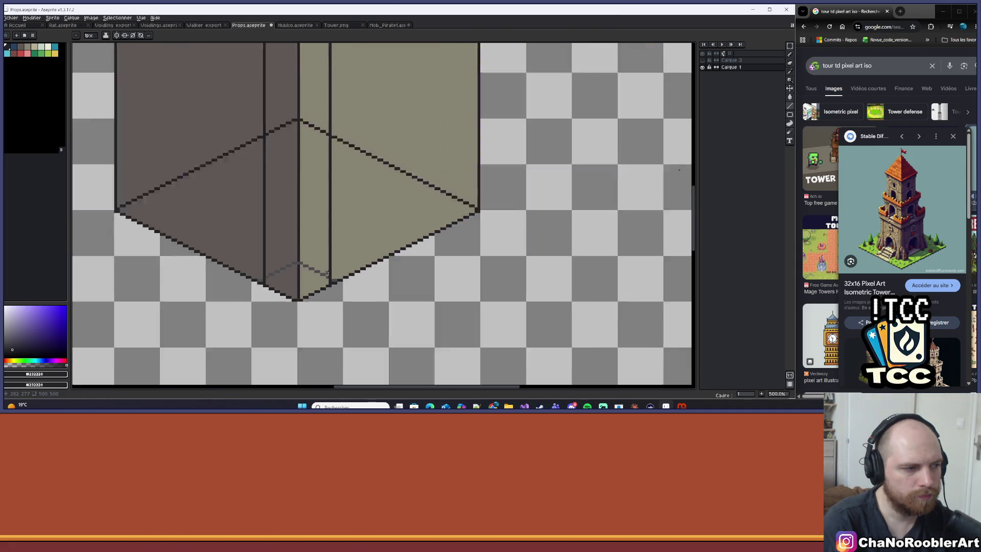
pyautogui.moveTo(332, 271)
pyautogui.mouseDown()
pyautogui.moveTo(340, 283)
pyautogui.moveTo(370, 286)
pyautogui.mouseUp()
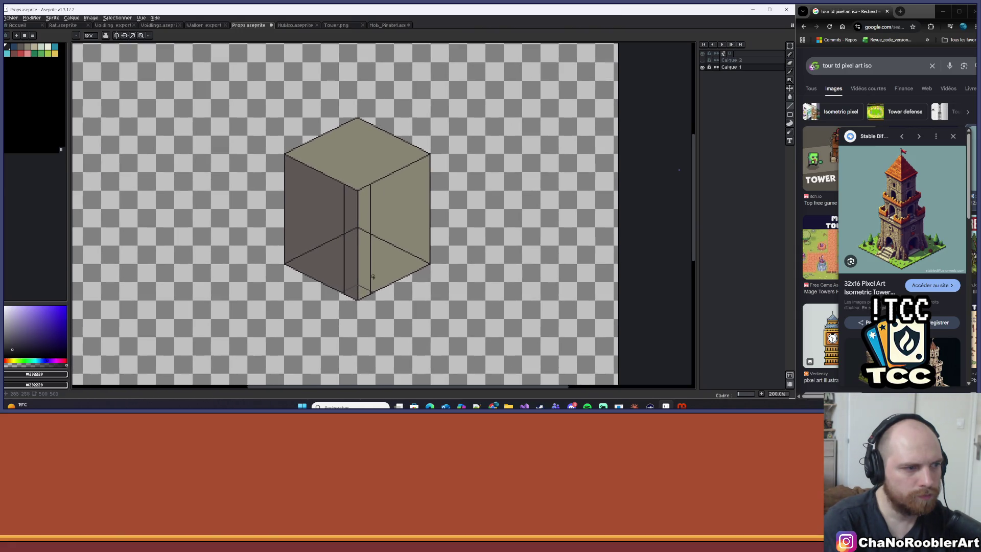
pyautogui.scroll(3, 363, 223)
# Step: Pencil light grey highlight pixels onto the front strip's middle and bottom
pyautogui.press('b')
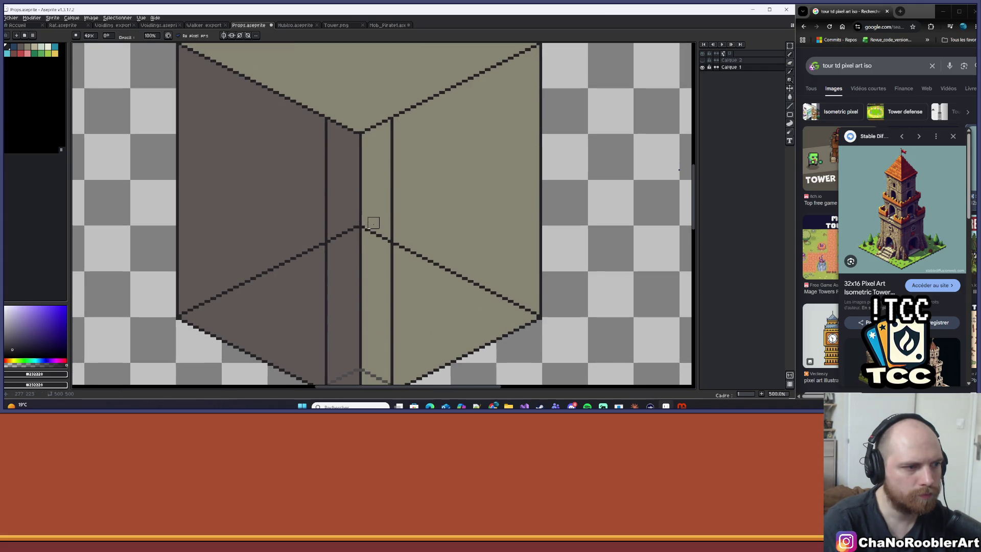
pyautogui.moveTo(371, 228)
pyautogui.mouseDown()
pyautogui.moveTo(382, 245)
pyautogui.moveTo(368, 198)
pyautogui.moveTo(356, 211)
pyautogui.mouseUp()
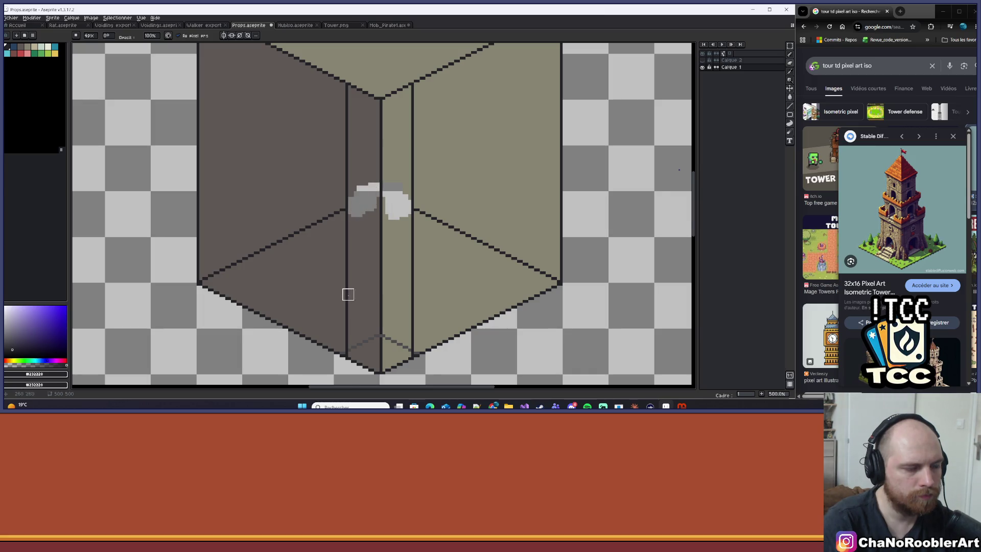
pyautogui.moveTo(351, 323)
pyautogui.mouseDown()
pyautogui.moveTo(368, 295)
pyautogui.moveTo(372, 322)
pyautogui.moveTo(407, 304)
pyautogui.mouseUp()
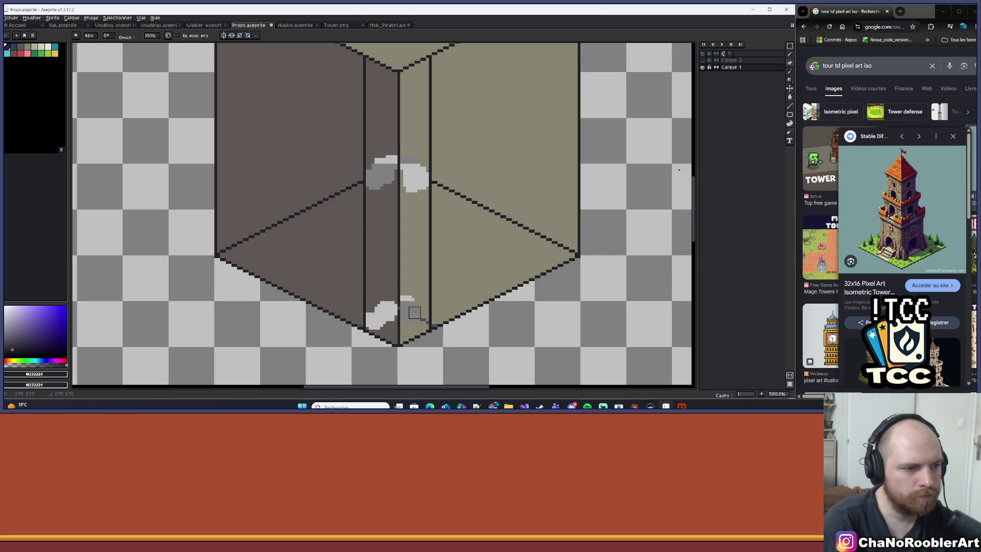
pyautogui.scroll(-3, 417, 281)
pyautogui.scroll(-1, 419, 256)
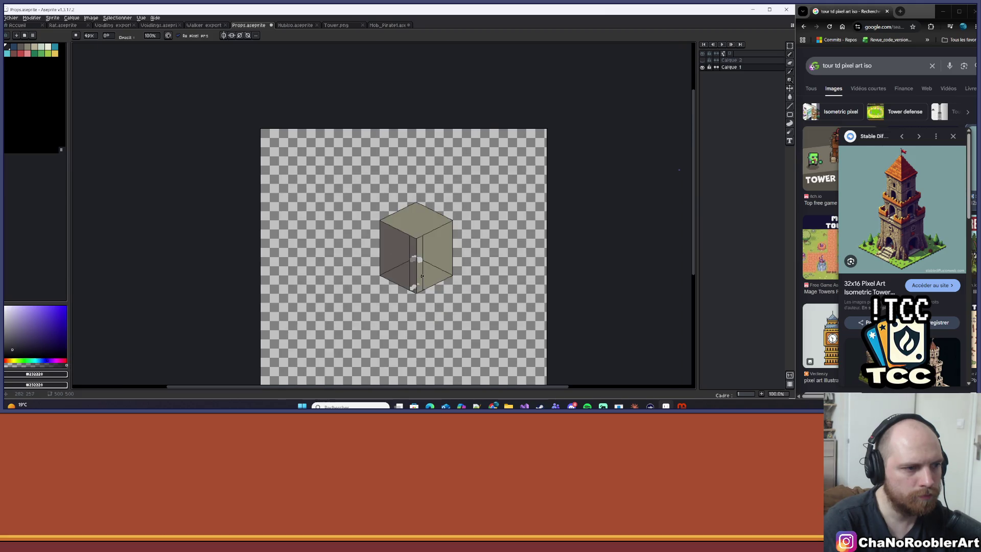
pyautogui.scroll(1, 429, 192)
pyautogui.scroll(2, 427, 181)
pyautogui.scroll(-2, 416, 180)
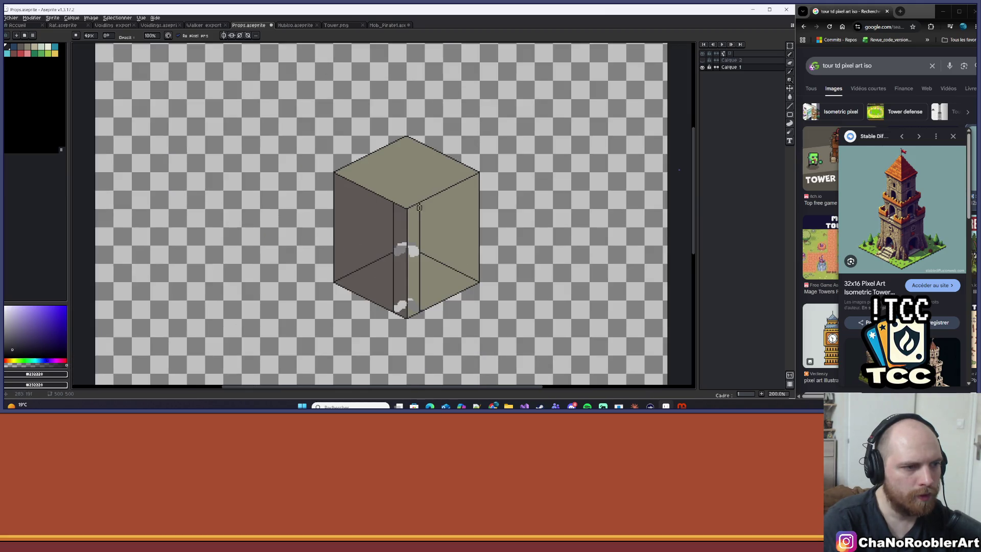
pyautogui.scroll(3, 384, 186)
pyautogui.scroll(-3, 384, 186)
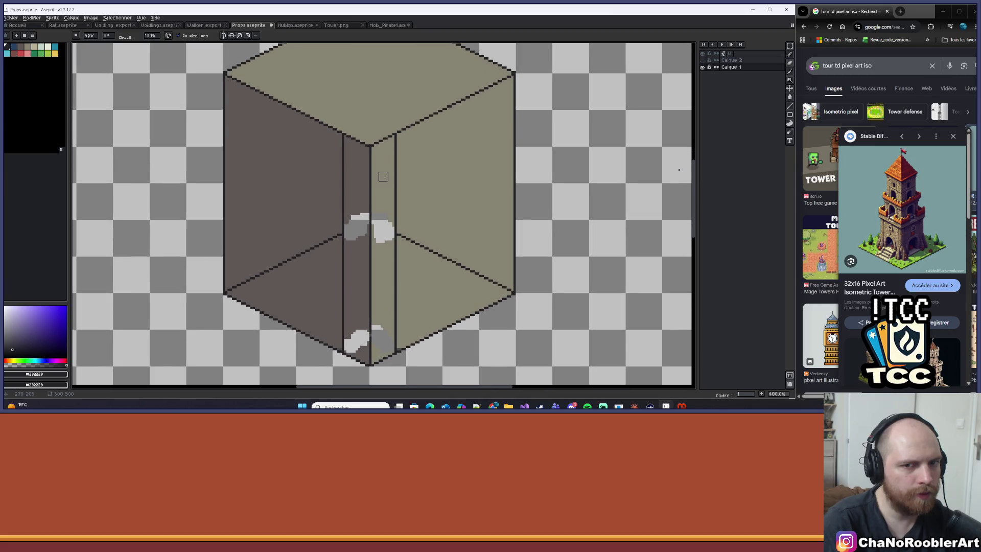
pyautogui.scroll(3, 396, 254)
pyautogui.scroll(-1, 396, 254)
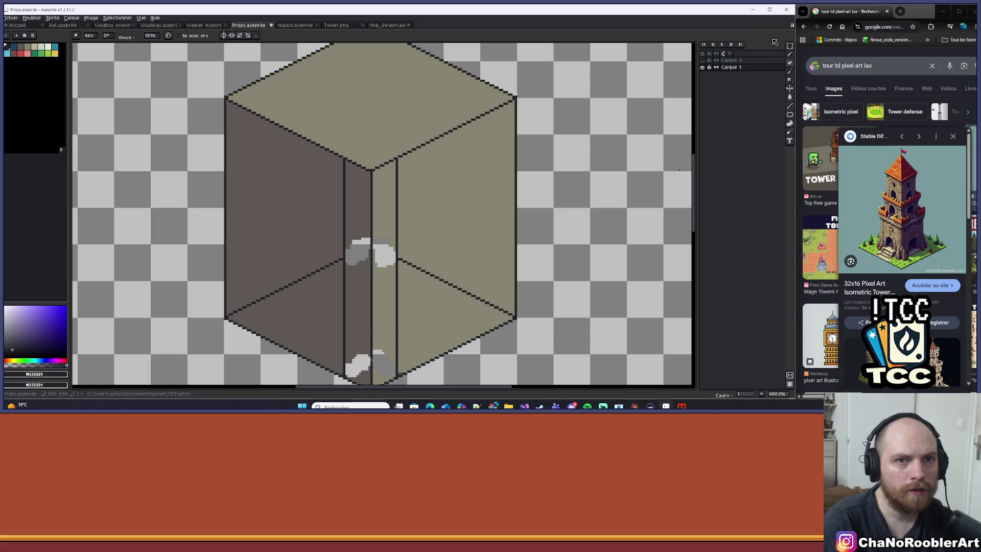
pyautogui.click(790, 46)
# Step: Move the cube's upper half down so the top forms a full diamond
pyautogui.scroll(2, 383, 215)
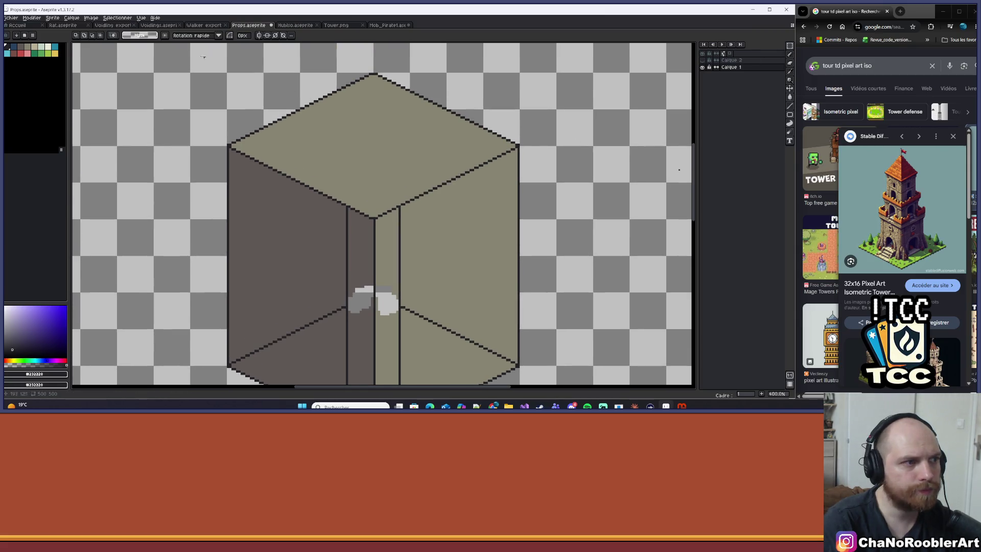
pyautogui.moveTo(181, 59); pyautogui.dragTo(562, 240)
pyautogui.scroll(-3, 470, 132)
pyautogui.scroll(2, 477, 120)
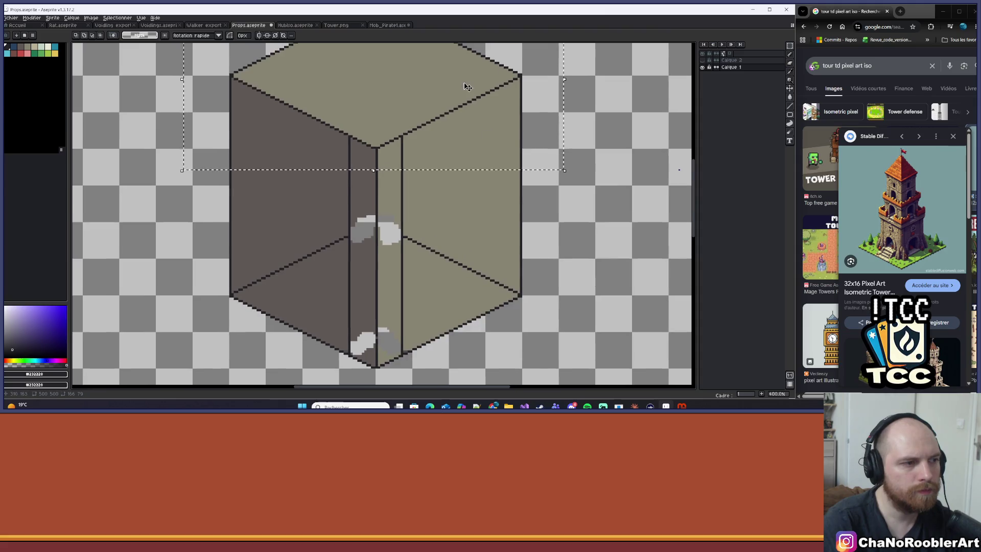
pyautogui.moveTo(464, 87)
pyautogui.mouseDown()
pyautogui.moveTo(464, 193)
pyautogui.moveTo(464, 179)
pyautogui.mouseUp()
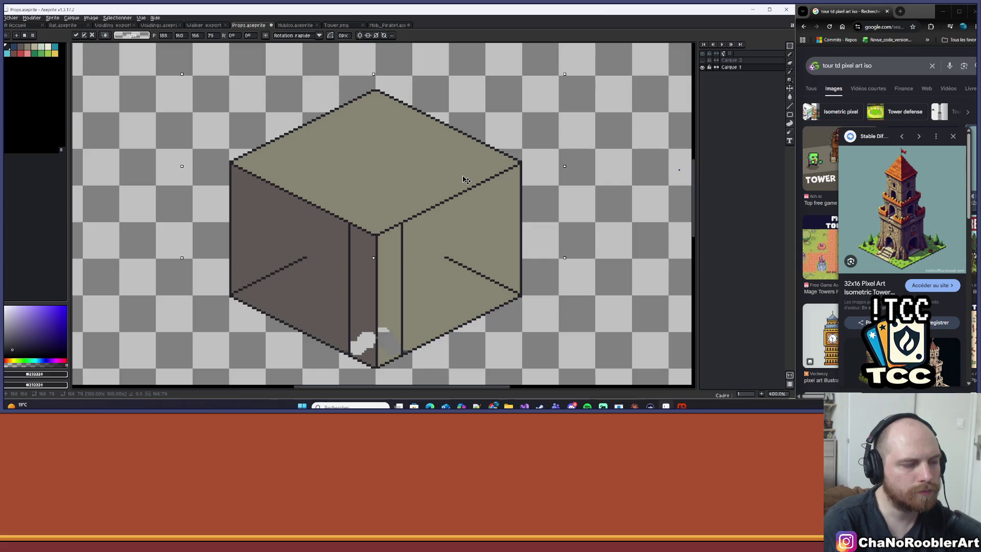
# Step: Shift the cube's right part left and its left part right to narrow it
pyautogui.moveTo(440, 53)
pyautogui.mouseDown()
pyautogui.moveTo(526, 376)
pyautogui.moveTo(553, 348)
pyautogui.mouseUp()
pyautogui.scroll(-1, 528, 256)
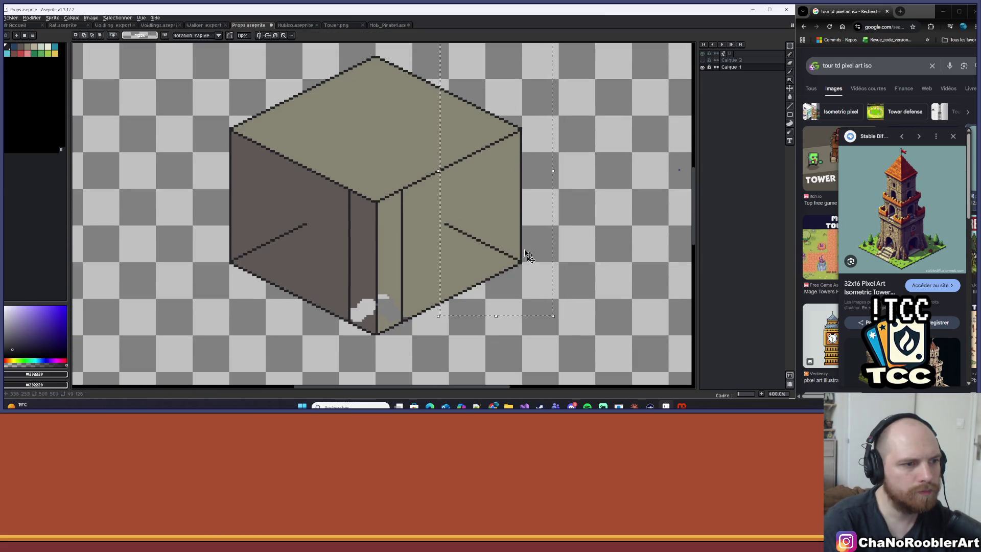
pyautogui.moveTo(528, 256); pyautogui.dragTo(486, 246)
pyautogui.moveTo(213, 176); pyautogui.dragTo(286, 185)
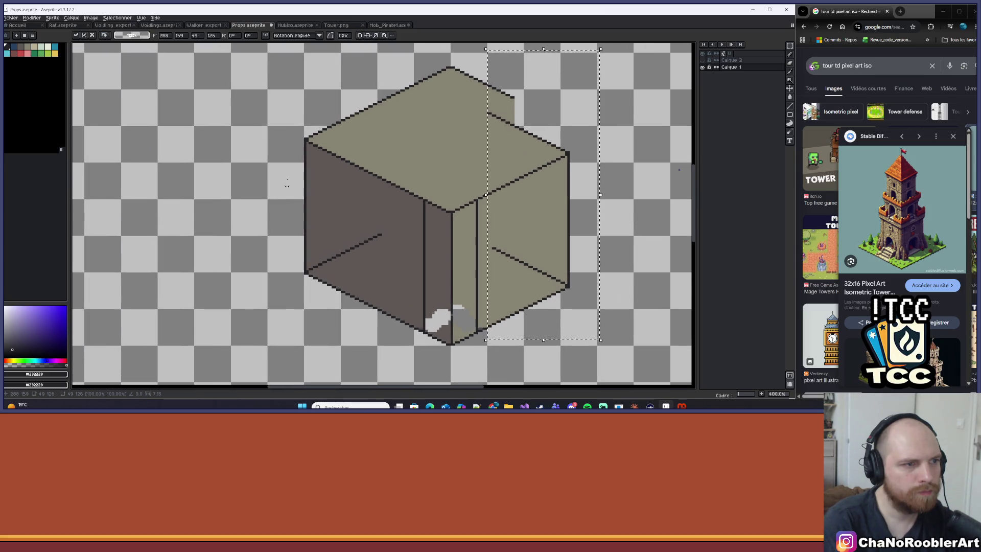
pyautogui.moveTo(267, 70)
pyautogui.mouseDown()
pyautogui.moveTo(345, 296)
pyautogui.moveTo(397, 363)
pyautogui.mouseUp()
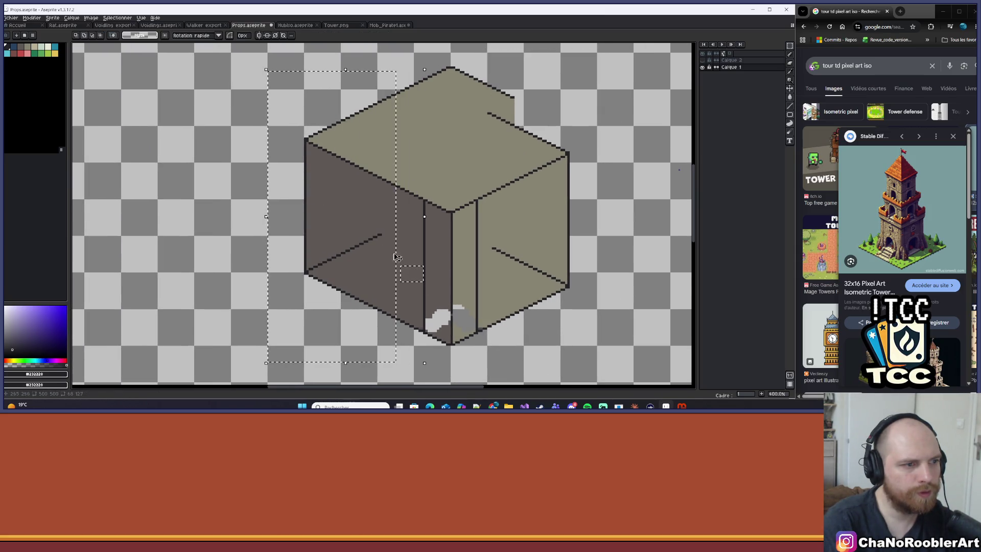
pyautogui.moveTo(369, 207); pyautogui.dragTo(396, 222)
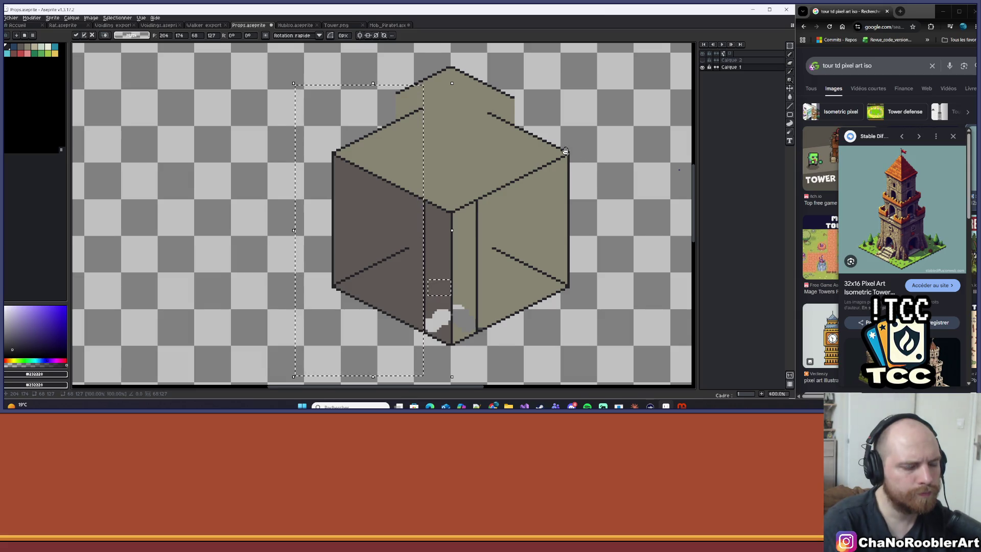
# Step: Draw a horizontal line across the cube top, then undo it
pyautogui.press('l')
pyautogui.moveTo(528, 154); pyautogui.dragTo(333, 155)
pyautogui.hotkey('ctrl', 'z')
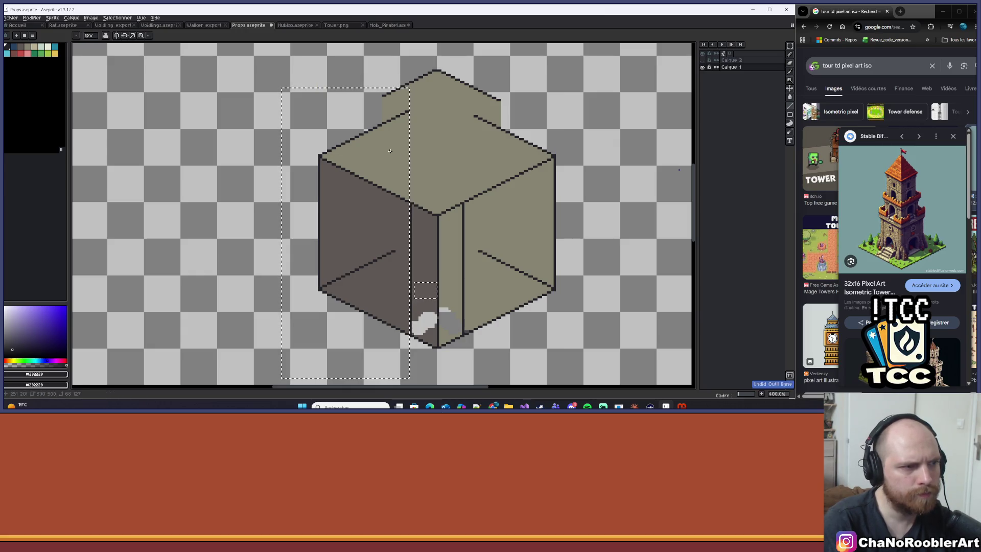
# Step: Draw a dark horizontal line across the cube top
pyautogui.scroll(2, 510, 162)
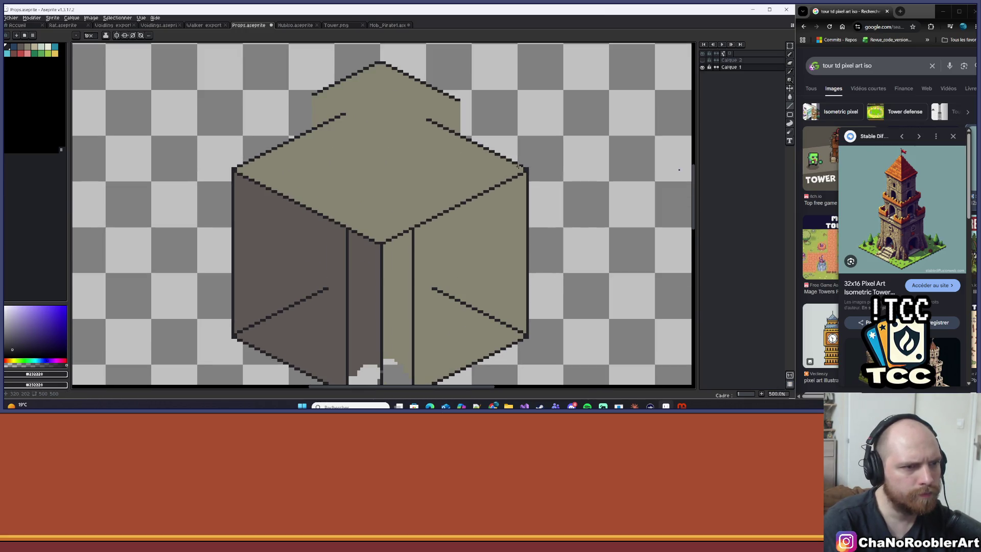
pyautogui.moveTo(521, 168); pyautogui.dragTo(241, 169)
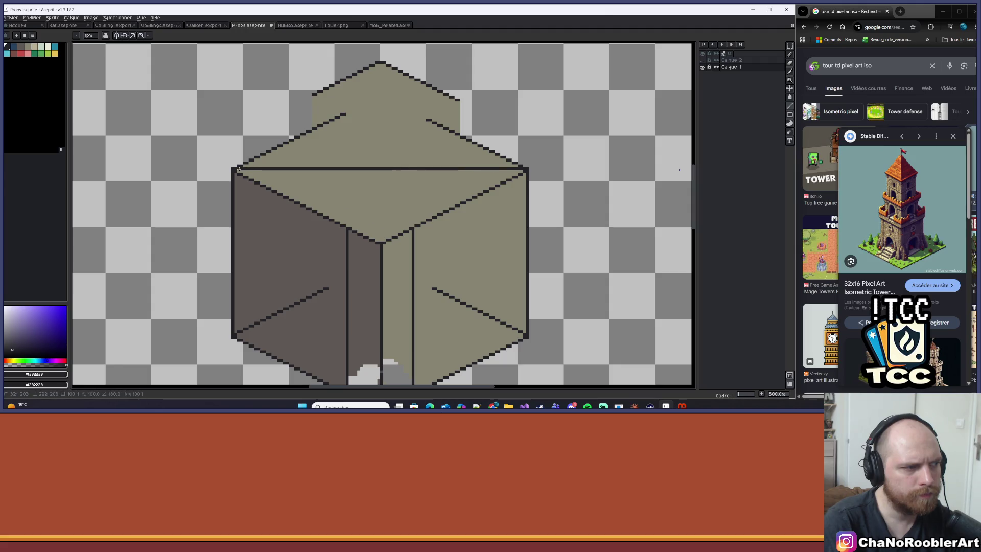
pyautogui.scroll(-1, 384, 168)
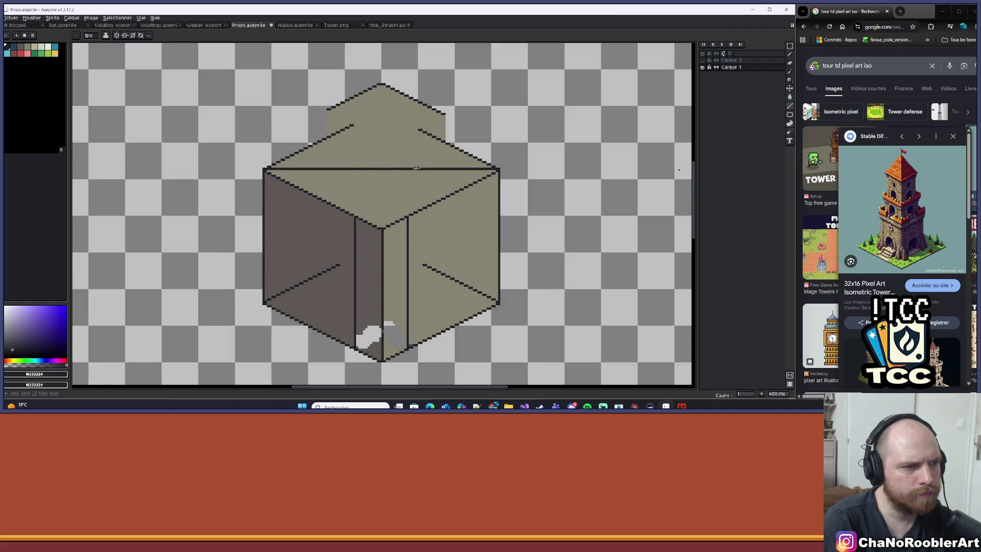
pyautogui.moveTo(469, 139); pyautogui.dragTo(464, 146)
pyautogui.moveTo(393, 199)
pyautogui.mouseDown()
pyautogui.moveTo(405, 162)
pyautogui.moveTo(388, 230)
pyautogui.mouseUp()
pyautogui.scroll(-1, 400, 166)
pyautogui.scroll(-1, 399, 166)
pyautogui.scroll(1, 399, 166)
# Step: Erase the roof's old top outline and pick the dark outline colour
pyautogui.press('e')
pyautogui.scroll(4, 357, 147)
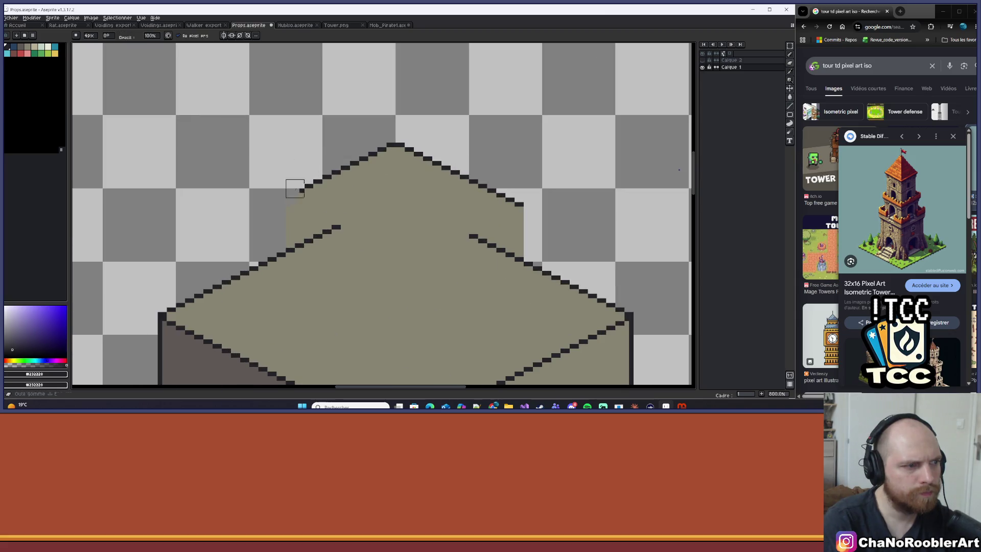
pyautogui.moveTo(309, 198)
pyautogui.mouseDown()
pyautogui.moveTo(482, 146)
pyautogui.moveTo(515, 203)
pyautogui.mouseUp()
pyautogui.scroll(2, 663, 210)
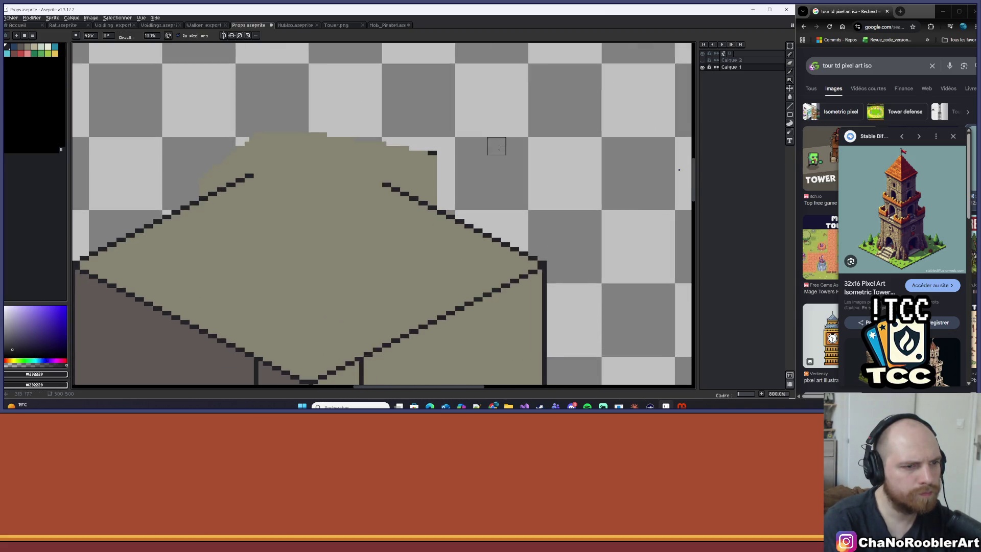
pyautogui.press('i')
pyautogui.moveTo(558, 282); pyautogui.dragTo(585, 275)
# Step: Redraw the roof's two dark upper edges with clean steps meeting at a peak
pyautogui.press('b')
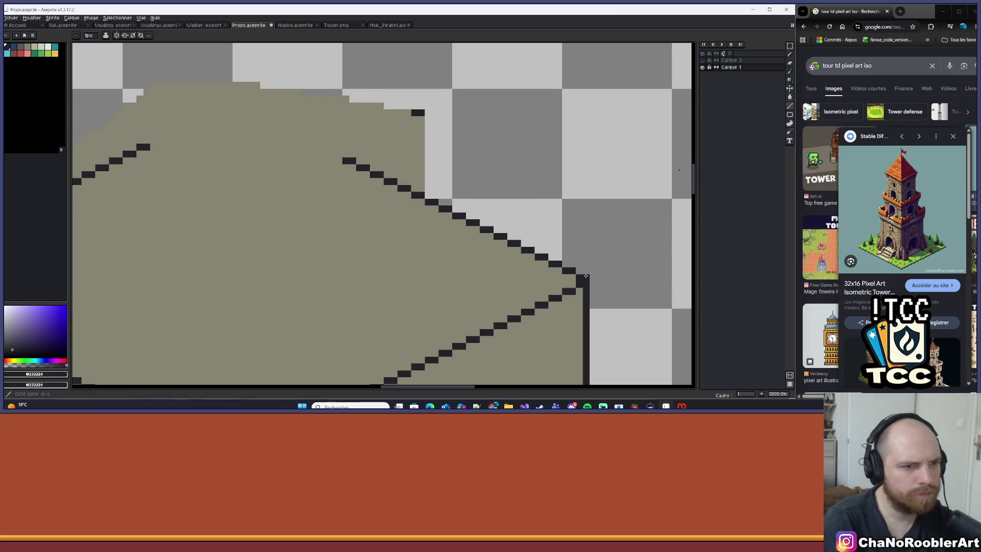
pyautogui.keyDown('shift'); pyautogui.click(259, 121); pyautogui.keyUp('shift')
pyautogui.click(249, 113)
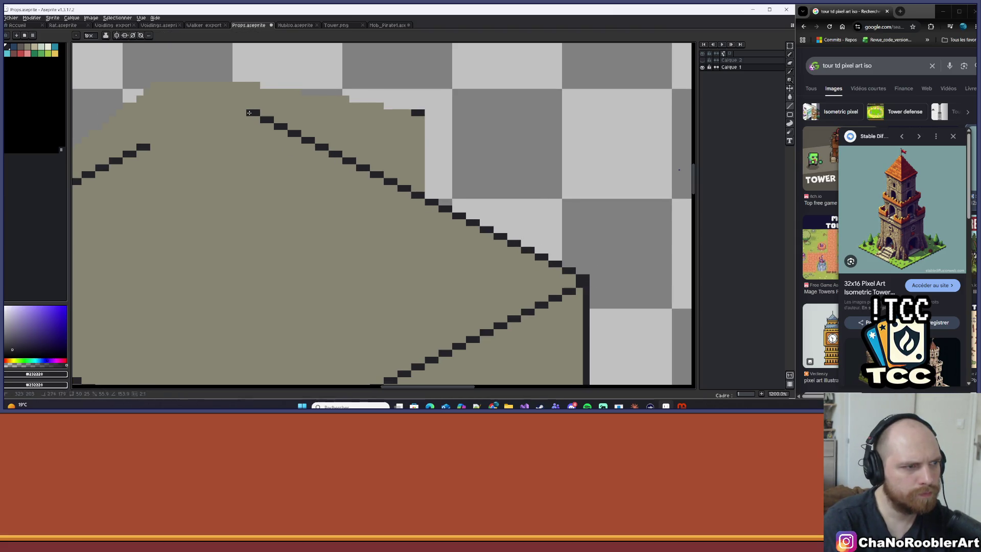
pyautogui.keyDown('shift'); pyautogui.click(205, 92); pyautogui.keyUp('shift')
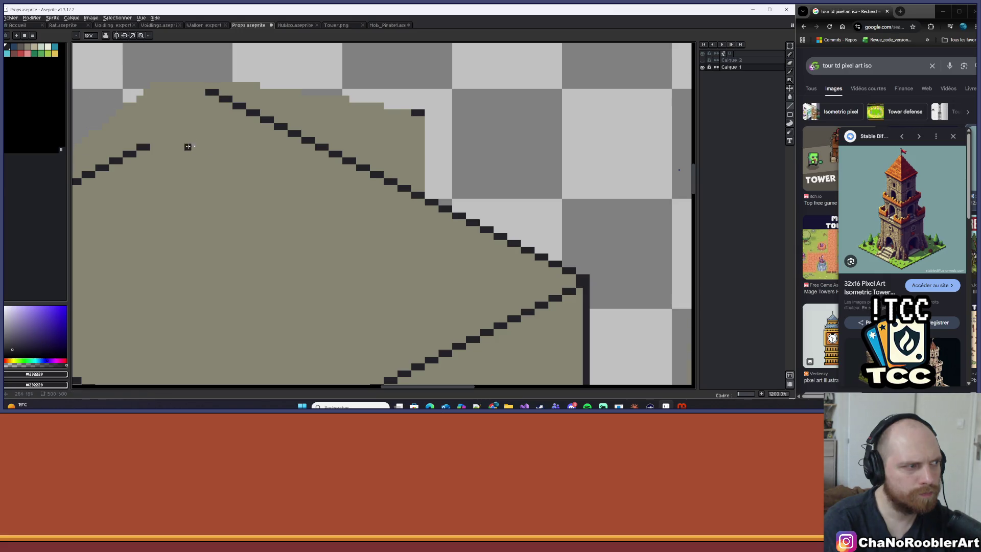
pyautogui.scroll(1, 188, 146)
pyautogui.keyDown('shift'); pyautogui.click(575, 96); pyautogui.keyUp('shift')
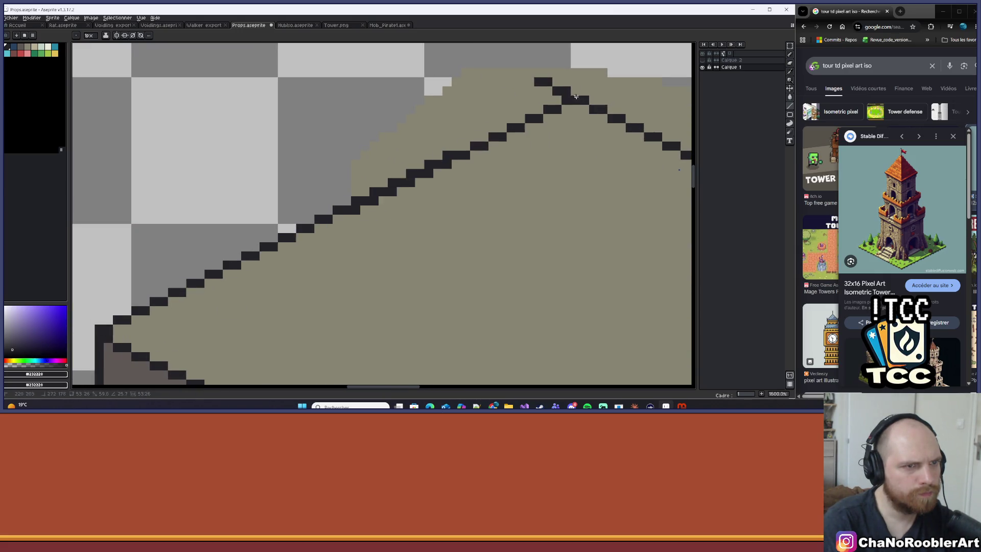
pyautogui.hotkey('ctrl', 'z')
pyautogui.keyDown('shift'); pyautogui.click(559, 106); pyautogui.keyUp('shift')
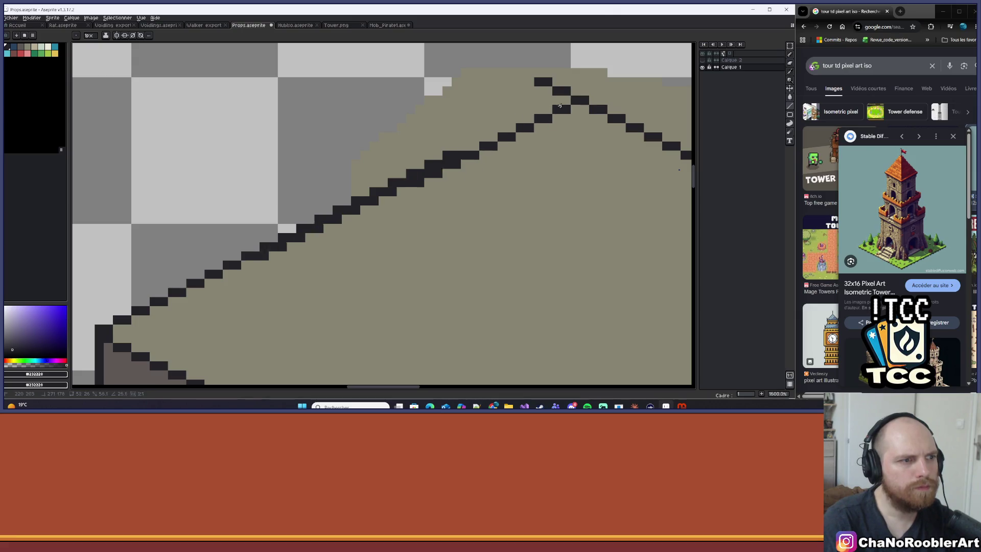
pyautogui.hotkey('ctrl', 'z')
pyautogui.keyDown('shift'); pyautogui.click(554, 102); pyautogui.keyUp('shift')
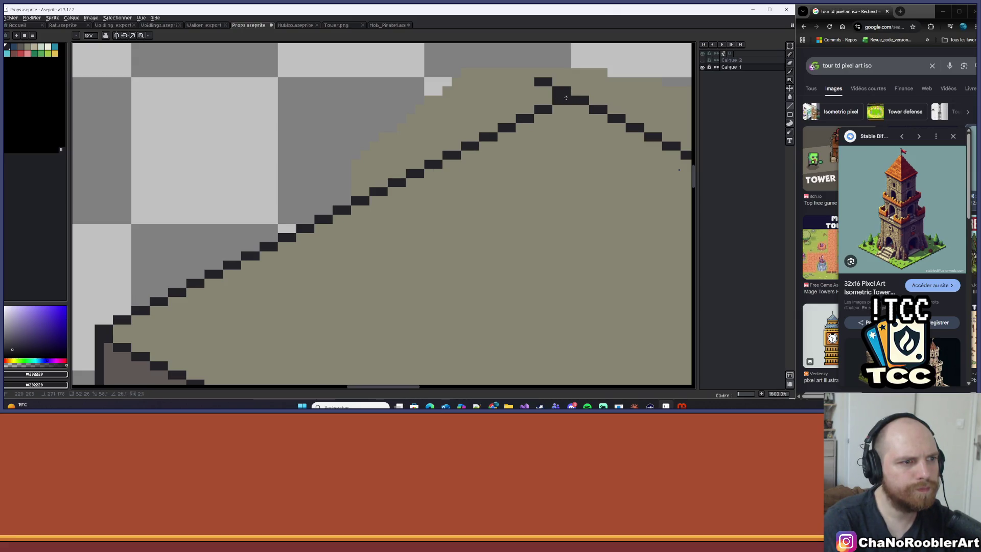
pyautogui.press('e')
pyautogui.click(562, 84)
# Step: With a 1px brush, draw a dark vertical line down the right face beside the front edge
pyautogui.scroll(-5, 562, 84)
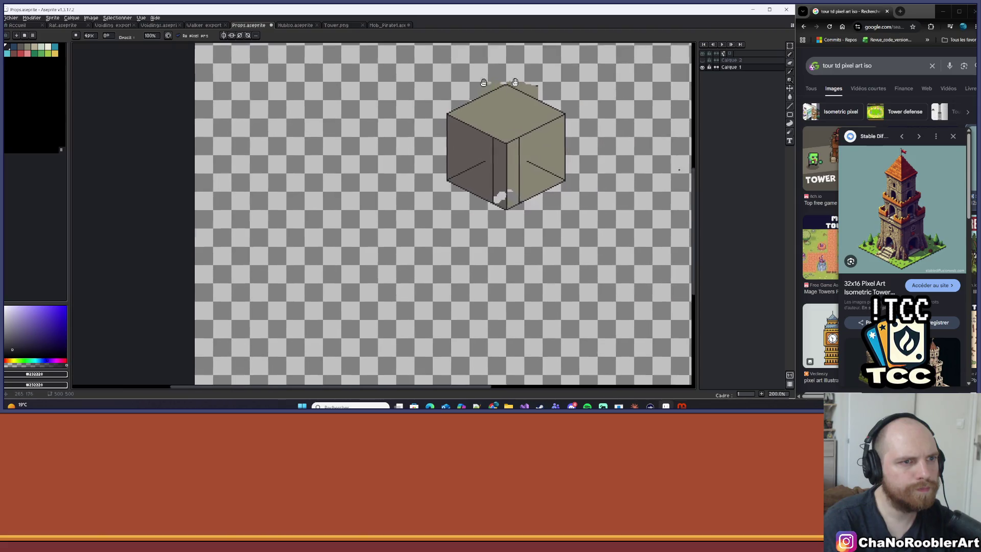
pyautogui.scroll(2, 436, 87)
pyautogui.scroll(1, 452, 194)
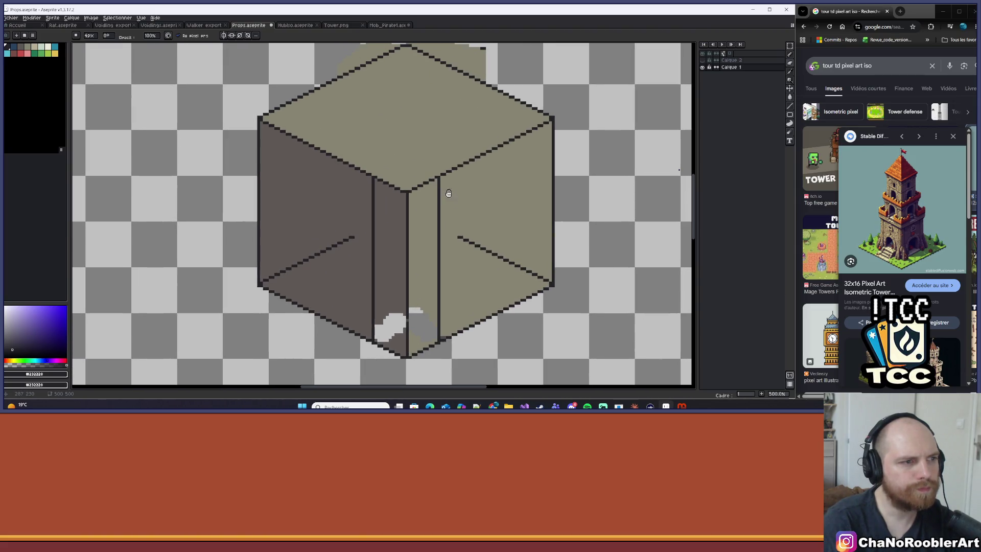
pyautogui.scroll(1, 400, 147)
pyautogui.scroll(-3, 399, 148)
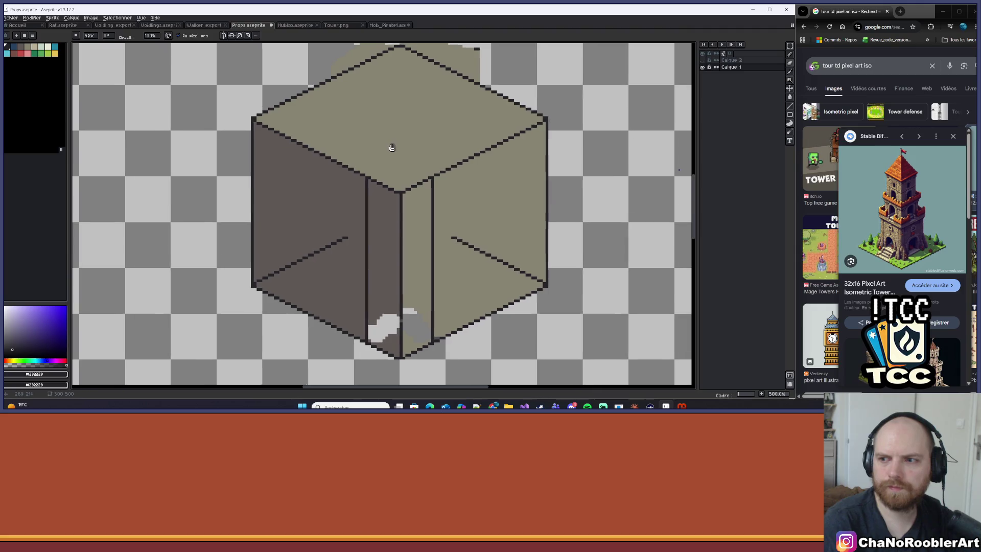
pyautogui.scroll(-4, 379, 150)
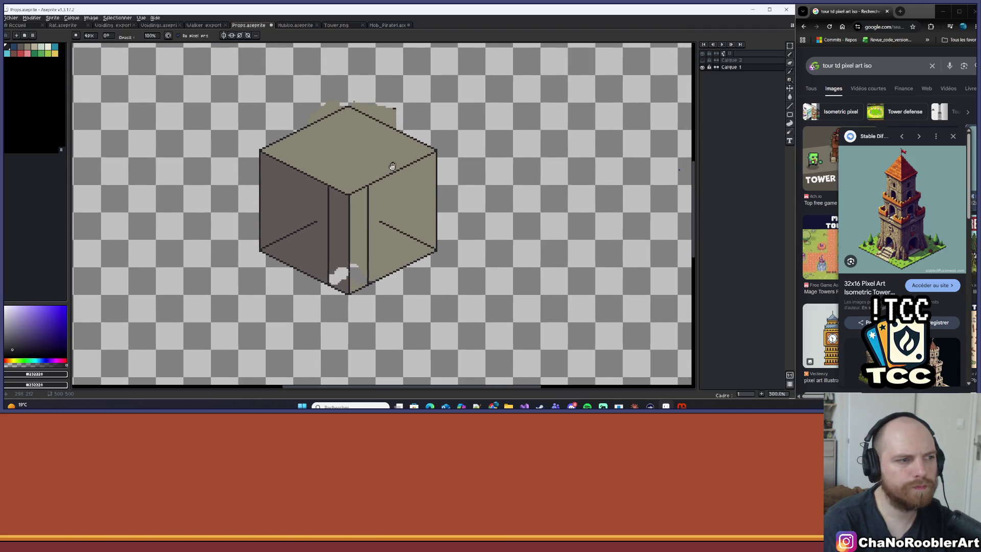
pyautogui.scroll(6, 380, 179)
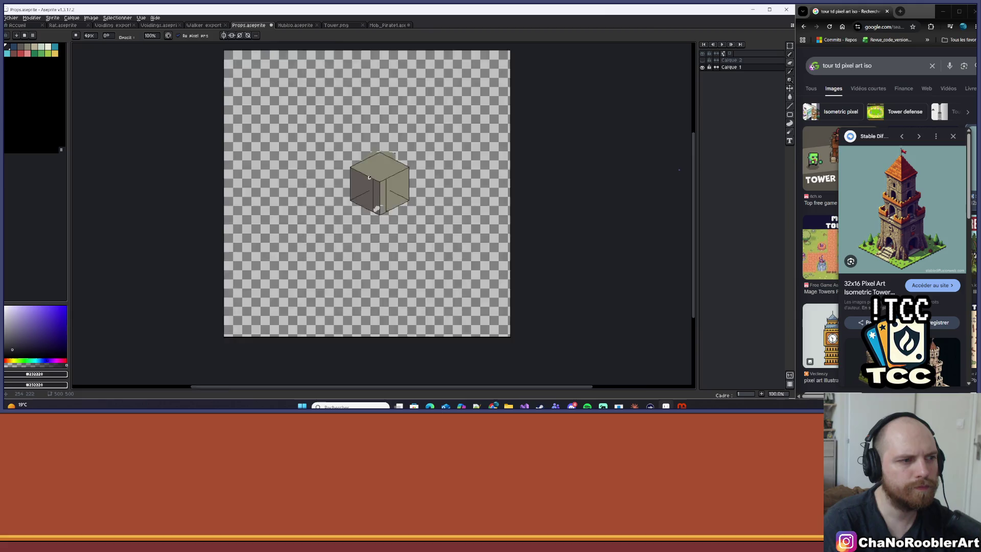
pyautogui.moveTo(476, 196); pyautogui.dragTo(483, 163)
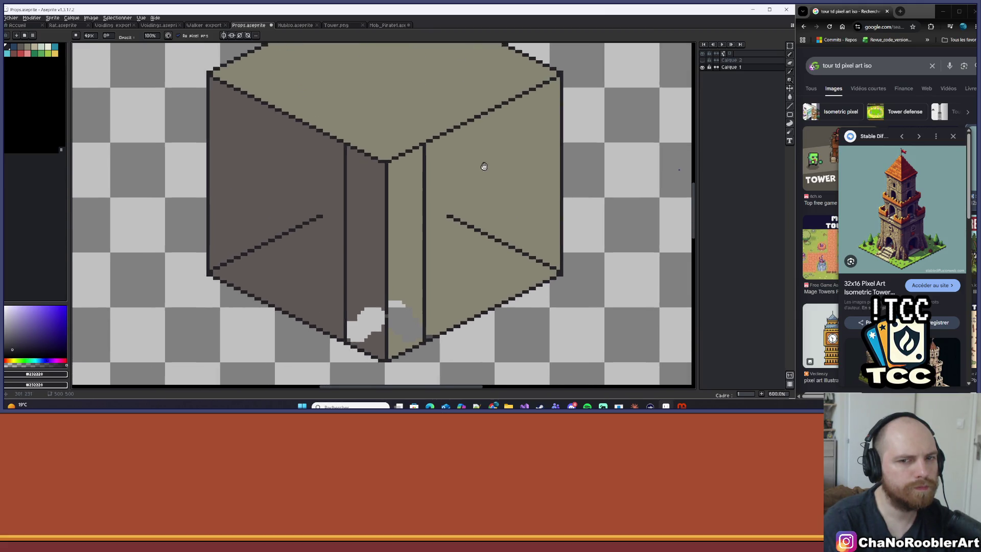
pyautogui.scroll(1, 429, 171)
pyautogui.press('-')
pyautogui.press('-')
pyautogui.press('-')
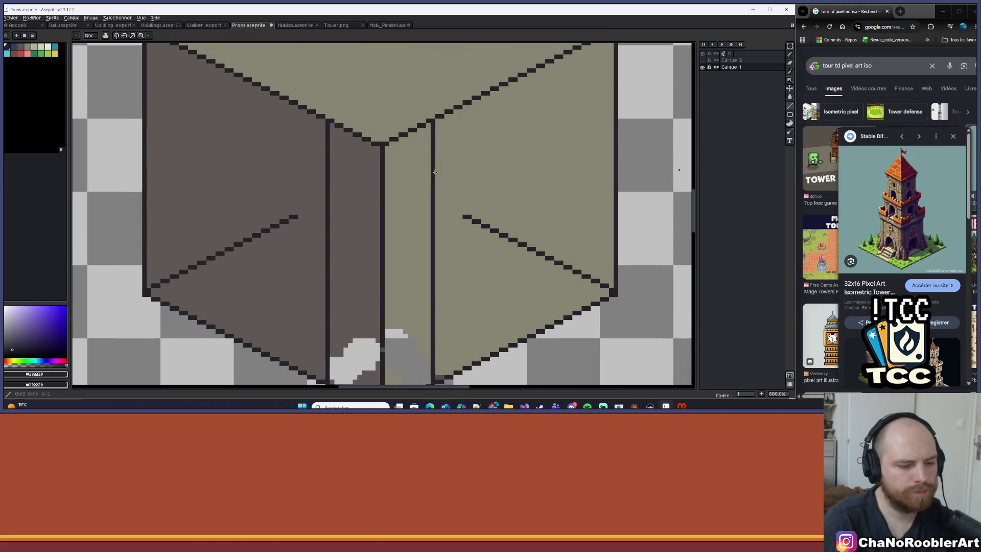
pyautogui.moveTo(413, 133); pyautogui.dragTo(414, 342)
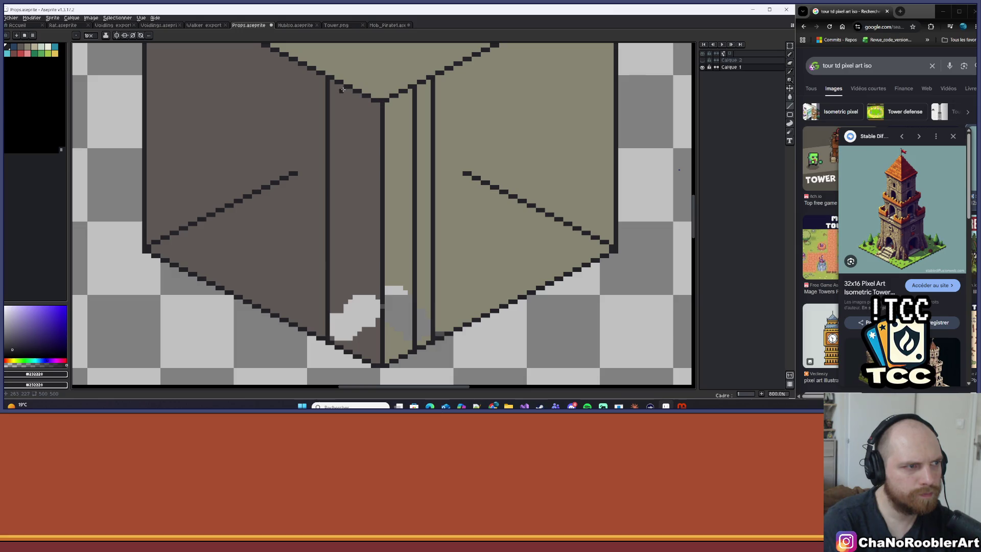
pyautogui.scroll(-2, 370, 229)
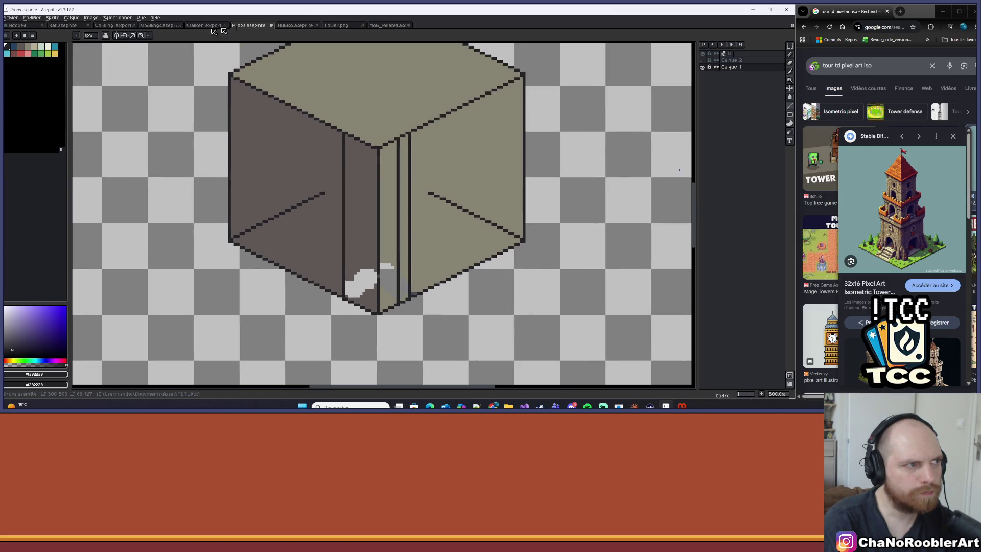
# Step: Enable vertical mirror symmetry and set its axis on the cube's front corner edge
pyautogui.click(125, 36)
pyautogui.scroll(-3, 289, 50)
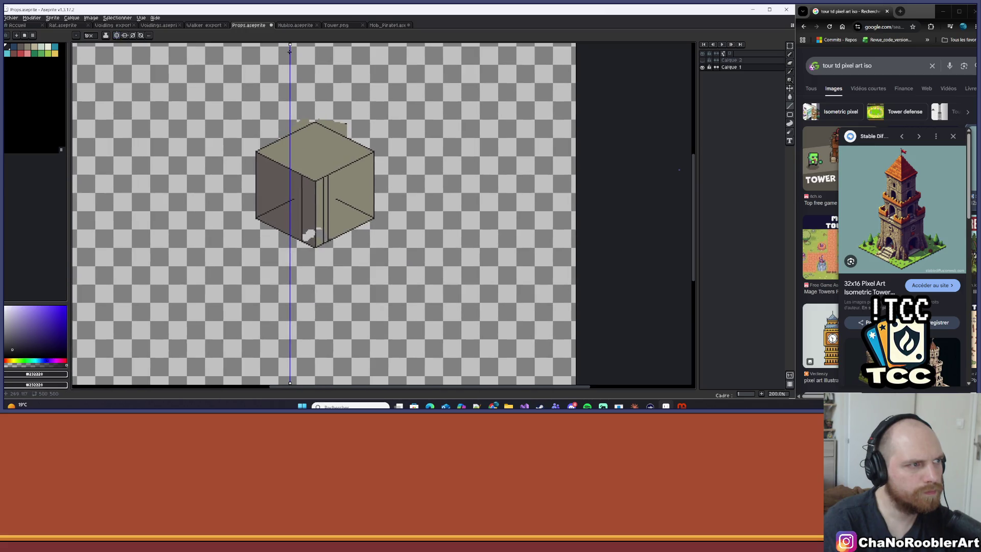
pyautogui.moveTo(290, 46); pyautogui.dragTo(314, 49)
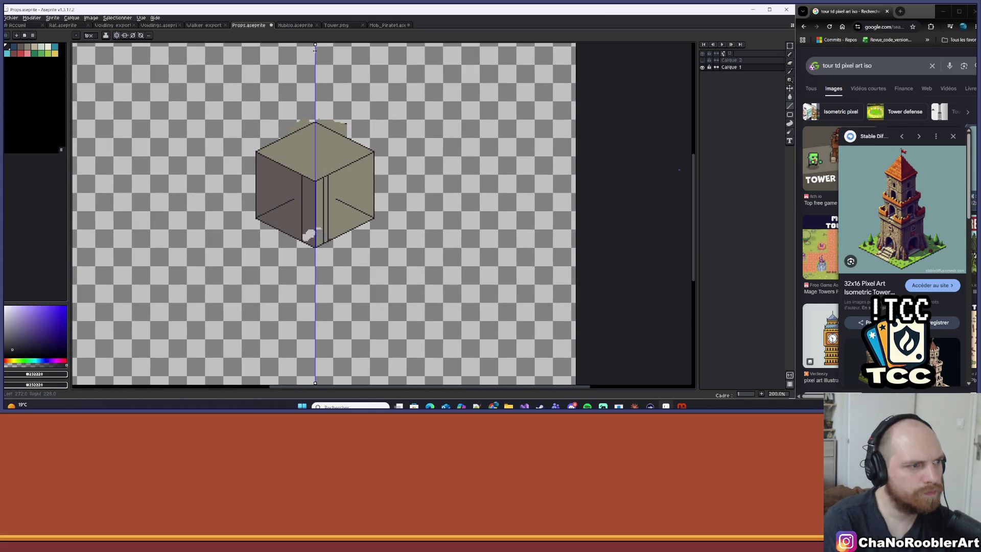
pyautogui.scroll(3, 305, 204)
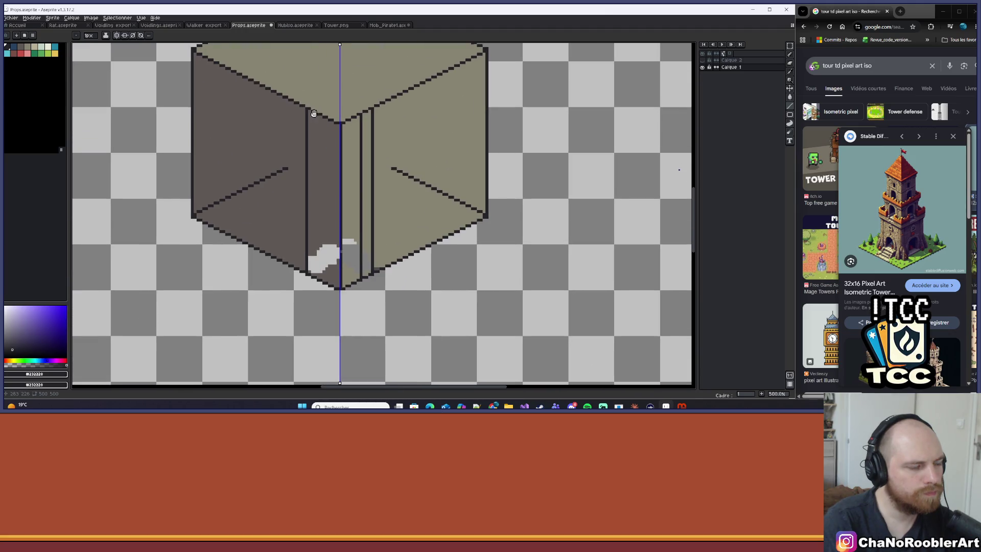
pyautogui.moveTo(339, 43); pyautogui.dragTo(340, 45)
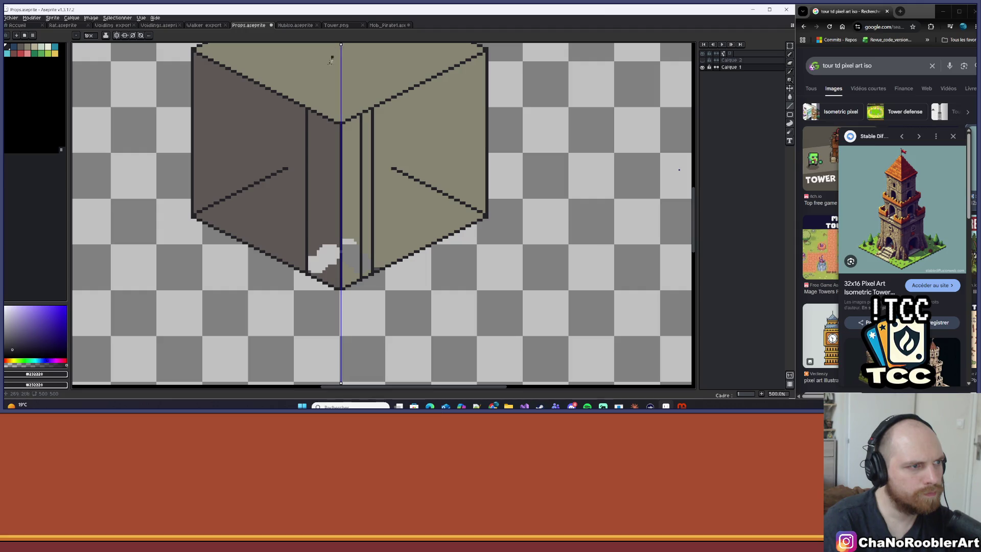
pyautogui.scroll(2, 316, 169)
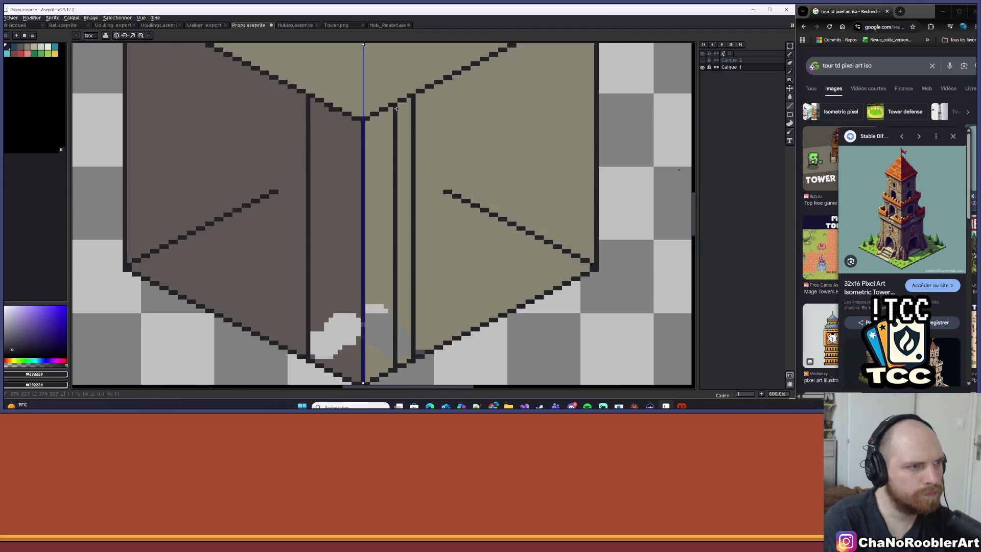
# Step: Undo the jagged stroke and paint the stray dark vertical line over in the beige fill
pyautogui.moveTo(396, 109); pyautogui.dragTo(399, 373)
pyautogui.hotkey('ctrl', 'z')
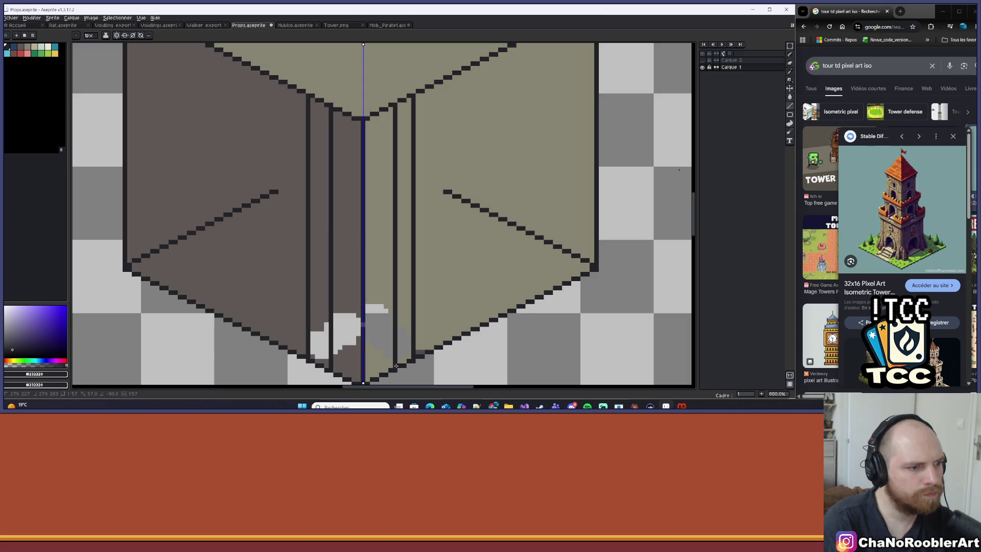
pyautogui.scroll(-1, 419, 179)
pyautogui.press('i')
pyautogui.keyDown('alt'); pyautogui.click(409, 146); pyautogui.keyUp('alt')
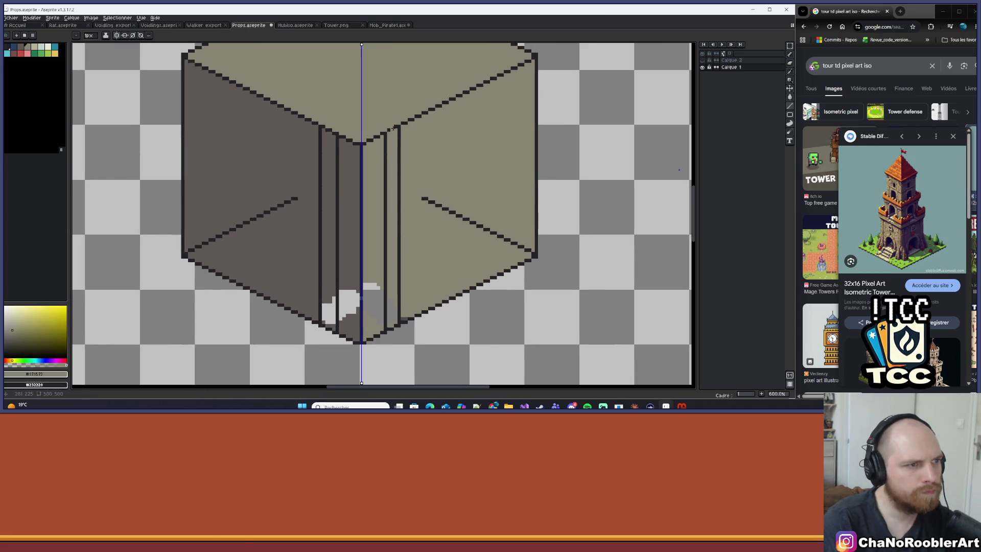
pyautogui.moveTo(397, 130); pyautogui.dragTo(399, 321)
# Step: Draw mirrored dark outlines down both vertical side edges of the cube
pyautogui.scroll(-2, 409, 267)
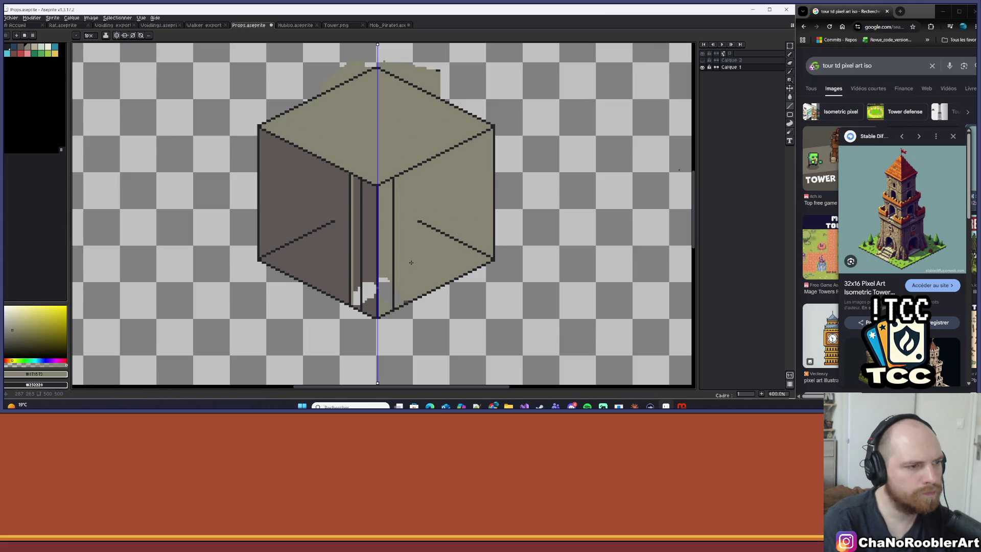
pyautogui.scroll(-3, 410, 262)
pyautogui.scroll(3, 416, 222)
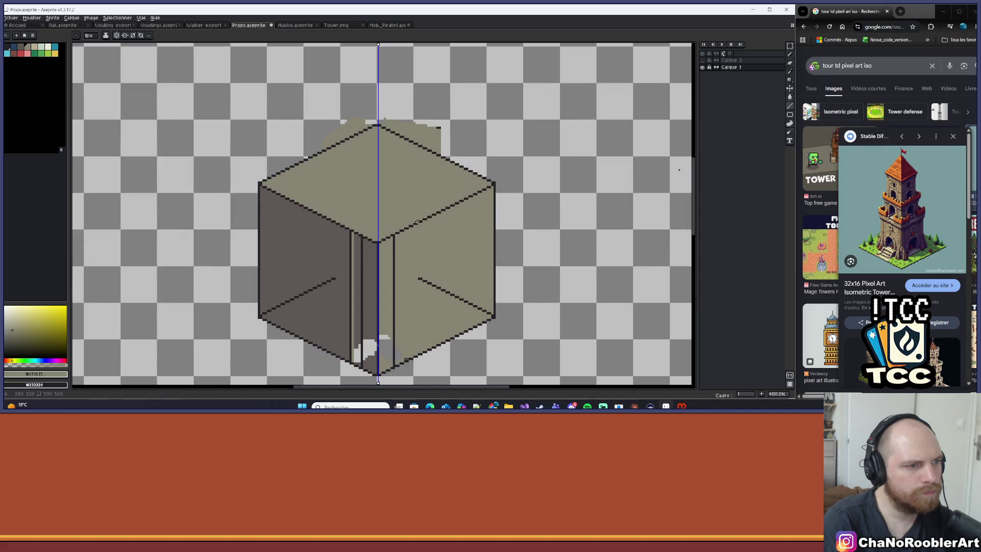
pyautogui.scroll(-2, 394, 284)
pyautogui.scroll(7, 392, 286)
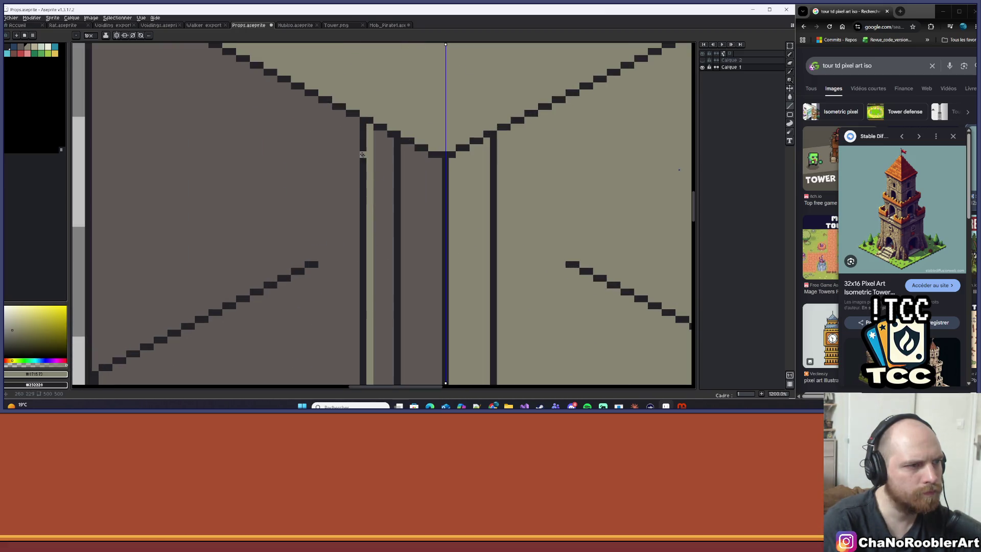
pyautogui.scroll(-3, 362, 125)
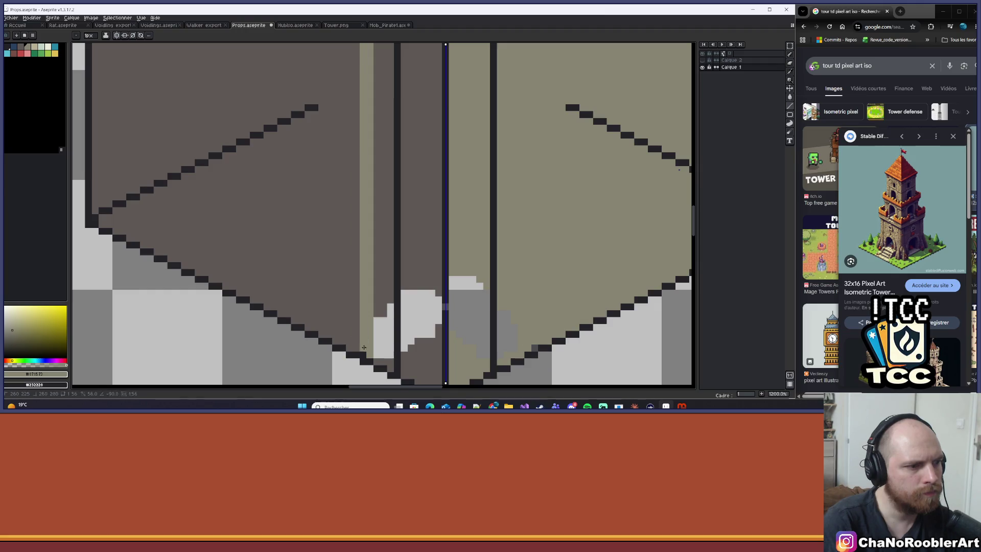
pyautogui.scroll(-4, 362, 351)
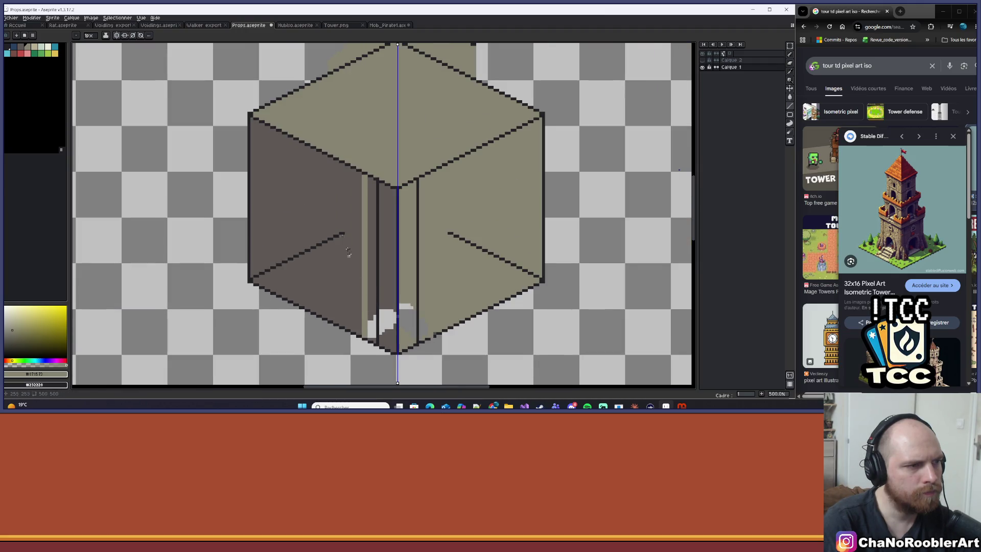
pyautogui.moveTo(347, 251)
pyautogui.mouseDown()
pyautogui.moveTo(298, 214)
pyautogui.moveTo(323, 196)
pyautogui.mouseUp()
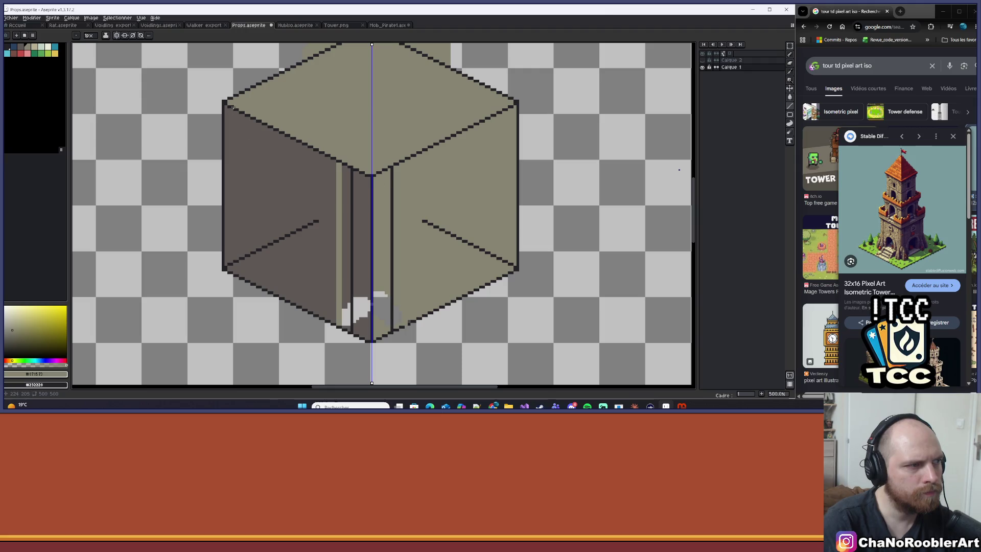
pyautogui.keyDown('alt'); pyautogui.click(222, 100); pyautogui.keyUp('alt')
pyautogui.moveTo(224, 176); pyautogui.dragTo(223, 268)
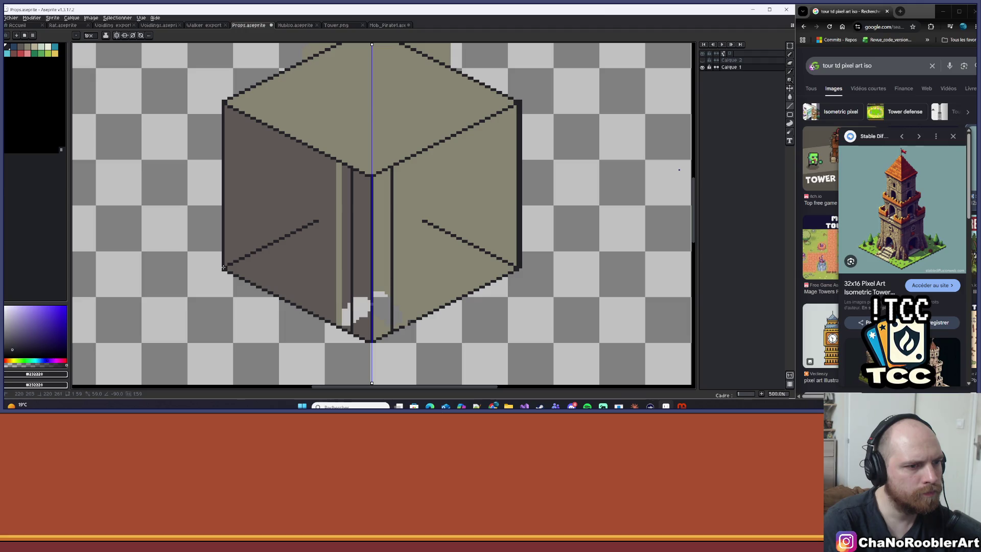
# Step: Cover the doubled right-edge outline with beige along the edge's full length
pyautogui.scroll(2, 469, 252)
pyautogui.keyDown('alt'); pyautogui.click(499, 99); pyautogui.keyUp('alt')
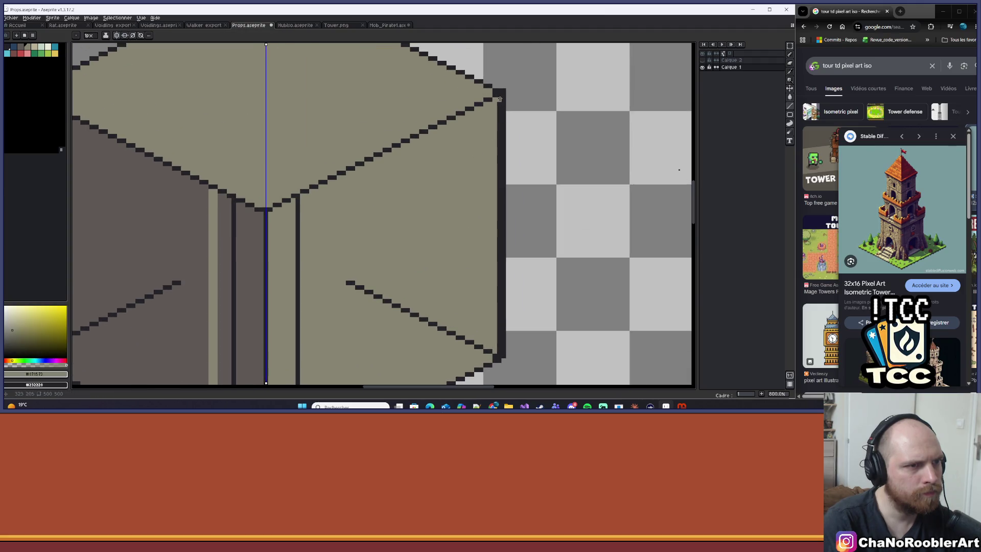
pyautogui.moveTo(499, 95); pyautogui.dragTo(500, 211)
pyautogui.moveTo(495, 342); pyautogui.dragTo(499, 354)
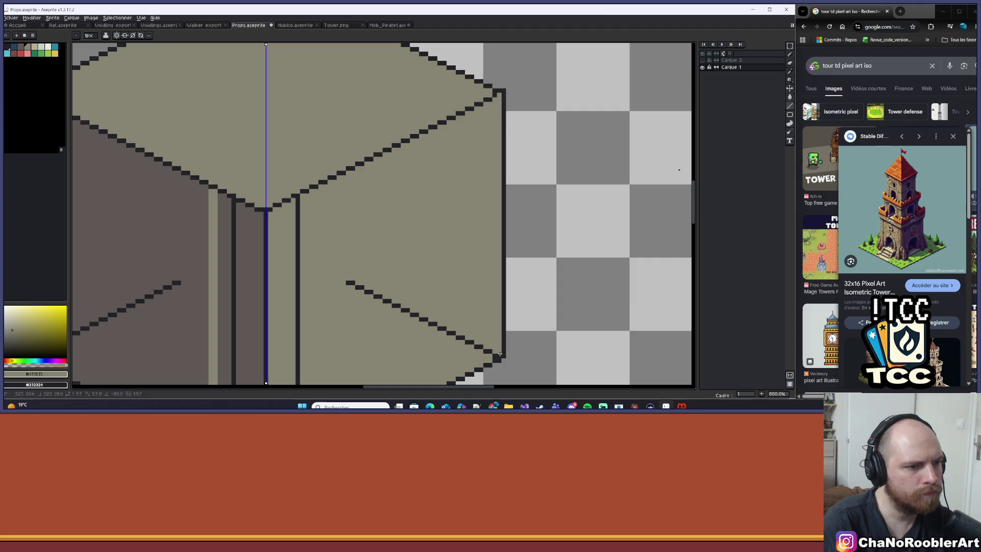
pyautogui.scroll(-3, 494, 337)
pyautogui.scroll(2, 390, 305)
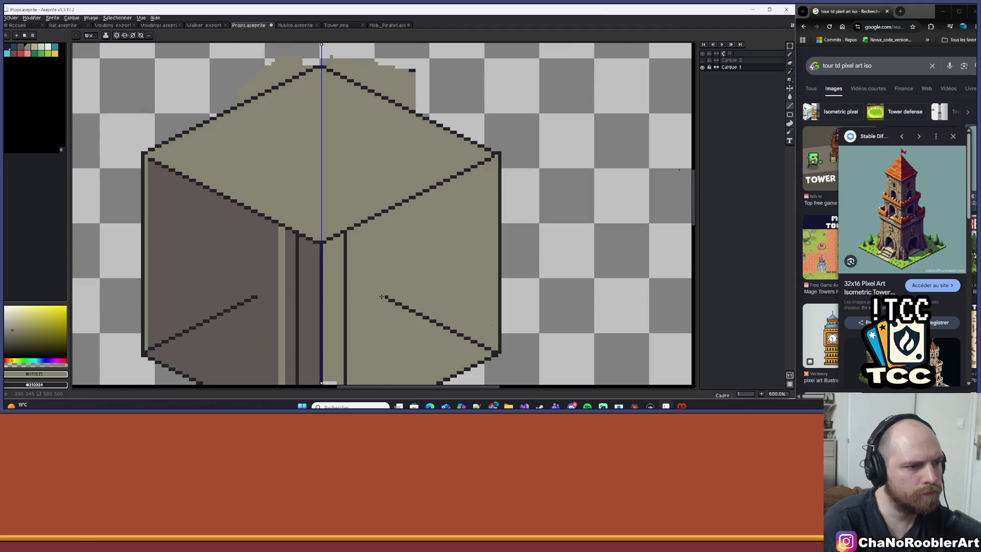
# Step: Recolour the cube's inner diagonal lines beige with a mirrored line
pyautogui.moveTo(381, 296); pyautogui.dragTo(491, 351)
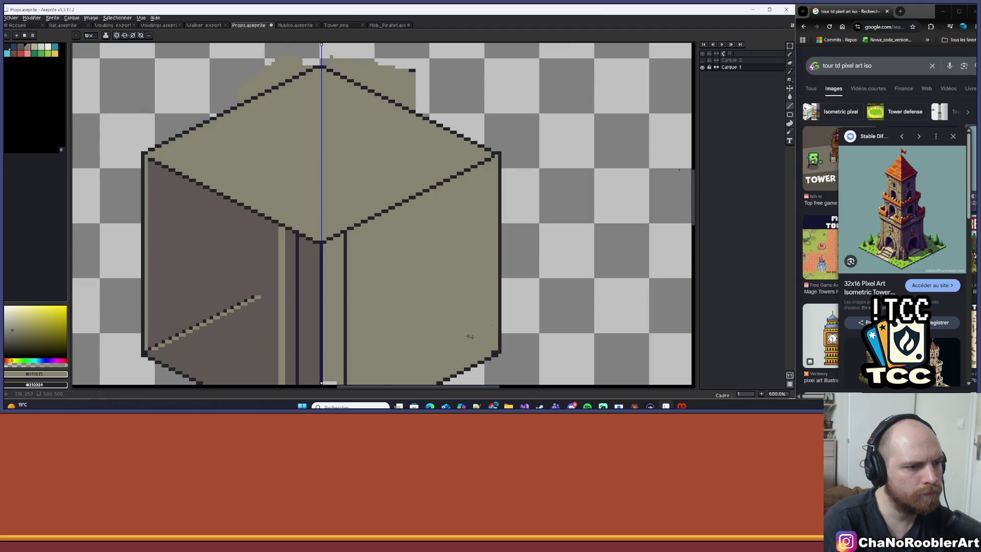
pyautogui.scroll(1, 469, 336)
pyautogui.scroll(-1, 480, 258)
pyautogui.press('e')
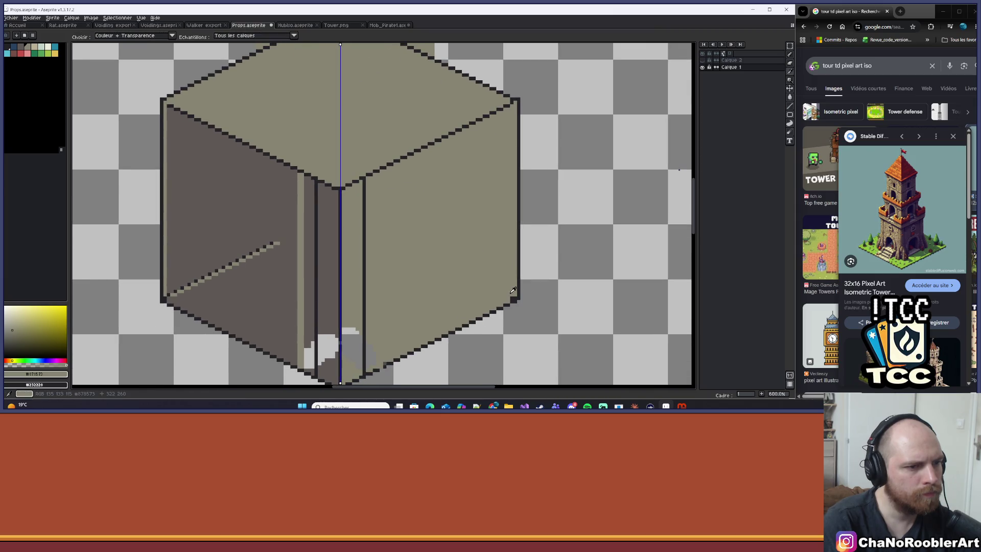
pyautogui.press('b')
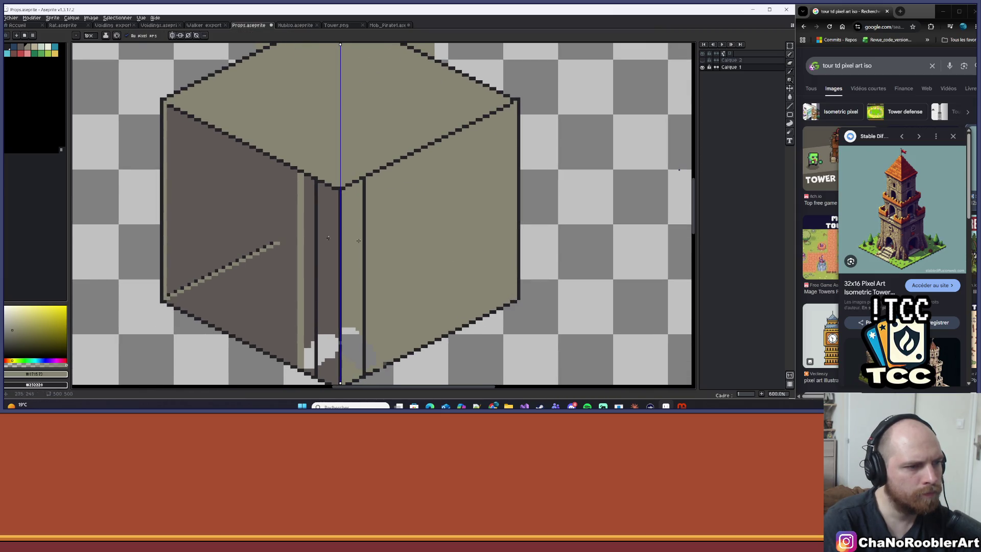
# Step: Bring the cube's top-right corner into view, ready to erase stray pixels there
pyautogui.hscroll(-1, 327, 237)
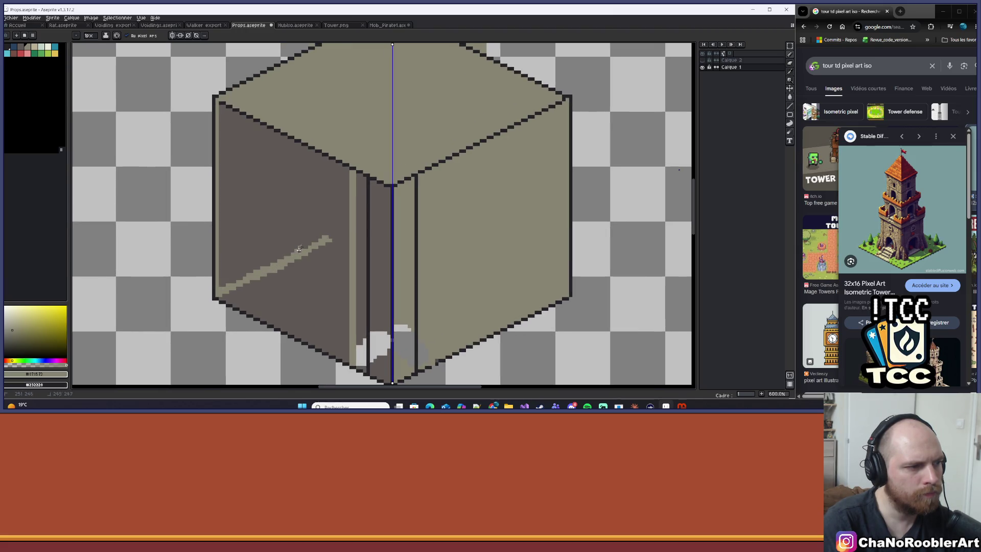
pyautogui.scroll(-3, 279, 250)
pyautogui.scroll(1, 273, 182)
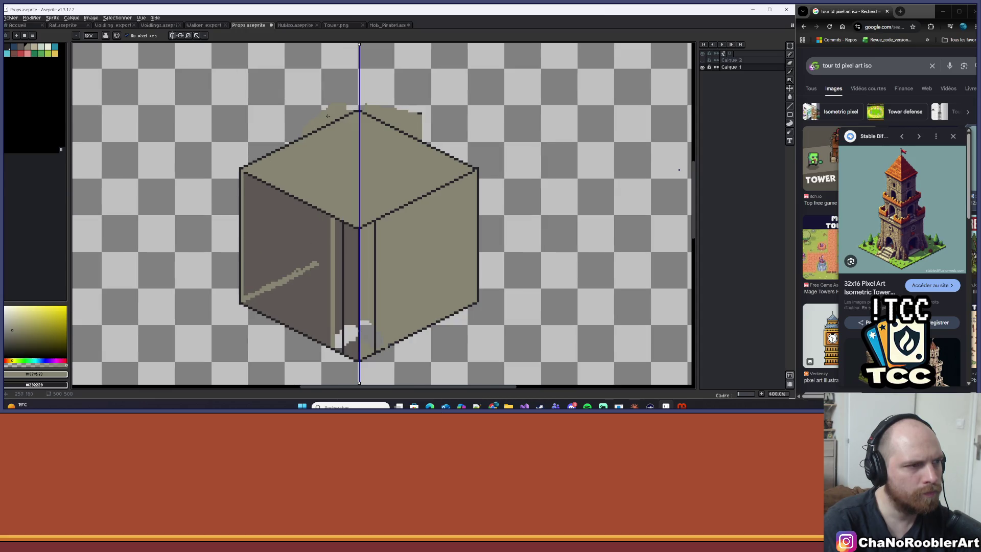
pyautogui.scroll(-3, 332, 160)
pyautogui.scroll(5, 338, 170)
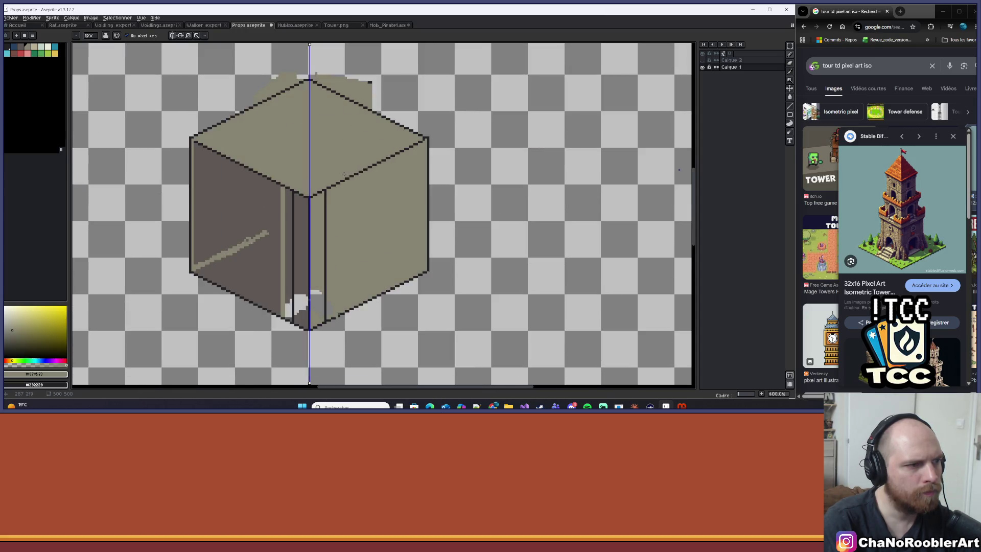
pyautogui.scroll(2, 363, 181)
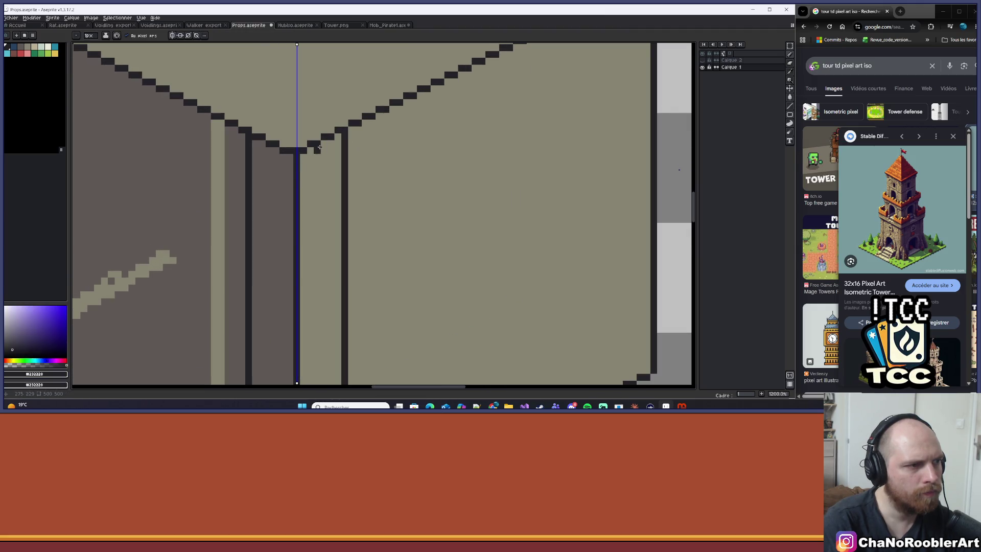
pyautogui.moveTo(409, 118); pyautogui.dragTo(242, 202)
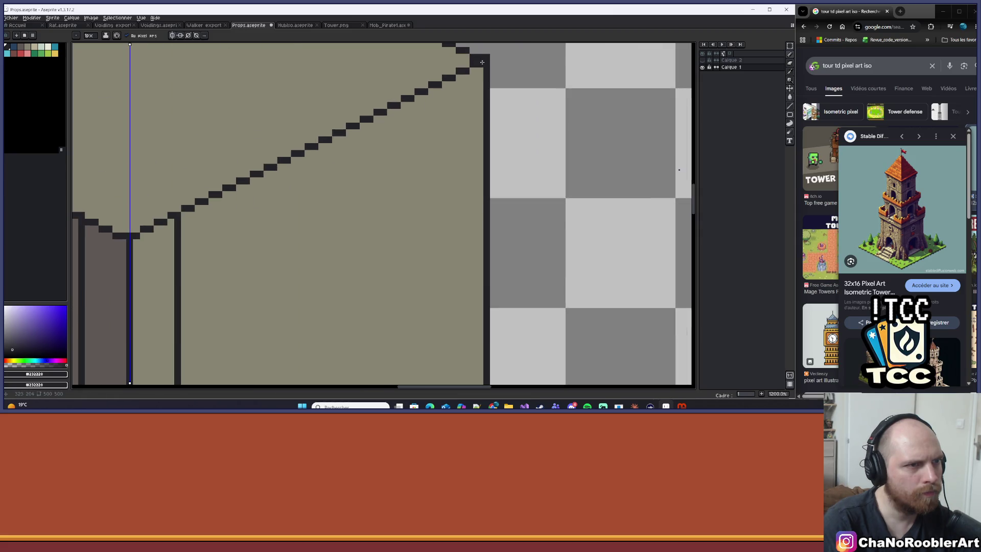
pyautogui.moveTo(494, 65); pyautogui.dragTo(478, 116)
pyautogui.press('e')
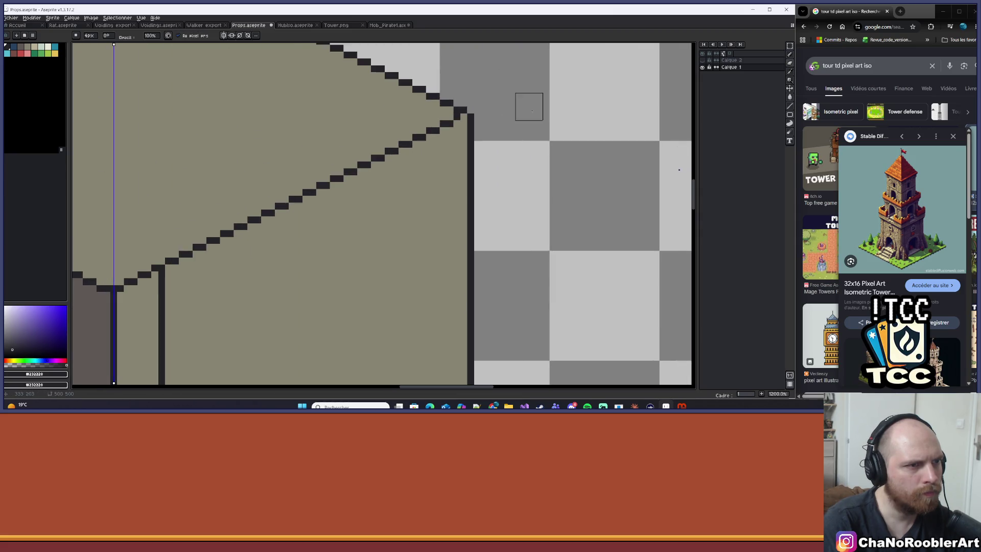
pyautogui.scroll(-5, 480, 105)
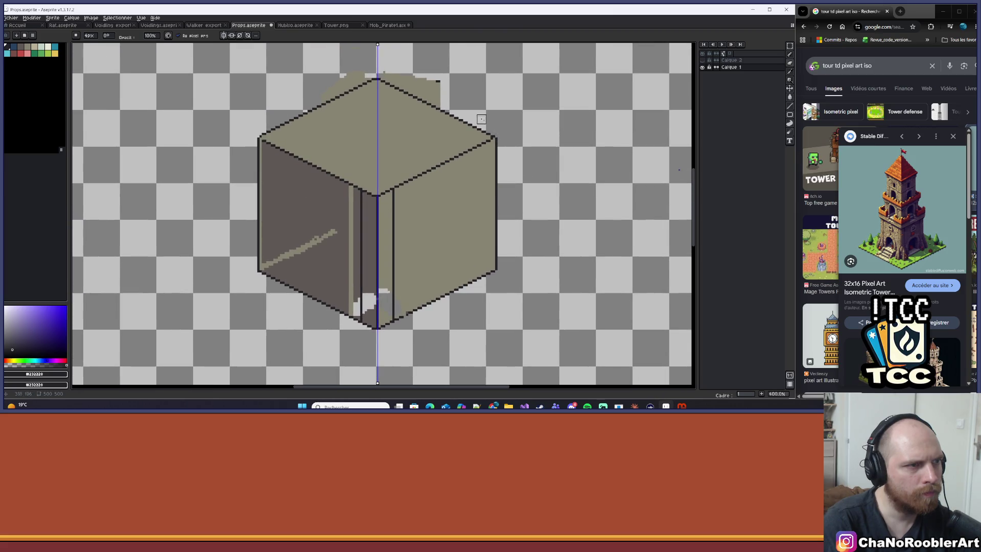
pyautogui.scroll(3, 481, 119)
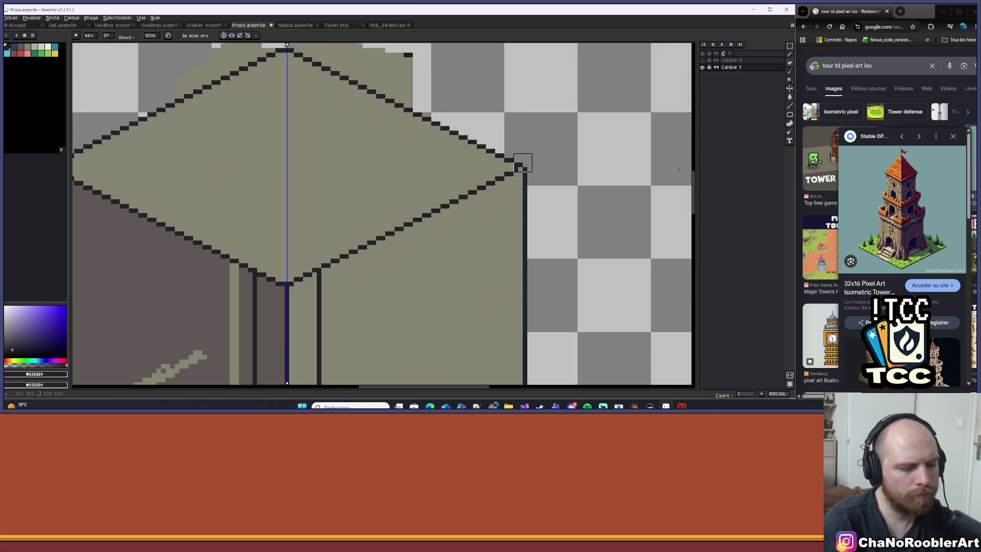
# Step: Redraw both upper outline edges as solid dark lines from the side corners to the top vertex
pyautogui.press('b')
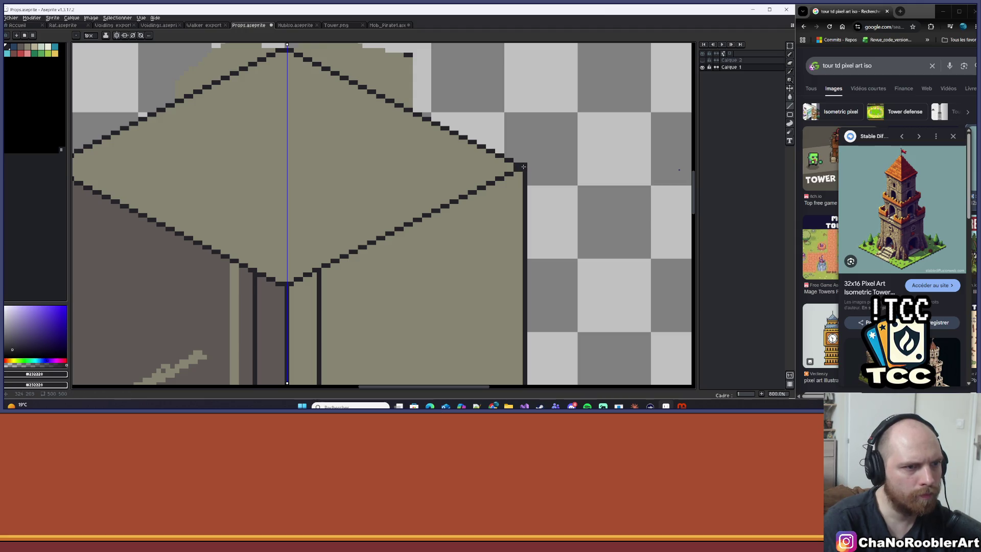
pyautogui.keyDown('shift'); pyautogui.click(292, 52); pyautogui.keyUp('shift')
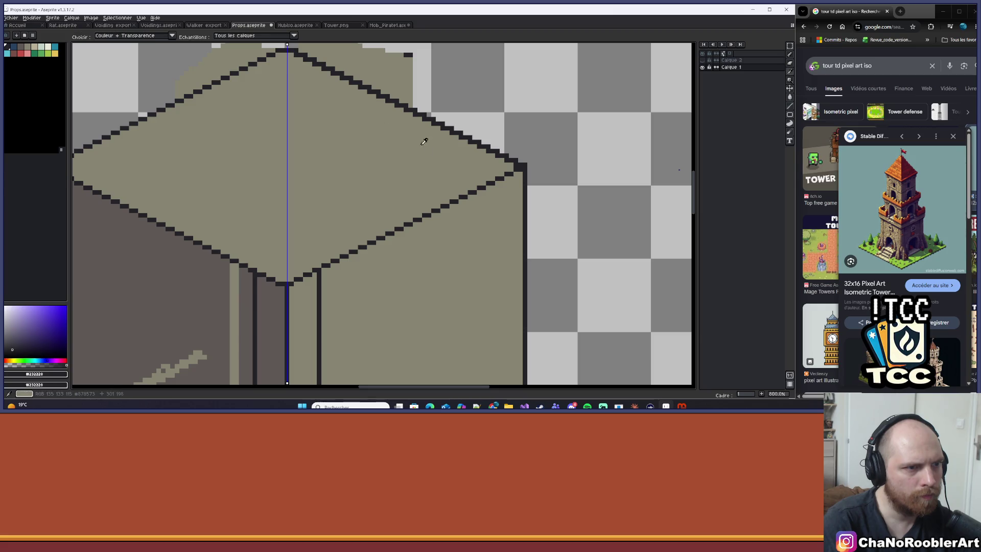
pyautogui.keyDown('alt'); pyautogui.click(505, 160); pyautogui.keyUp('alt')
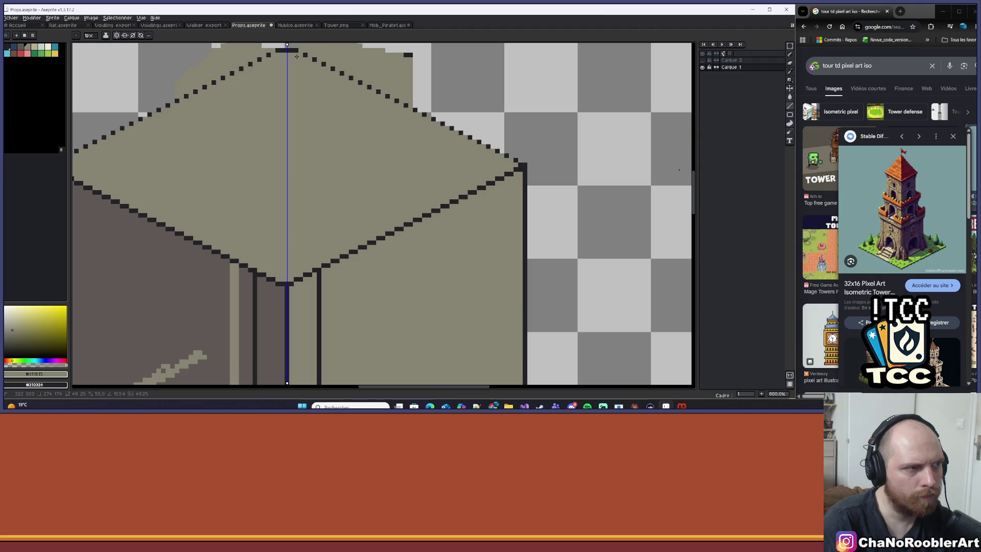
pyautogui.scroll(-2, 330, 73)
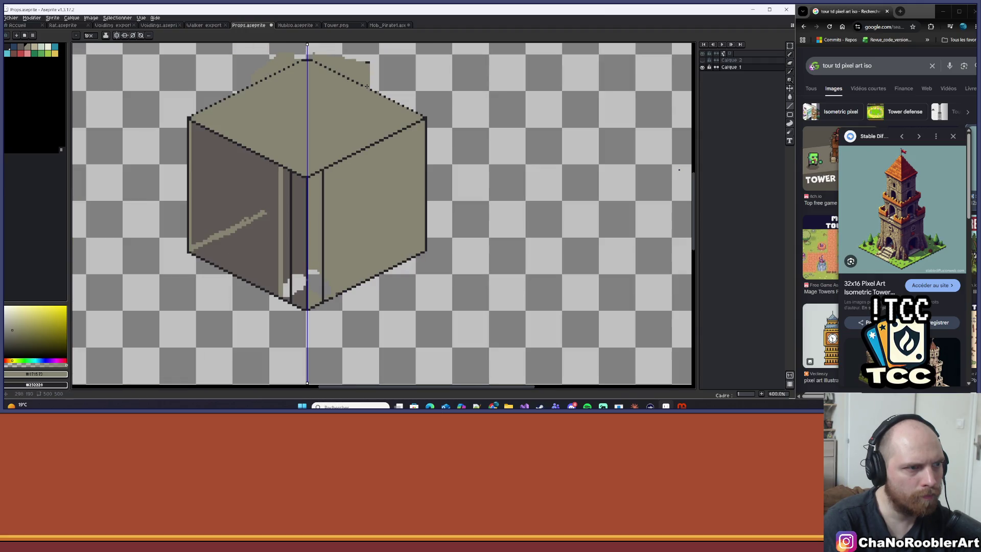
pyautogui.scroll(8, 453, 128)
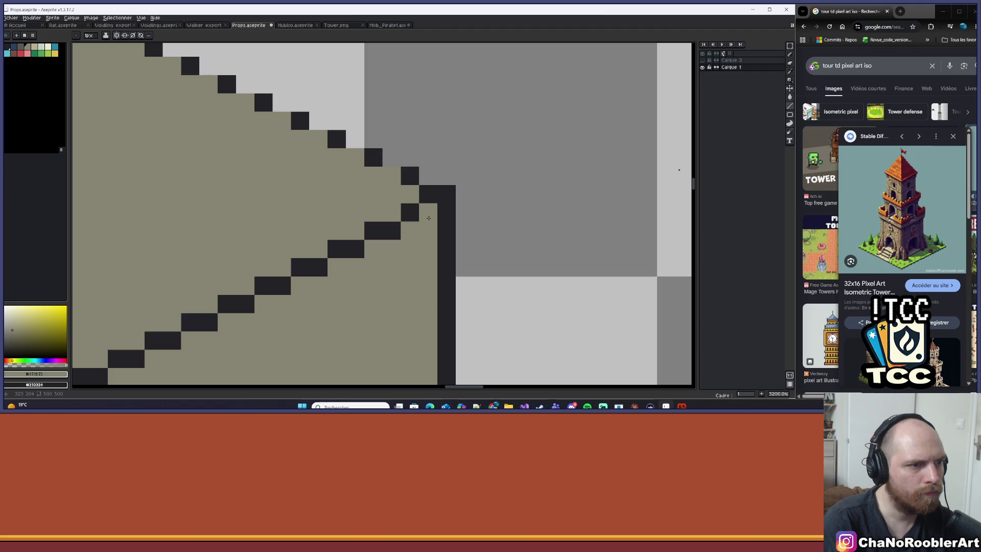
pyautogui.scroll(-8, 428, 219)
pyautogui.scroll(3, 488, 208)
pyautogui.keyDown('alt'); pyautogui.click(488, 208); pyautogui.keyUp('alt')
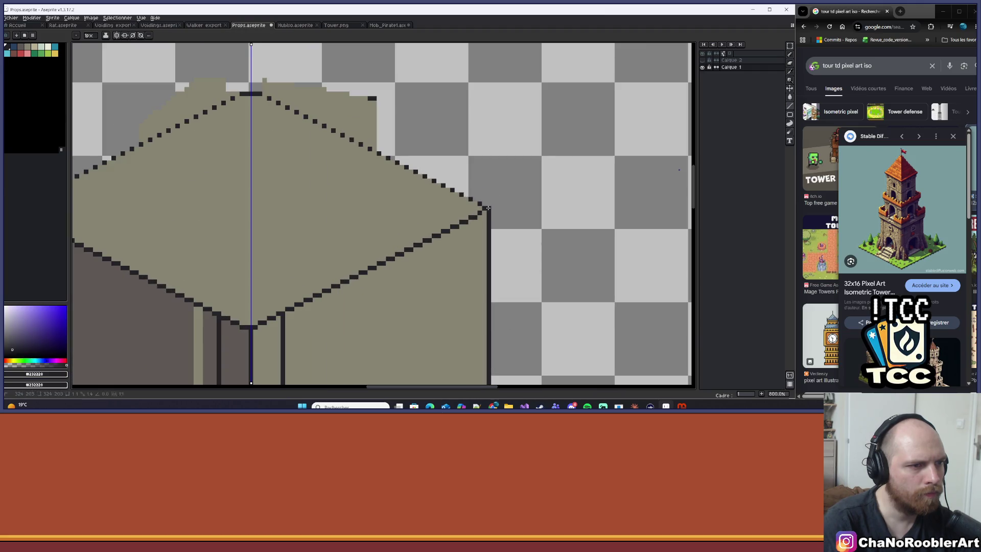
pyautogui.moveTo(488, 208)
pyautogui.mouseDown()
pyautogui.moveTo(262, 92)
pyautogui.moveTo(329, 109)
pyautogui.moveTo(392, 103)
pyautogui.mouseUp()
pyautogui.scroll(-4, 264, 95)
pyautogui.scroll(6, 392, 103)
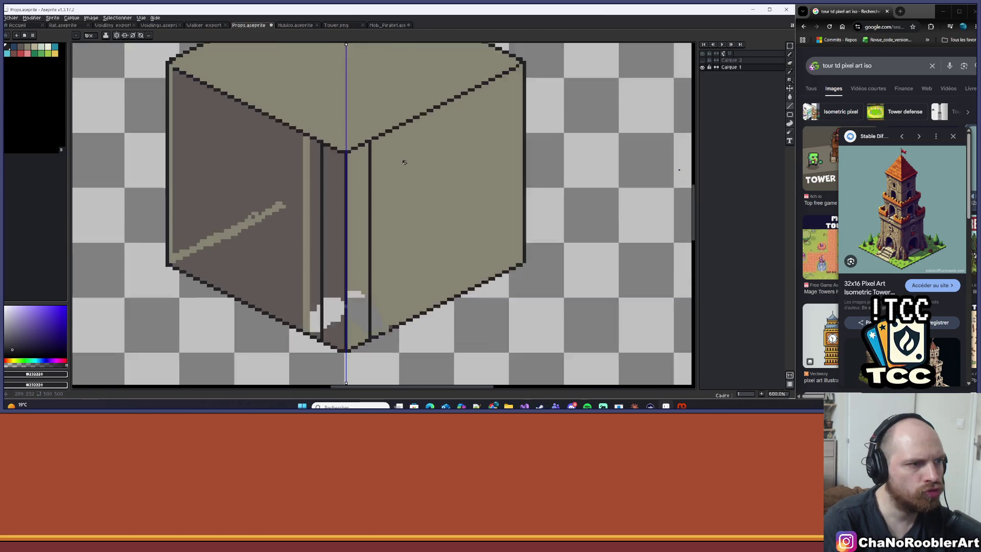
pyautogui.scroll(-4, 413, 120)
pyautogui.scroll(2, 453, 98)
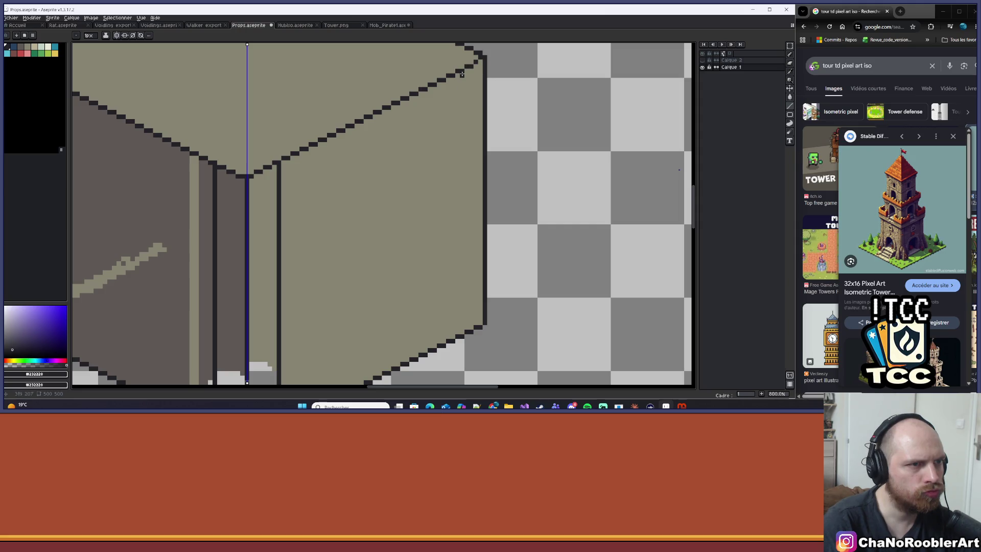
# Step: Extend the dark outline down the full height of the cube's right edge
pyautogui.moveTo(457, 105); pyautogui.dragTo(463, 329)
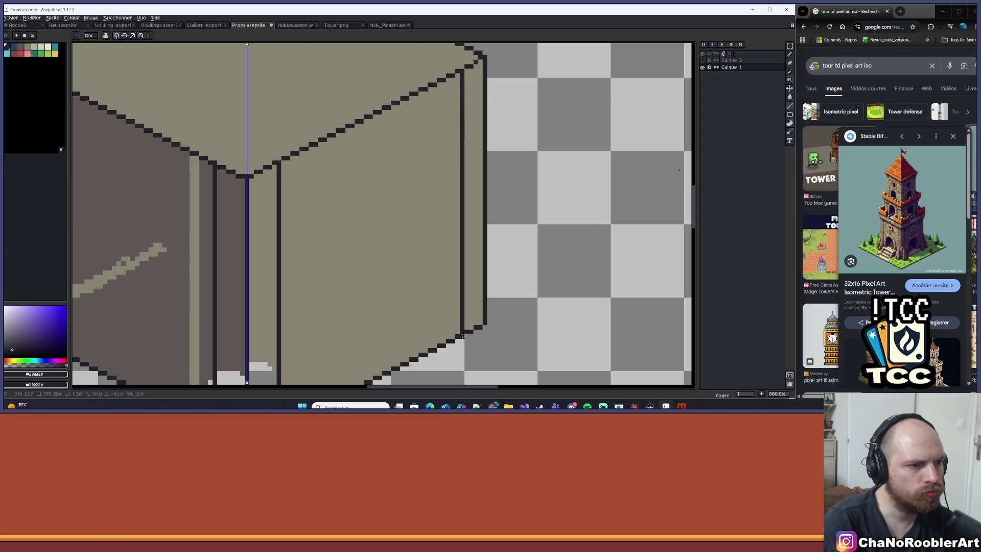
pyautogui.scroll(-3, 462, 335)
pyautogui.scroll(3, 226, 138)
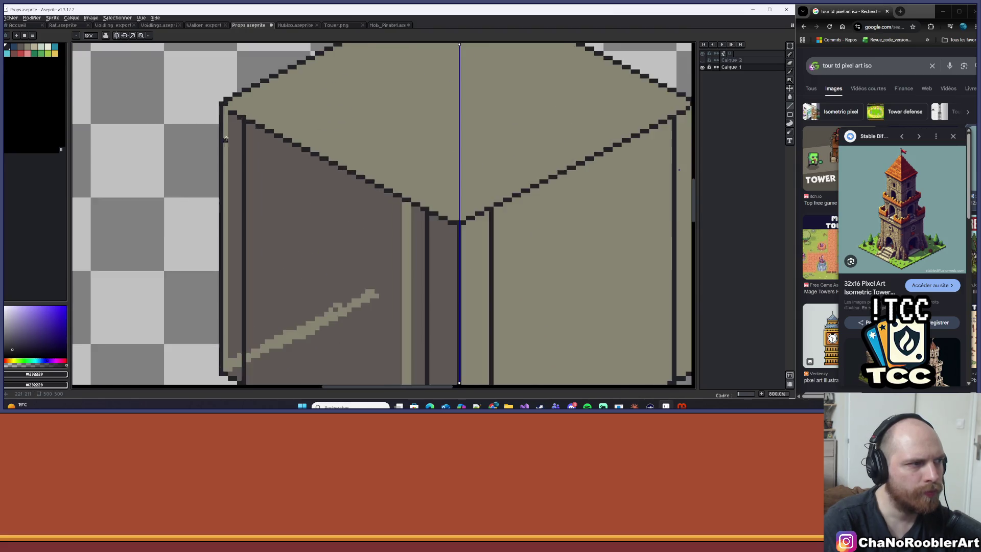
pyautogui.scroll(1, 225, 139)
pyautogui.scroll(-4, 232, 110)
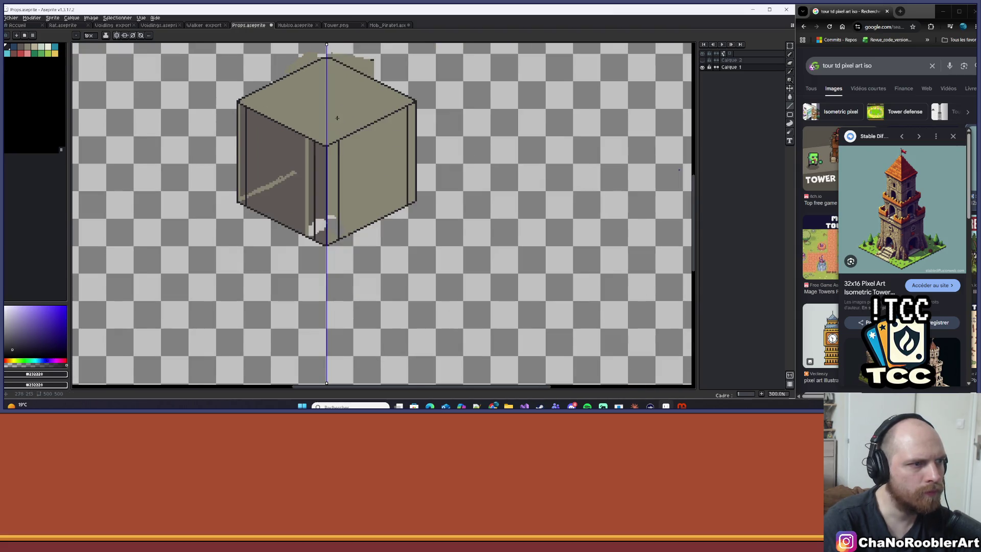
pyautogui.scroll(2, 337, 118)
pyautogui.scroll(4, 368, 125)
# Step: Draw a second stepped outline along the lower right edge and erase part of it
pyautogui.moveTo(367, 256); pyautogui.dragTo(301, 137)
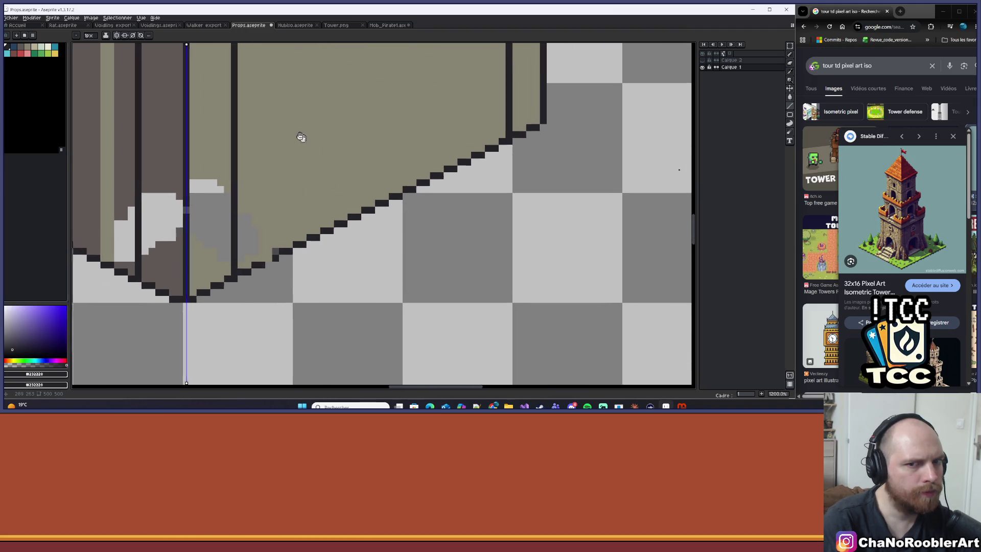
pyautogui.scroll(1, 301, 137)
pyautogui.moveTo(223, 261)
pyautogui.mouseDown()
pyautogui.moveTo(564, 88)
pyautogui.moveTo(571, 97)
pyautogui.mouseUp()
pyautogui.press('e')
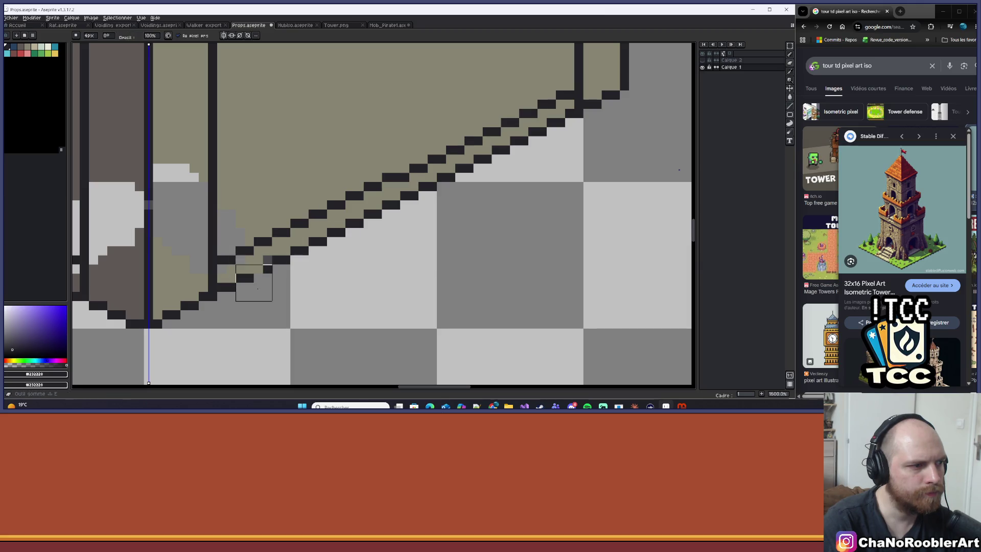
pyautogui.moveTo(250, 273)
pyautogui.mouseDown()
pyautogui.moveTo(240, 278)
pyautogui.moveTo(263, 280)
pyautogui.moveTo(335, 240)
pyautogui.moveTo(320, 255)
pyautogui.moveTo(352, 237)
pyautogui.moveTo(344, 228)
pyautogui.moveTo(435, 202)
pyautogui.moveTo(527, 148)
pyautogui.mouseUp()
pyautogui.scroll(-2, 335, 240)
pyautogui.scroll(2, 427, 237)
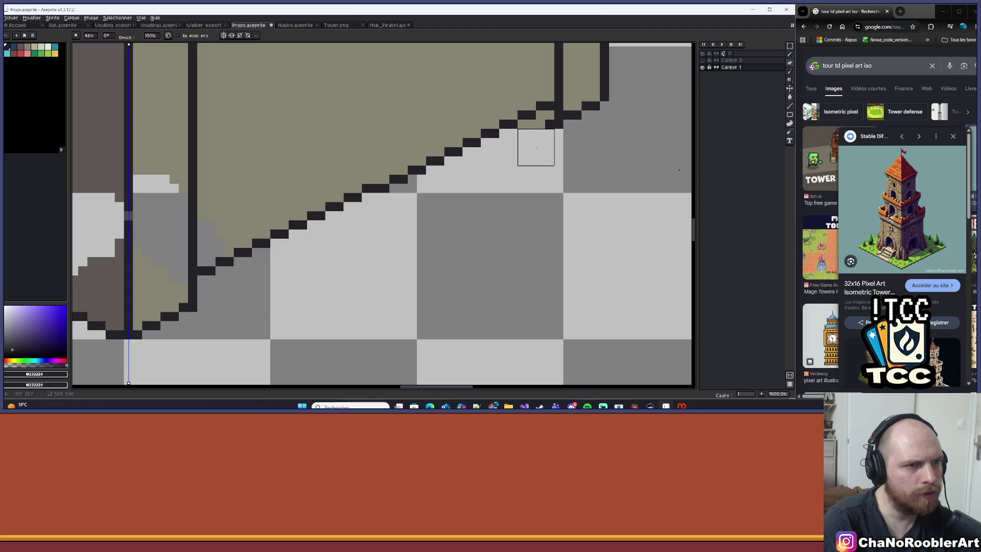
# Step: Undo the last erasure and remove a stray olive pixel with a 1px eraser
pyautogui.scroll(-2, 566, 134)
pyautogui.scroll(1, 557, 138)
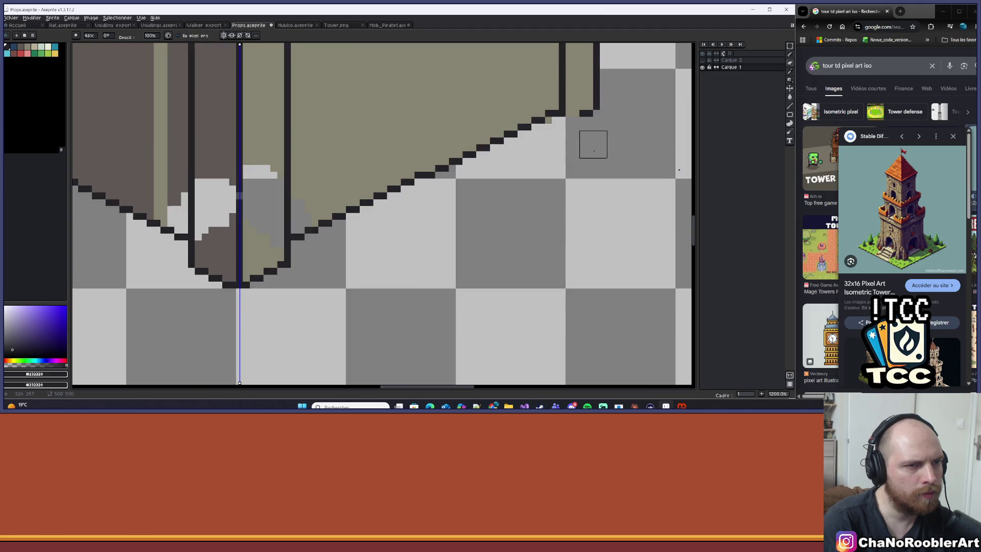
pyautogui.hotkey('ctrl', 'z')
pyautogui.scroll(-2, 551, 172)
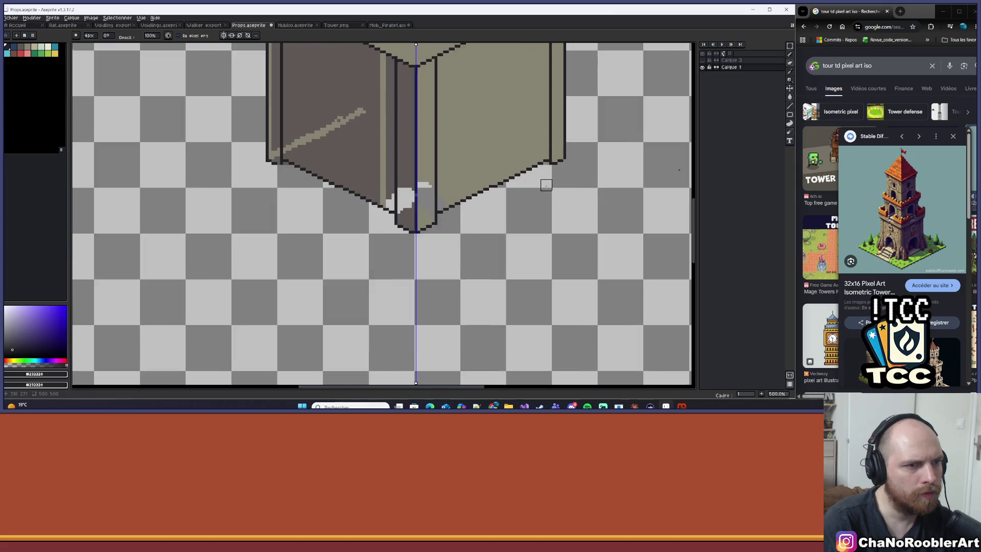
pyautogui.scroll(2, 556, 171)
pyautogui.press('-')
pyautogui.press('-')
pyautogui.press('-')
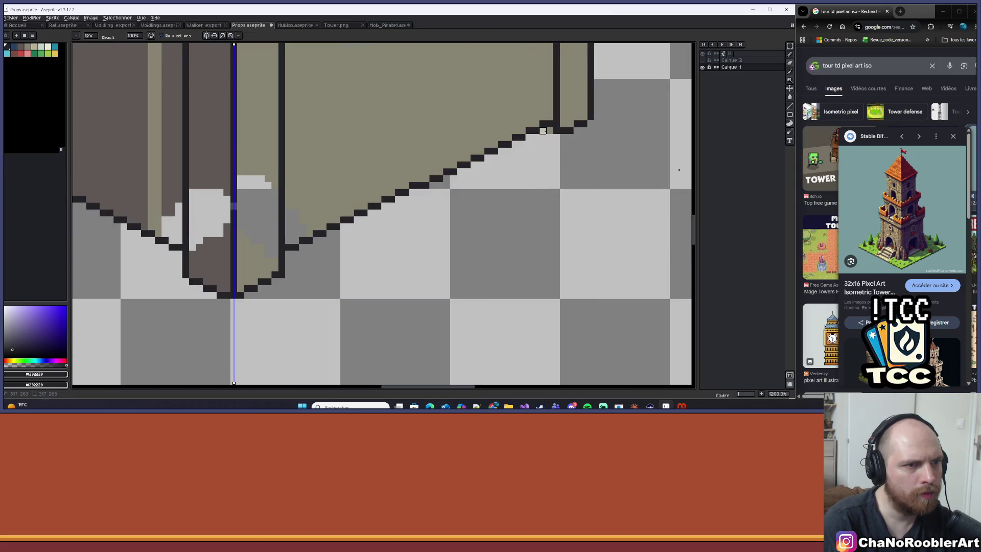
pyautogui.click(549, 131)
pyautogui.scroll(2, 525, 178)
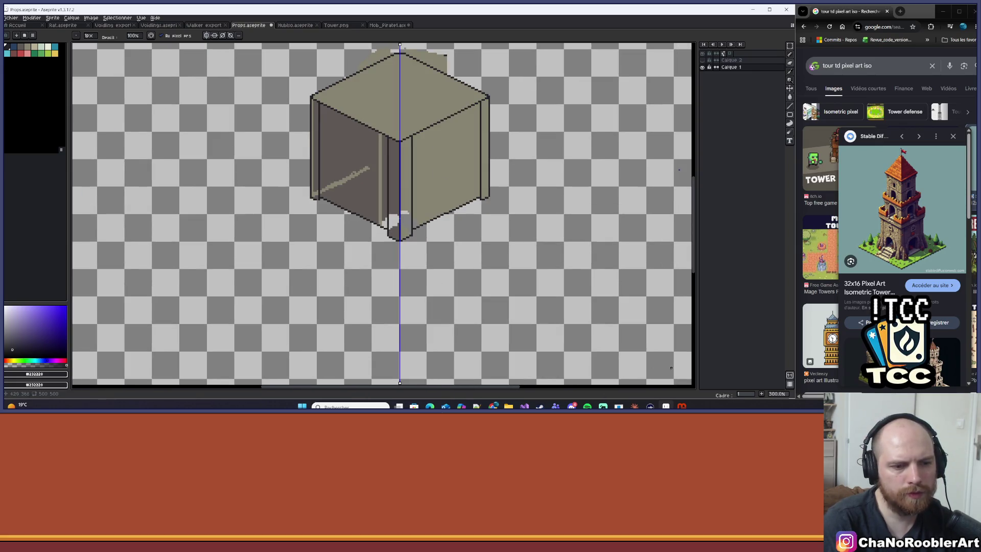
# Step: Save the sprite, check the Claude chat, then bring up Visual Studio with tower.json
pyautogui.hotkey('ctrl', 's')
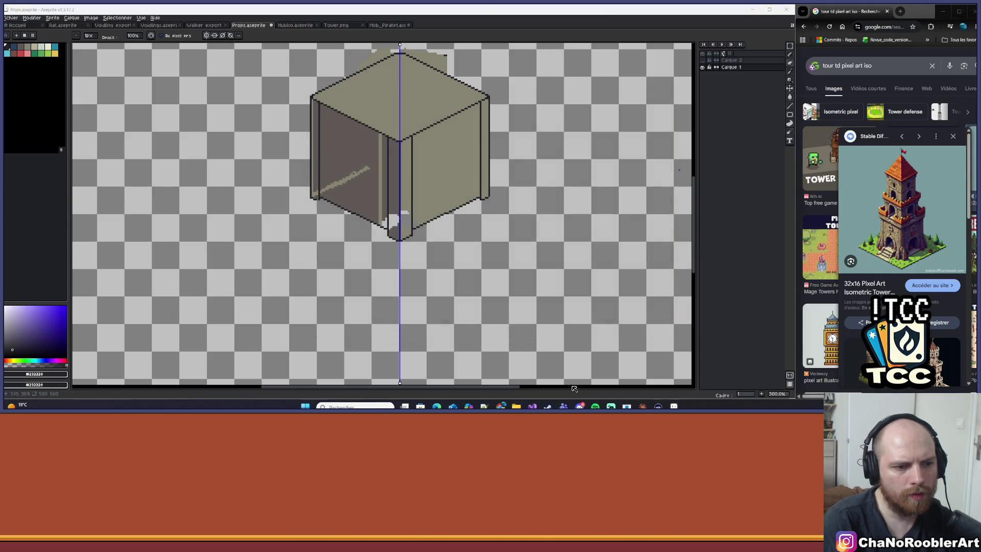
pyautogui.click(642, 406)
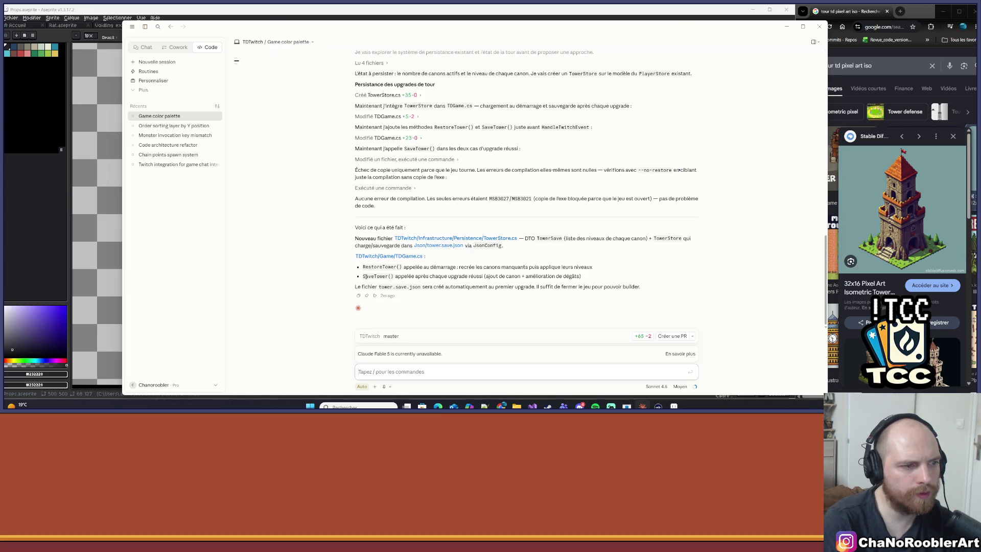
pyautogui.moveTo(365, 276); pyautogui.dragTo(402, 285)
pyautogui.click(802, 26)
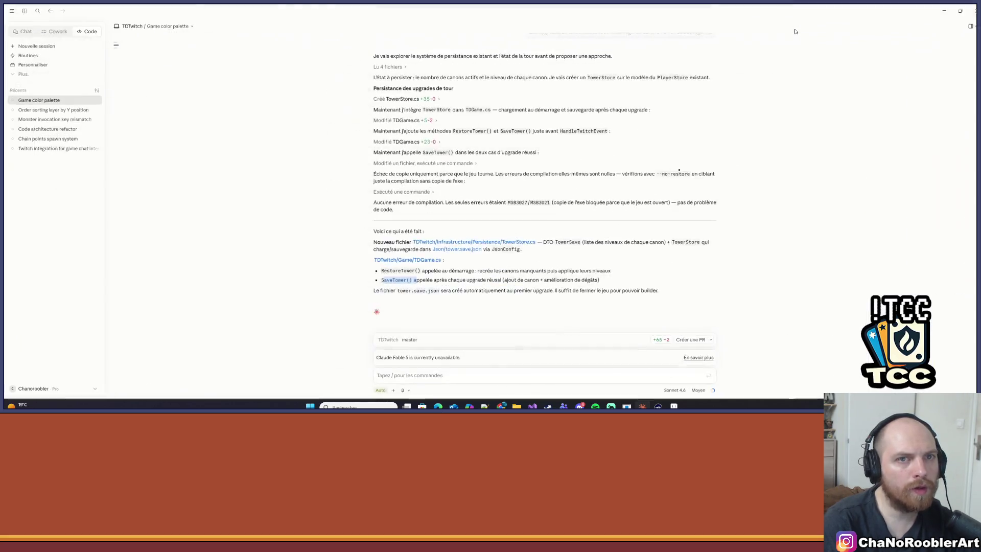
pyautogui.click(802, 25)
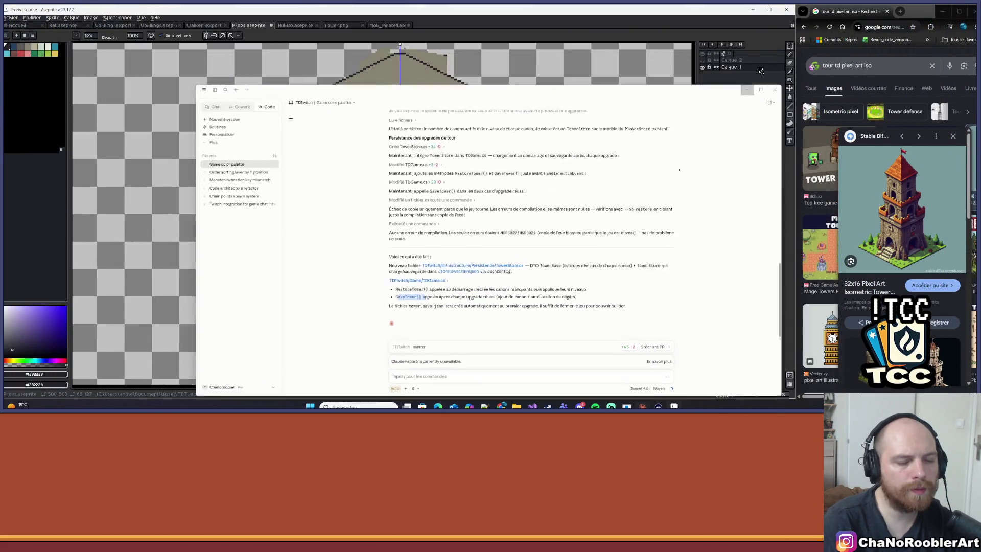
pyautogui.click(532, 406)
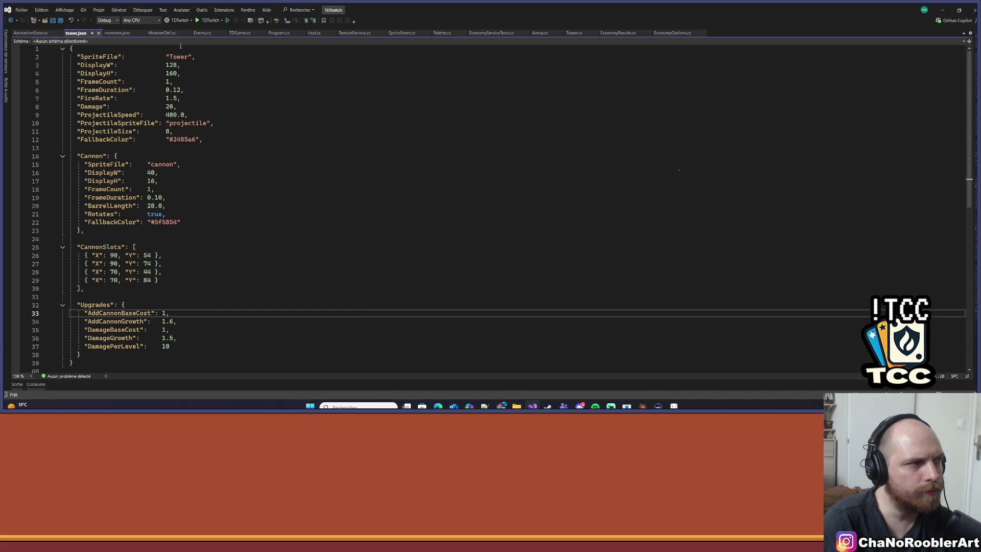
# Step: Rebuild the solution and launch TDTwitch to see the cube sprite as the tower
pyautogui.click(119, 9)
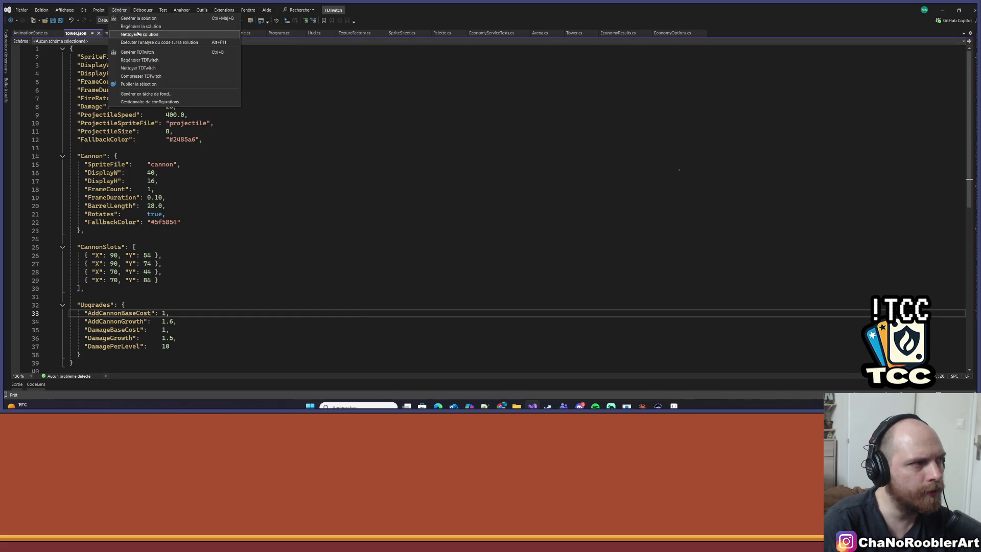
pyautogui.click(134, 26)
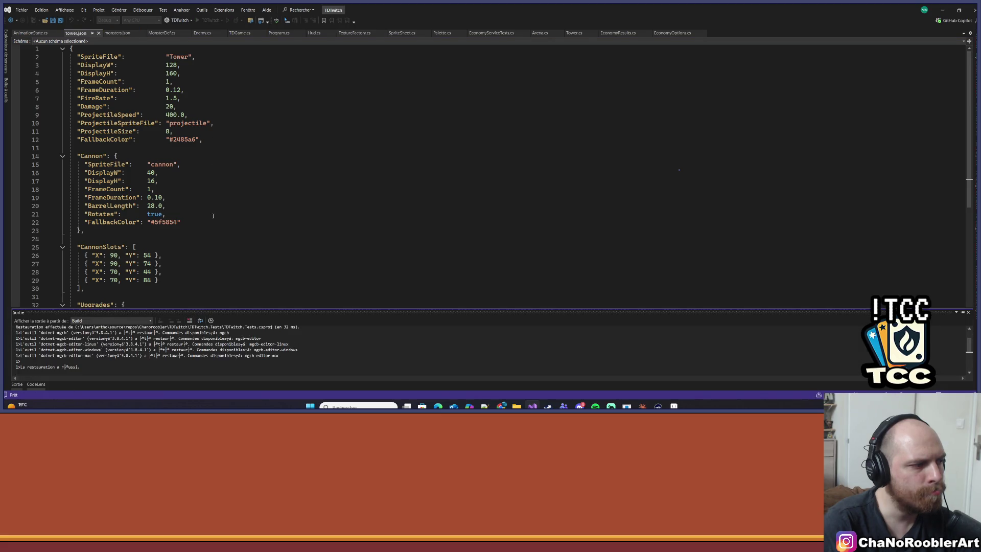
pyautogui.click(166, 206)
pyautogui.click(209, 20)
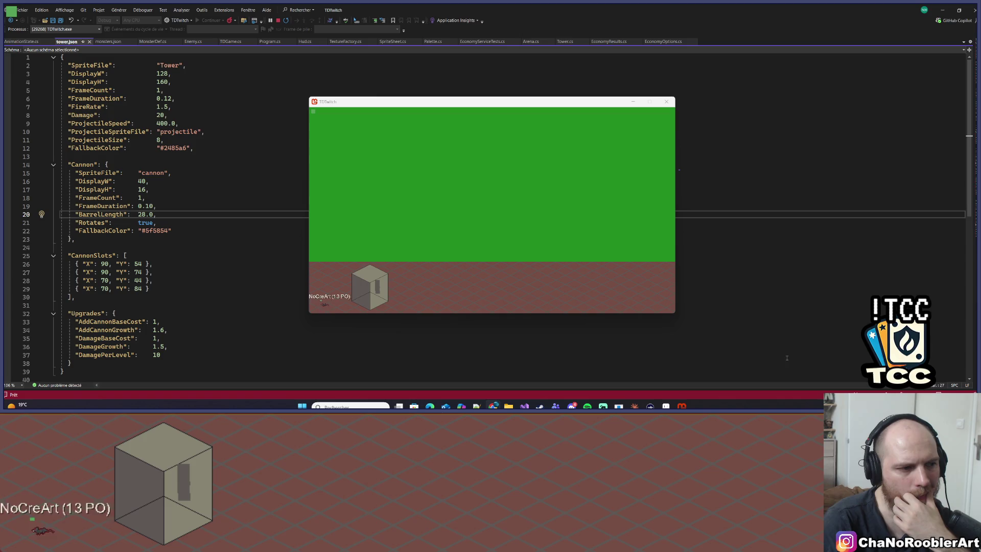
# Step: Close the game and send Claude a message that the cannons often miss their targets
pyautogui.click(666, 102)
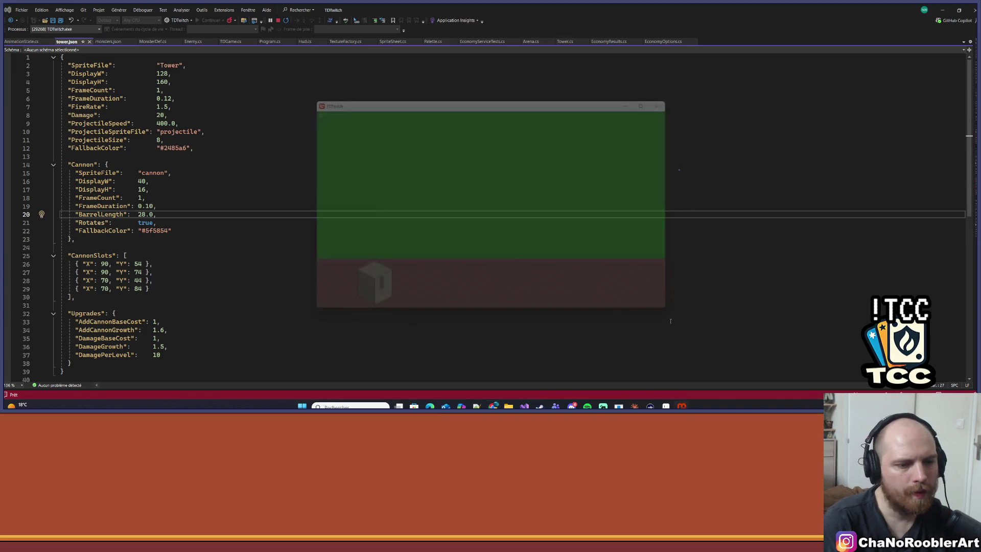
pyautogui.click(642, 406)
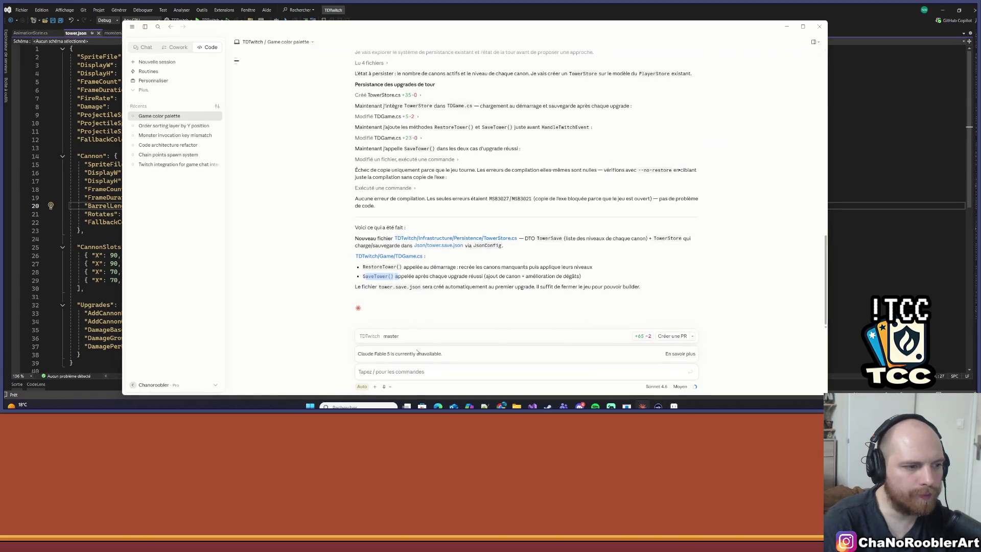
pyautogui.write('Le')
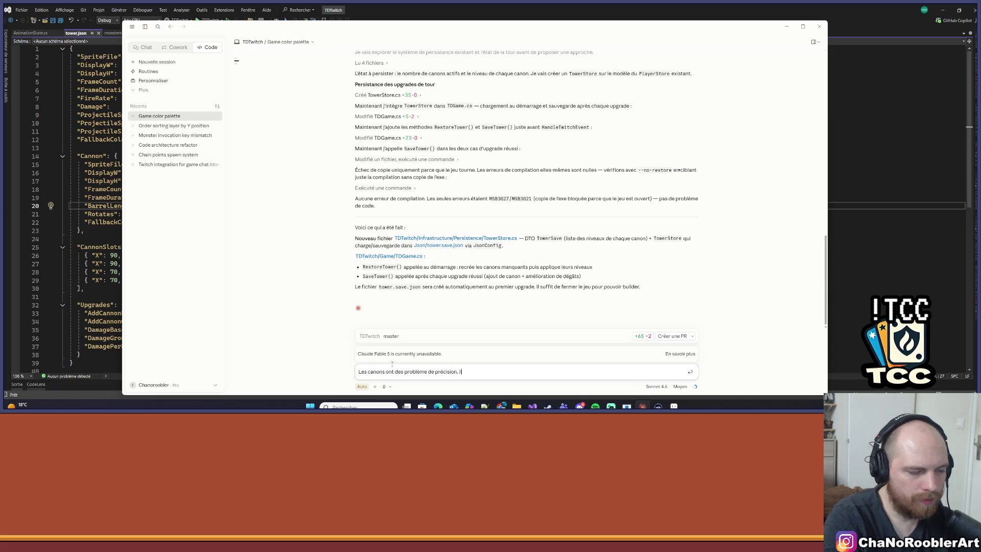
pyautogui.write('loupent souvent leur')
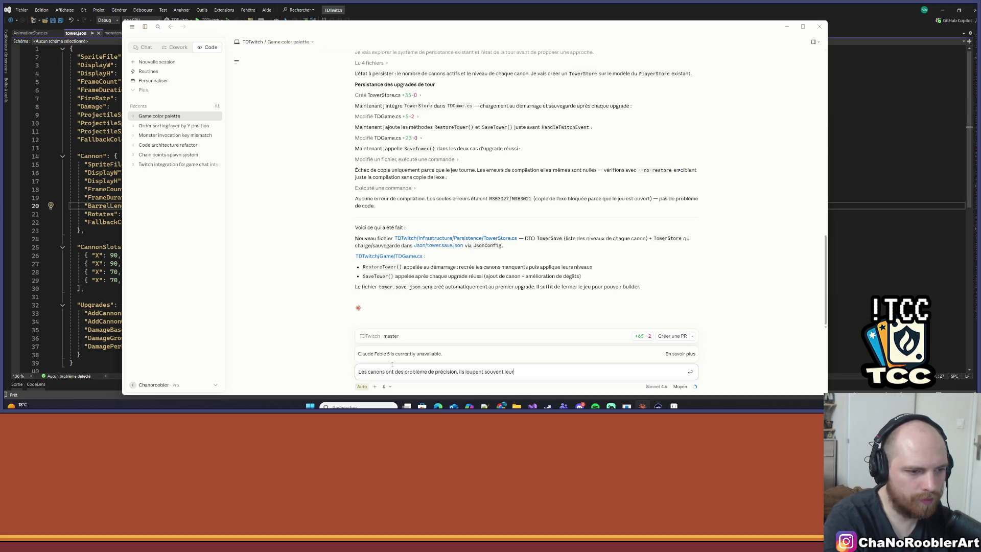
pyautogui.write('ci')
pyautogui.write('s cible')
pyautogui.press('Return')
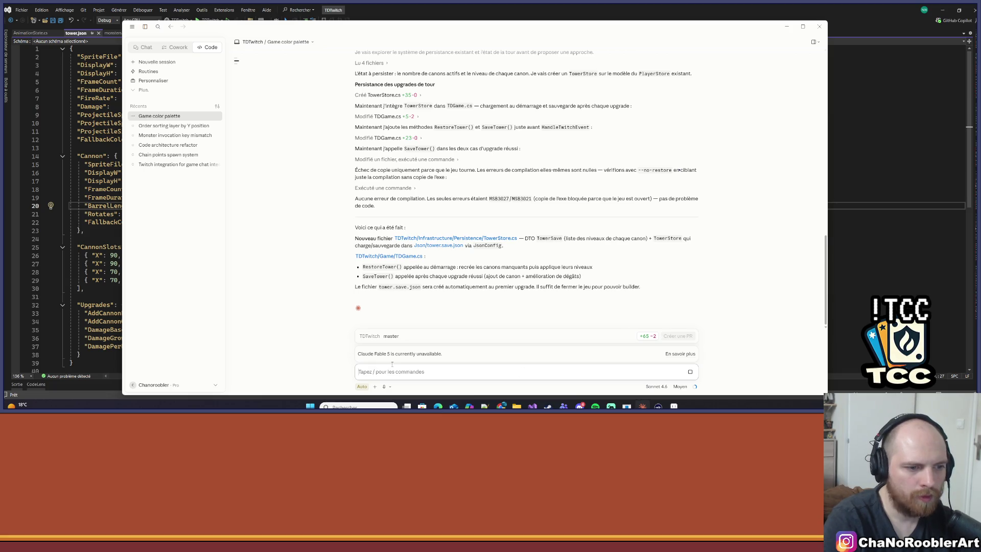
# Step: Minimise the Claude window and dismiss the audio mixer
pyautogui.click(787, 27)
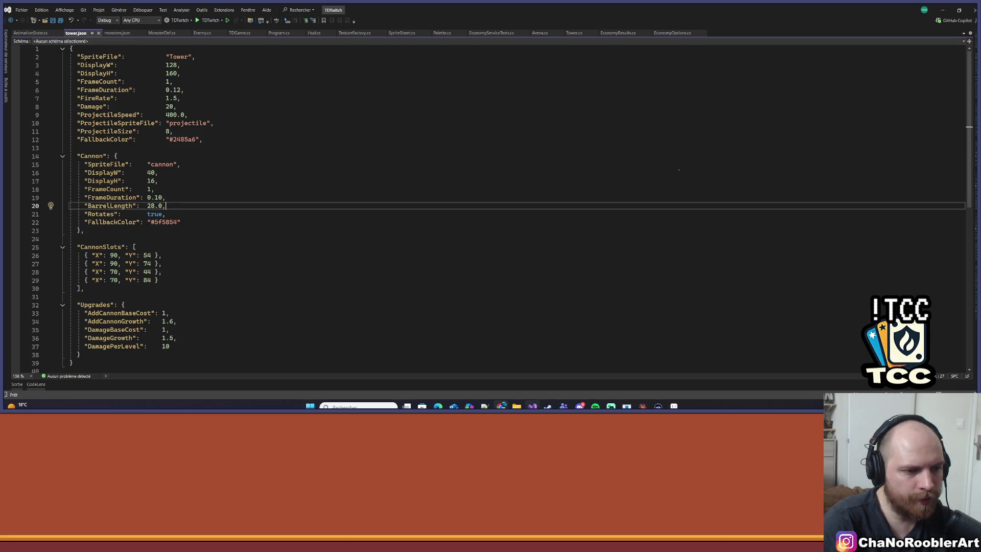
pyautogui.click(626, 407)
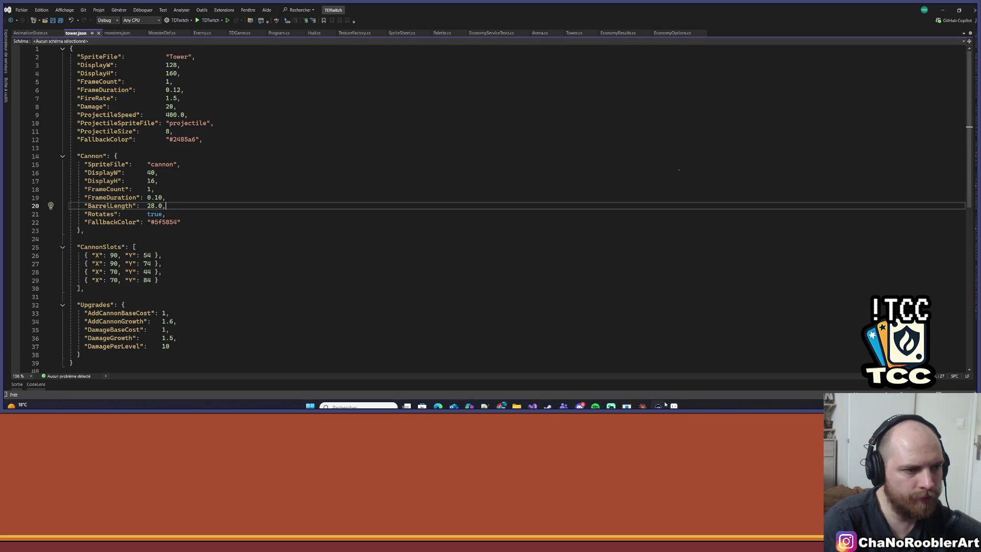
pyautogui.click(596, 114)
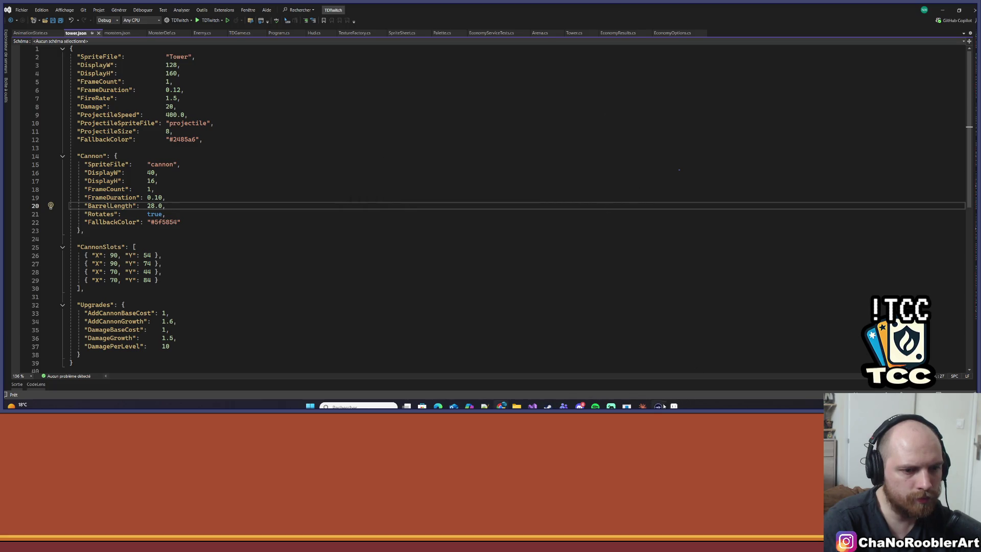
# Step: Back in Aseprite, draw two dark vertical lines on the cube's right face
pyautogui.click(674, 406)
pyautogui.moveTo(422, 119); pyautogui.dragTo(418, 141)
pyautogui.scroll(2, 489, 153)
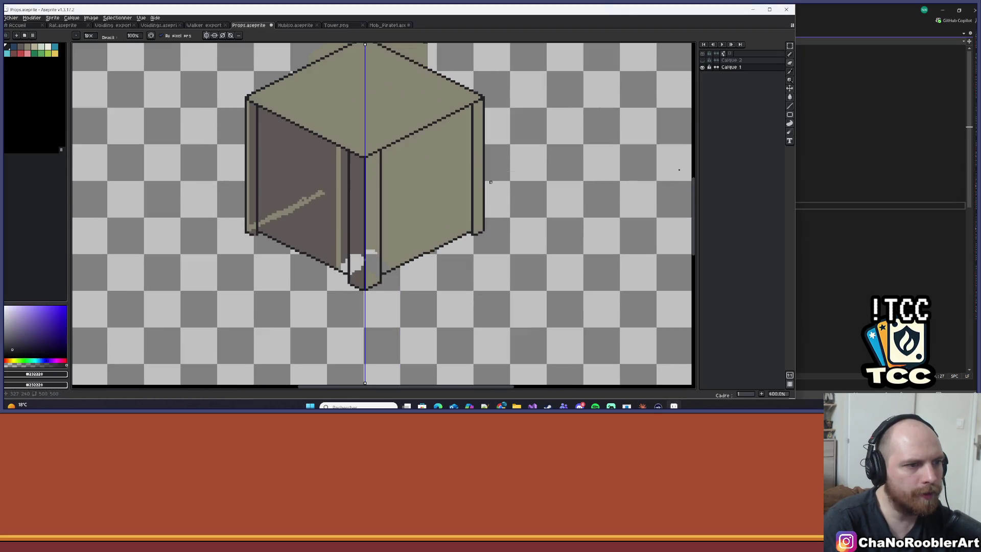
pyautogui.scroll(2, 491, 205)
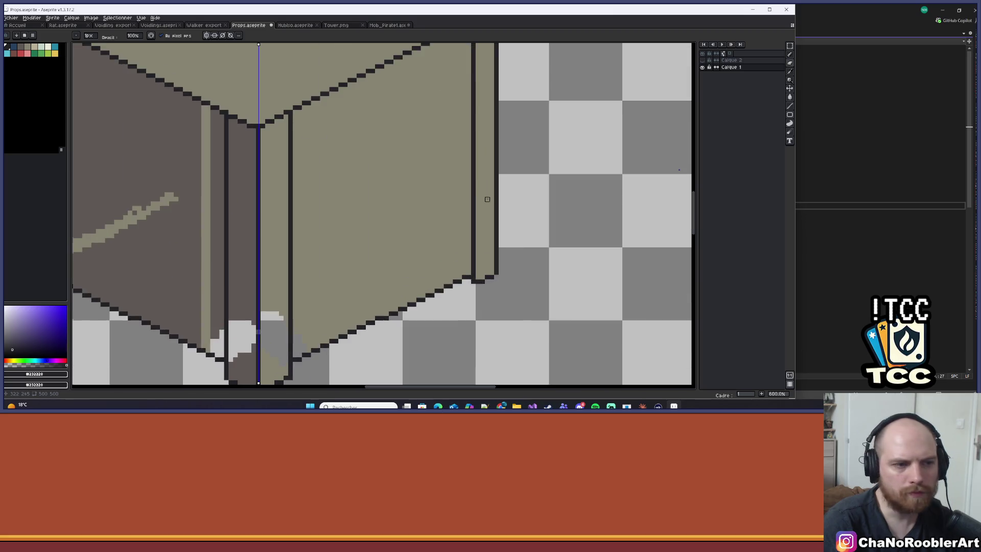
pyautogui.scroll(-3, 480, 208)
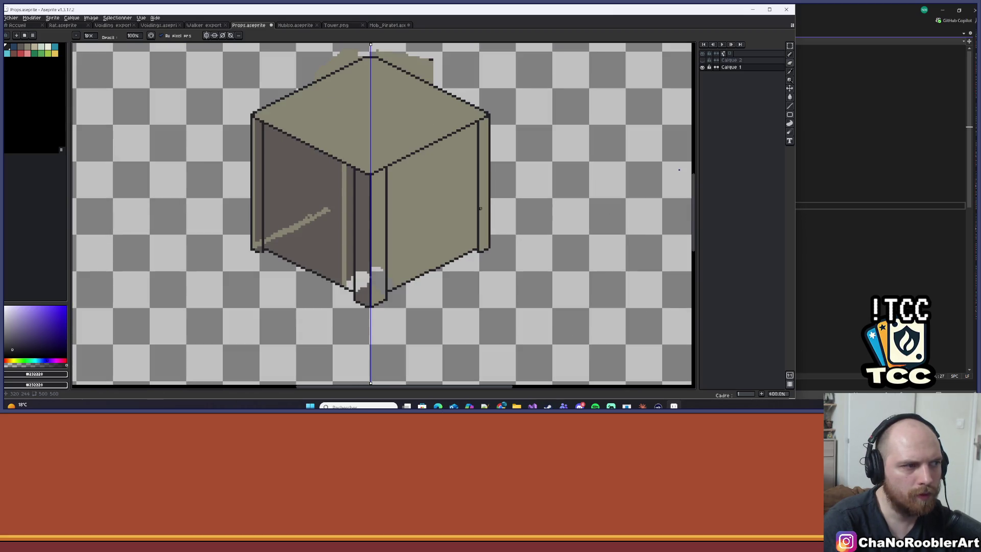
pyautogui.scroll(5, 481, 209)
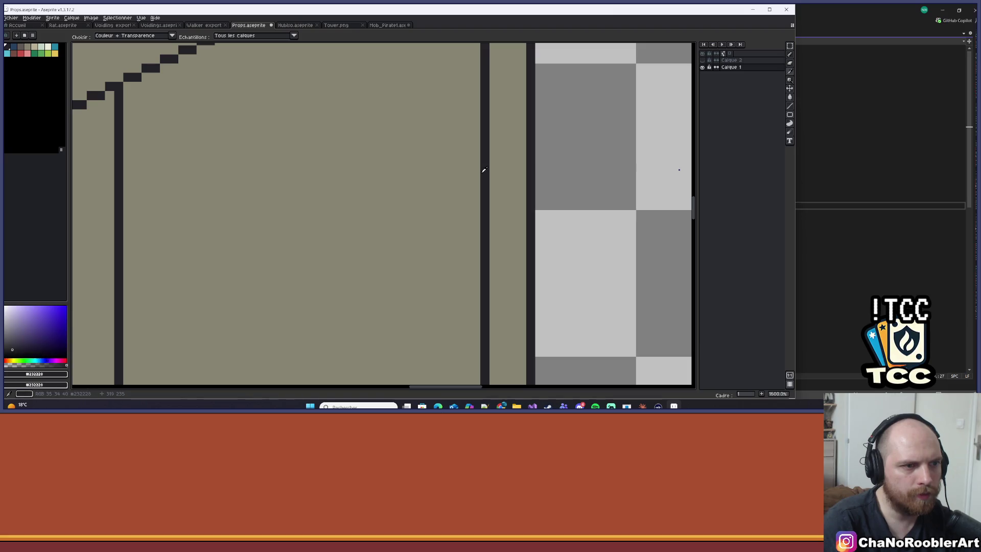
pyautogui.scroll(-4, 484, 171)
pyautogui.scroll(1, 483, 172)
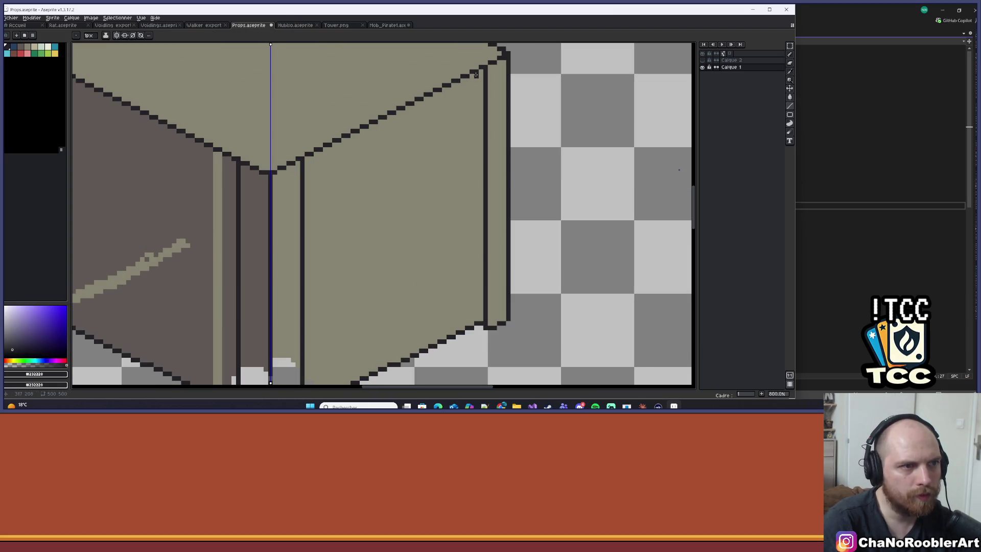
pyautogui.moveTo(480, 82); pyautogui.dragTo(480, 147)
pyautogui.moveTo(489, 193); pyautogui.dragTo(476, 328)
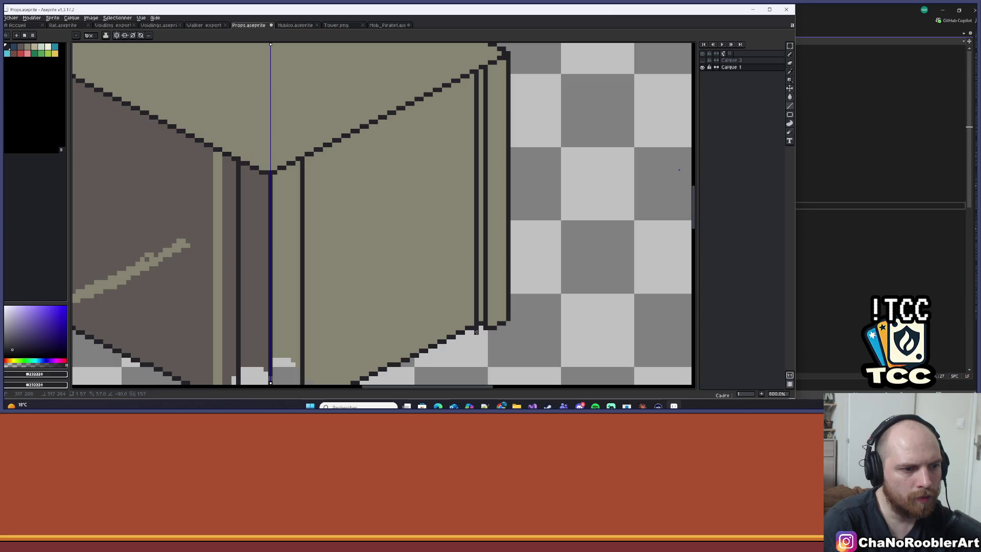
pyautogui.click(481, 332)
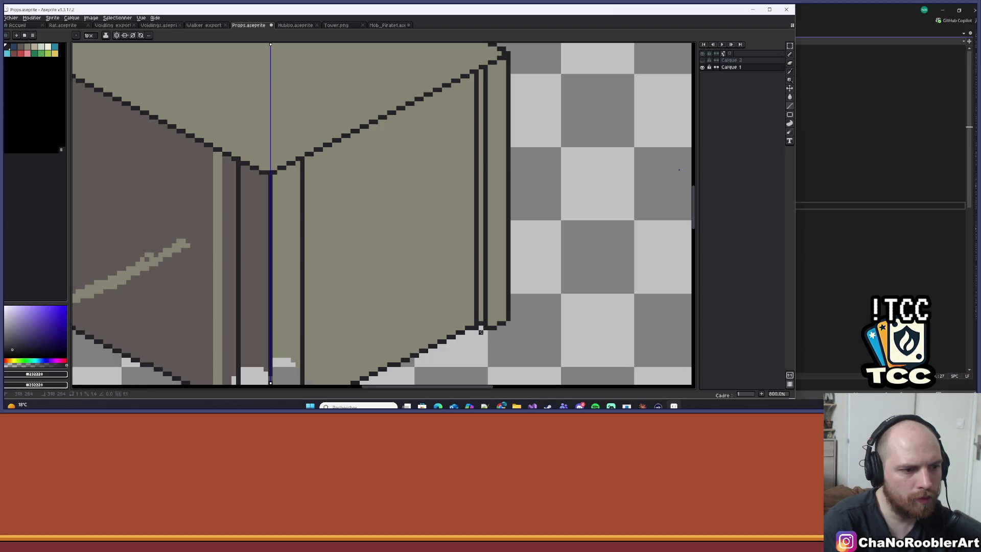
# Step: Paint the stray dark vertical line over in the tan wall colour
pyautogui.keyDown('alt'); pyautogui.click(492, 297); pyautogui.keyUp('alt')
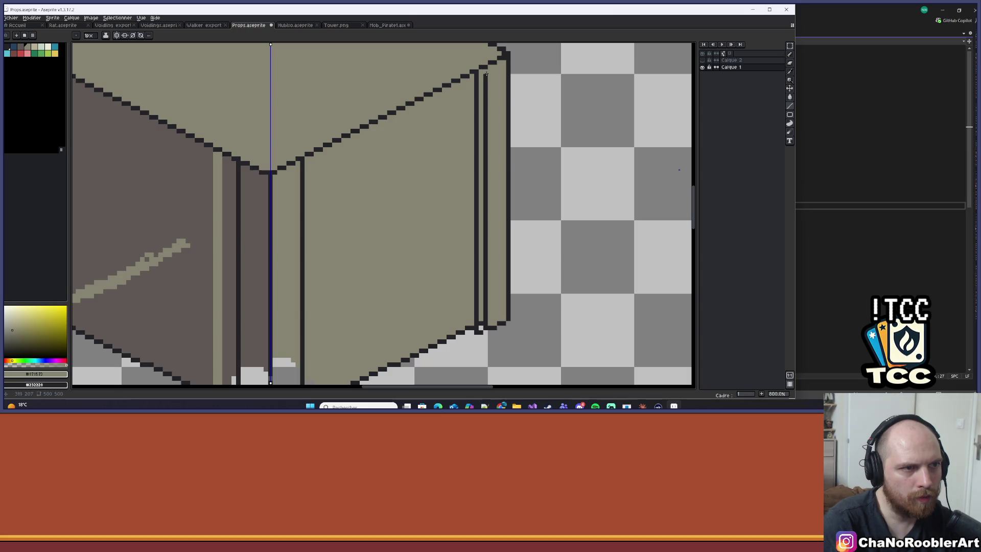
pyautogui.moveTo(486, 71)
pyautogui.mouseDown()
pyautogui.moveTo(483, 326)
pyautogui.moveTo(479, 318)
pyautogui.mouseUp()
pyautogui.scroll(-3, 479, 318)
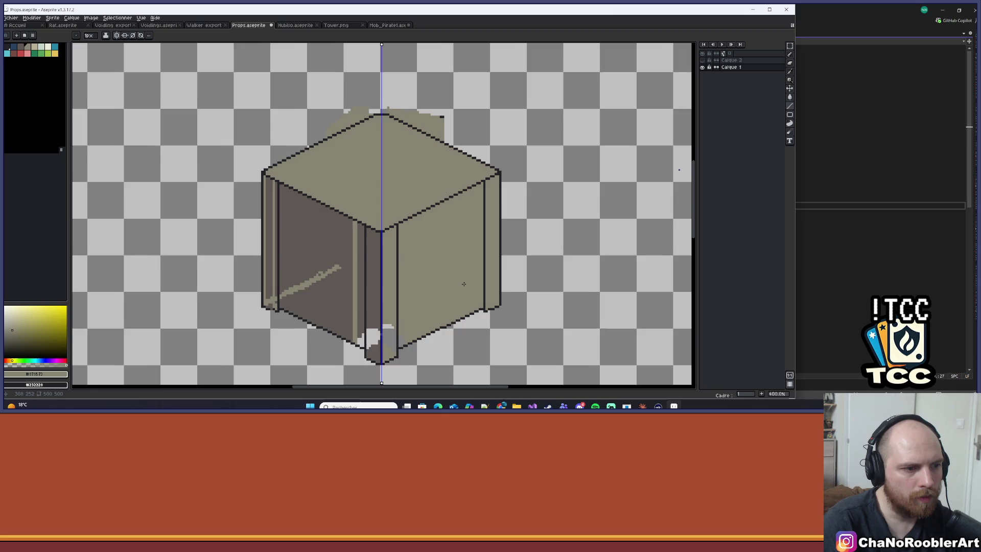
pyautogui.moveTo(465, 279)
pyautogui.mouseDown()
pyautogui.moveTo(488, 258)
pyautogui.moveTo(530, 255)
pyautogui.moveTo(502, 253)
pyautogui.mouseUp()
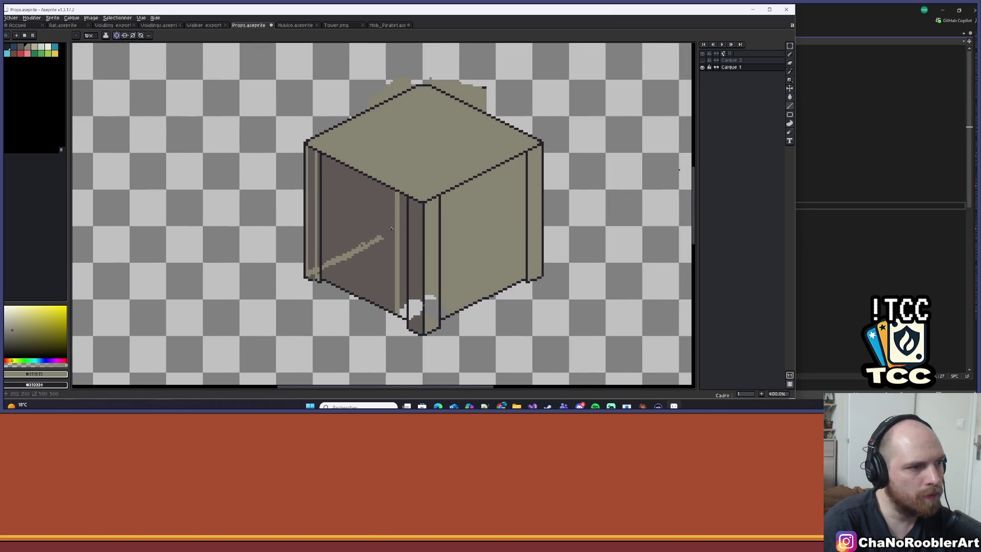
# Step: Bucket-fill the left face's light streak and edge strips with dark wall colour #5f5854
pyautogui.keyDown('alt'); pyautogui.click(345, 212); pyautogui.keyUp('alt')
pyautogui.click(313, 178)
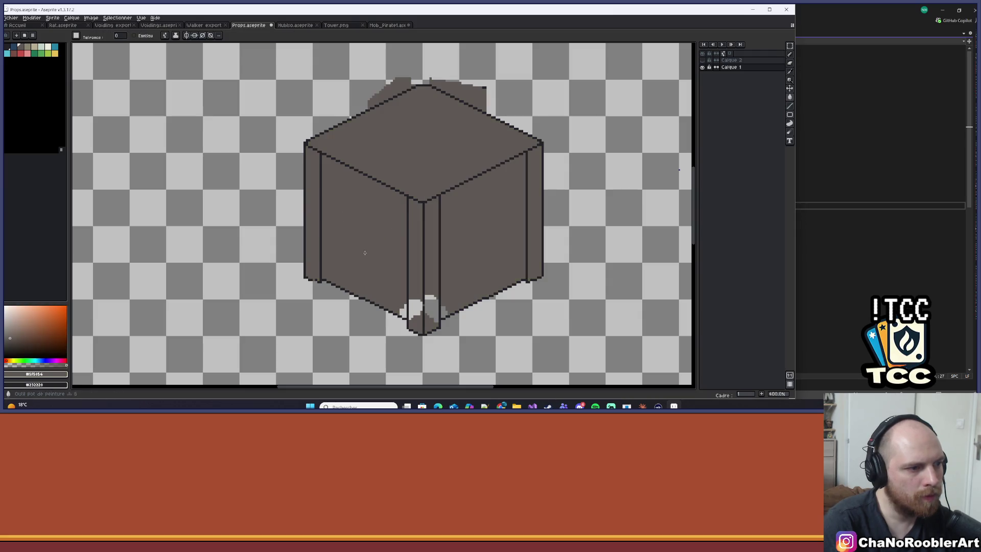
pyautogui.hotkey('ctrl', 'z')
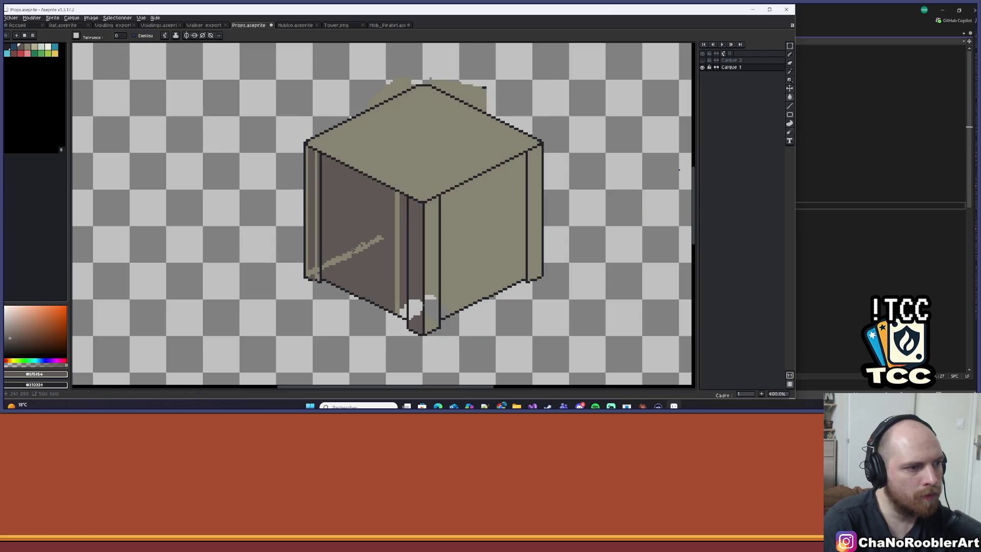
pyautogui.click(354, 249)
pyautogui.click(398, 239)
pyautogui.click(405, 307)
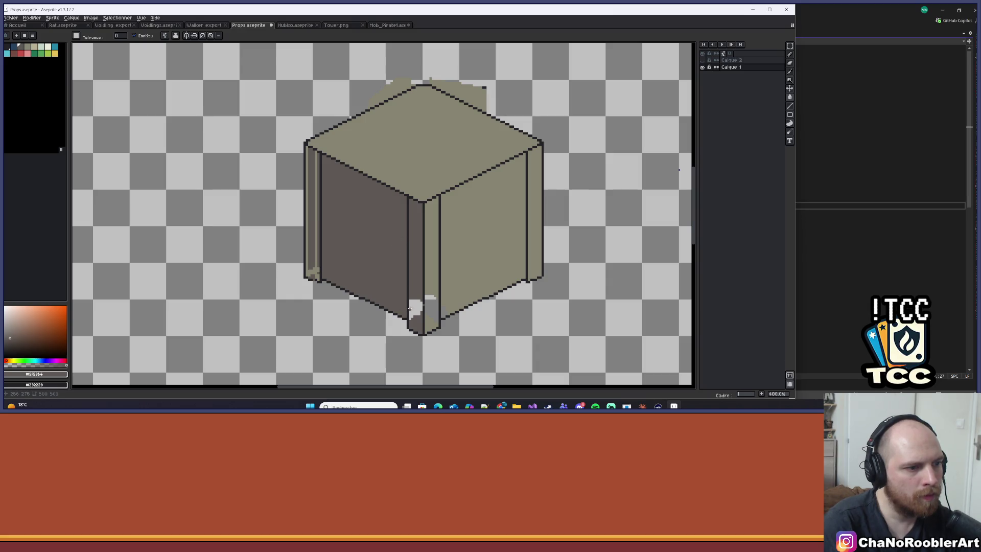
pyautogui.click(417, 303)
pyautogui.click(316, 272)
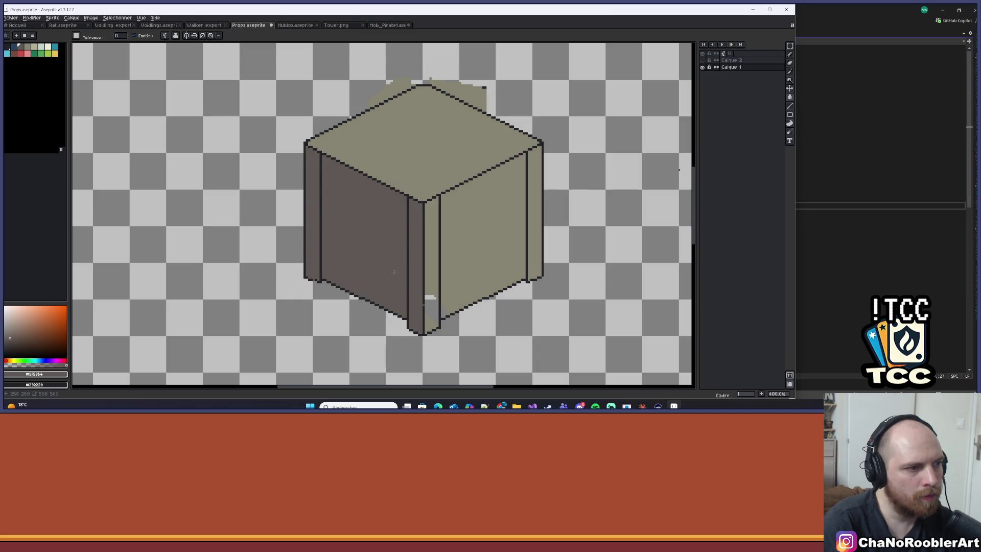
# Step: Pick up the dark outline colour and return to the one-pixel pencil
pyautogui.keyDown('alt'); pyautogui.click(432, 282); pyautogui.keyUp('alt')
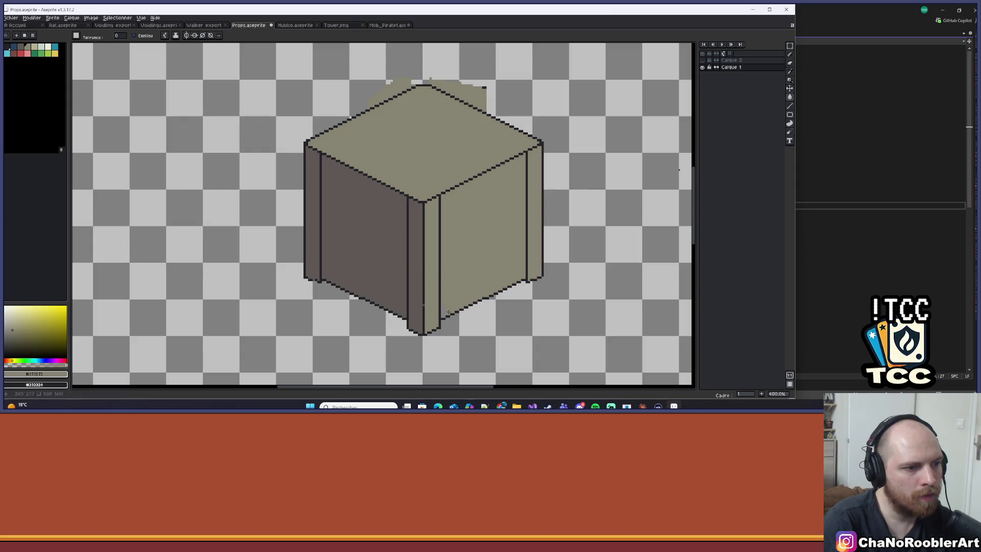
pyautogui.keyDown('alt'); pyautogui.click(423, 298); pyautogui.keyUp('alt')
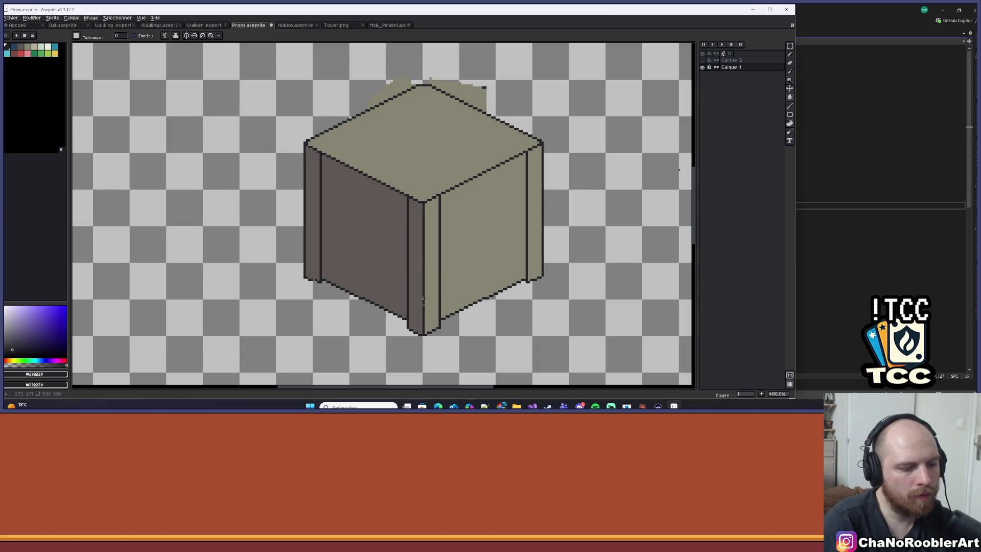
pyautogui.press('b')
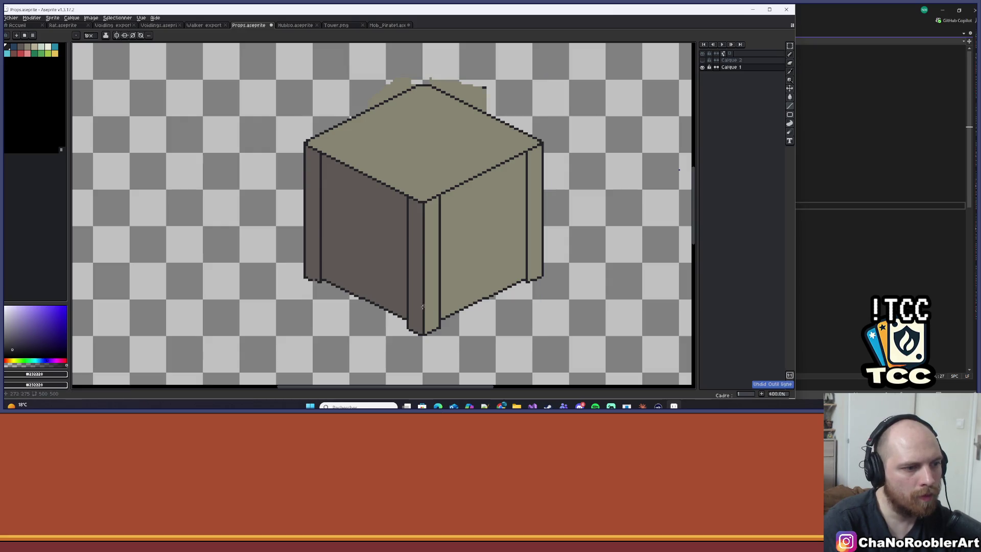
# Step: Select the cube's top half with Rectangular Marquee and lower it one pixel
pyautogui.scroll(-2, 442, 236)
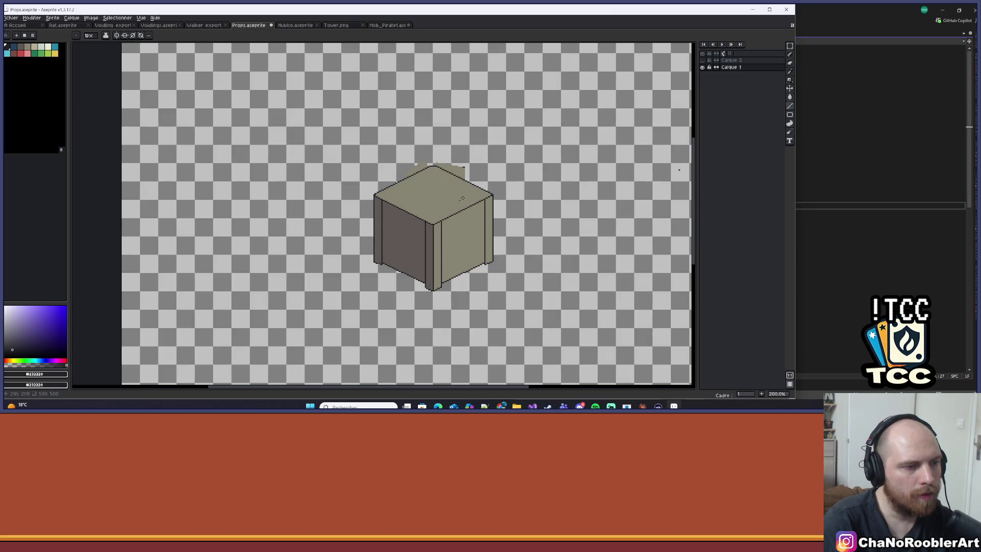
pyautogui.scroll(2, 461, 198)
pyautogui.scroll(-1, 459, 204)
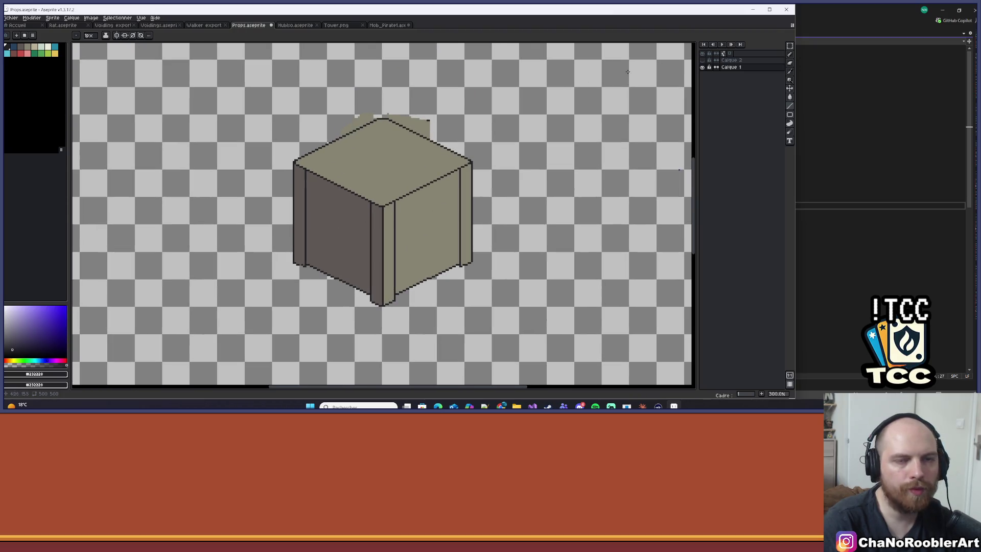
pyautogui.click(789, 46)
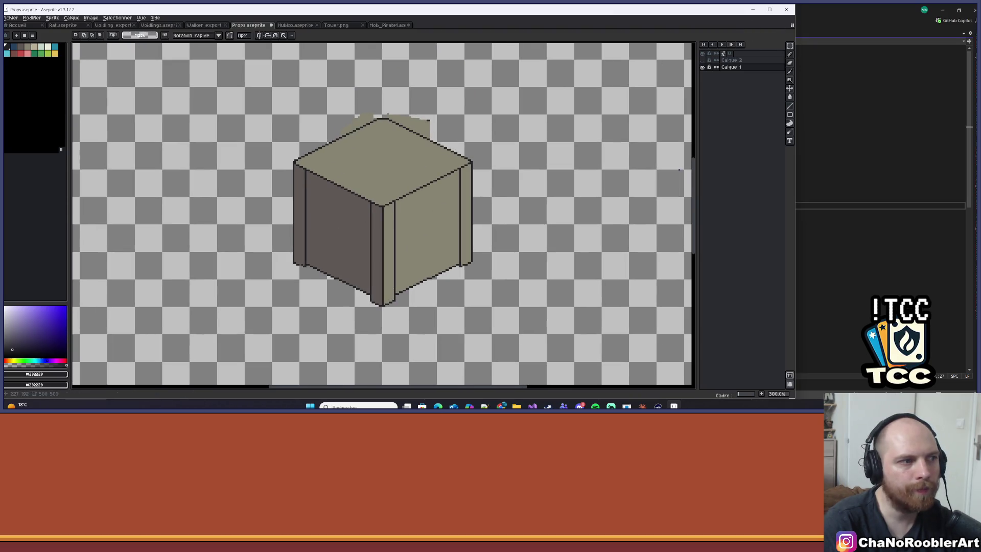
pyautogui.moveTo(291, 117)
pyautogui.mouseDown()
pyautogui.moveTo(416, 299)
pyautogui.moveTo(473, 299)
pyautogui.moveTo(479, 312)
pyautogui.mouseUp()
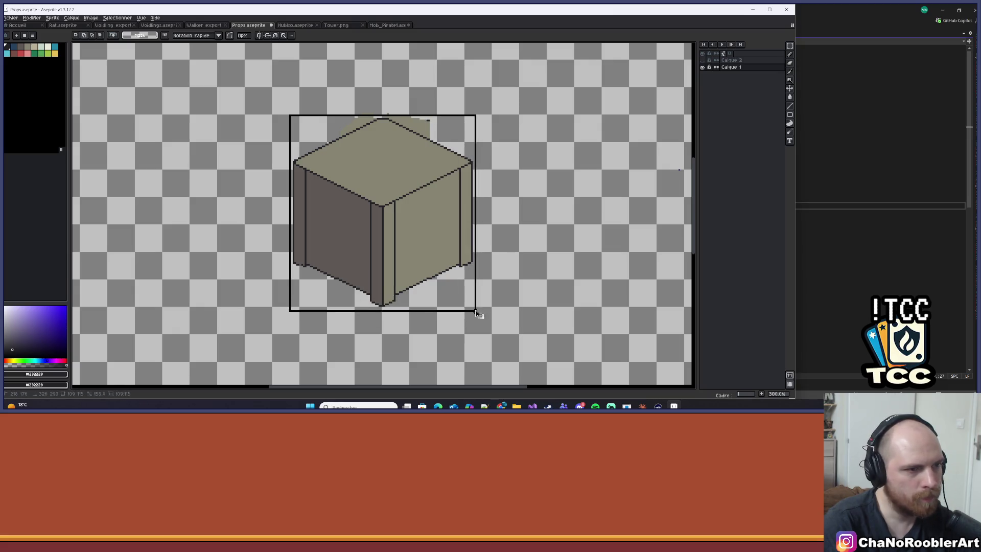
pyautogui.hotkey('ctrl', 'd')
pyautogui.scroll(1, 466, 117)
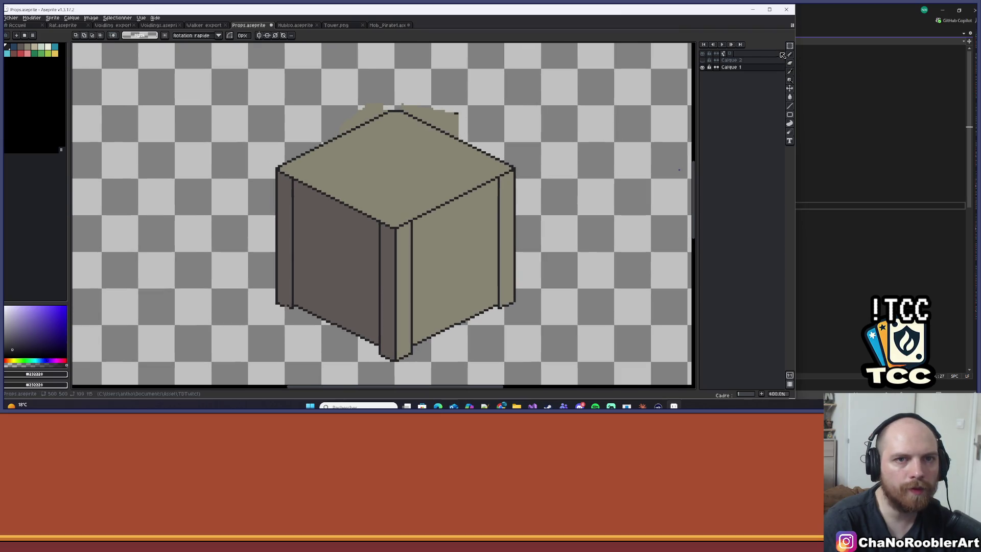
pyautogui.moveTo(262, 80); pyautogui.dragTo(558, 247)
pyautogui.press('Down')
pyautogui.press('Down')
pyautogui.press('Down')
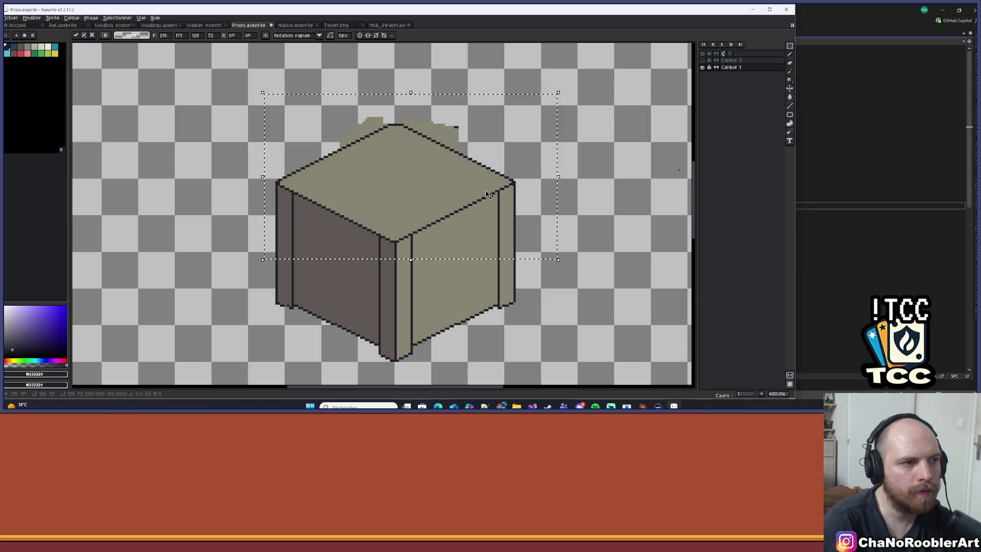
pyautogui.press('Return')
# Step: Shift the cube's left part slightly right and down, then deselect
pyautogui.scroll(-3, 490, 192)
pyautogui.scroll(4, 373, 167)
pyautogui.scroll(1, 373, 167)
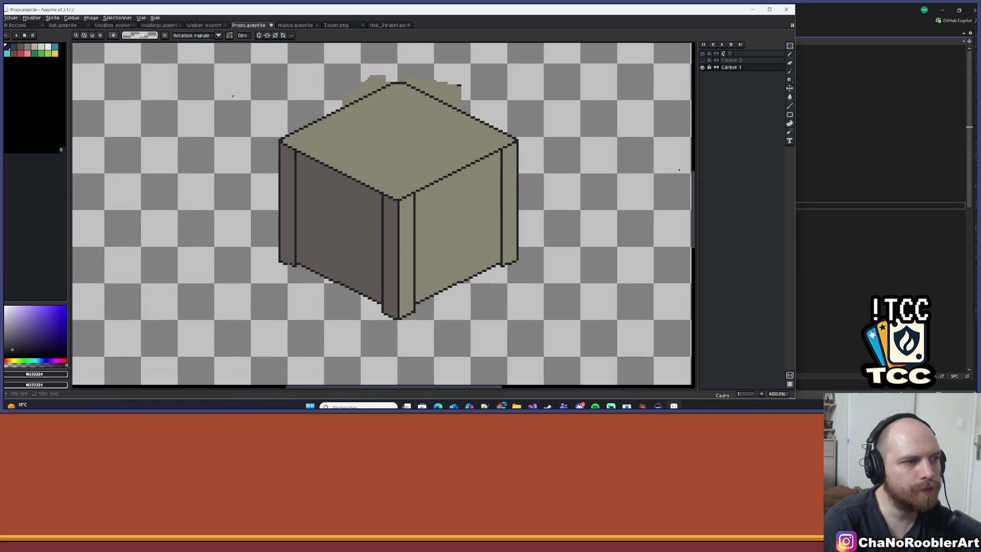
pyautogui.moveTo(221, 72); pyautogui.dragTo(343, 362)
pyautogui.moveTo(322, 207); pyautogui.dragTo(326, 211)
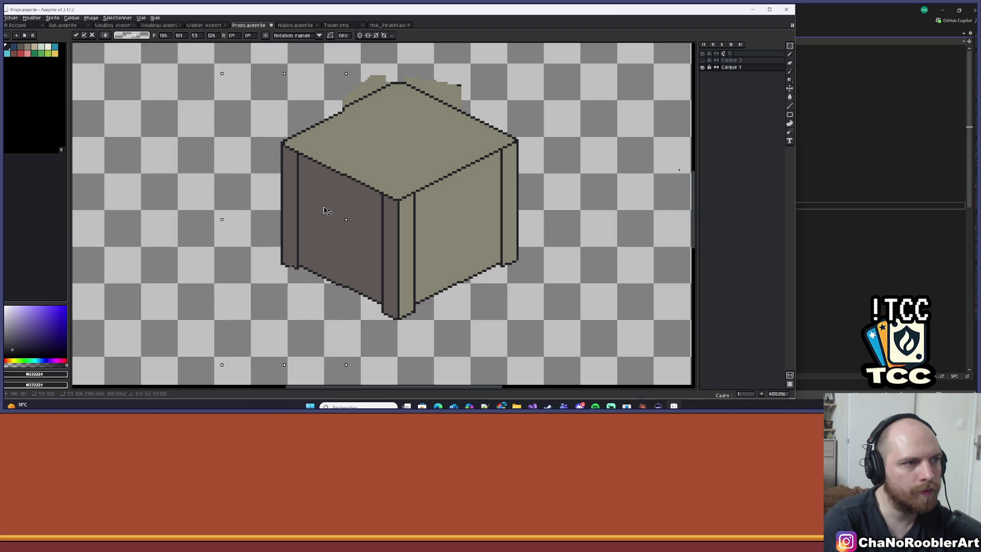
pyautogui.press('Left')
pyautogui.press('Return')
pyautogui.hotkey('ctrl', 'd')
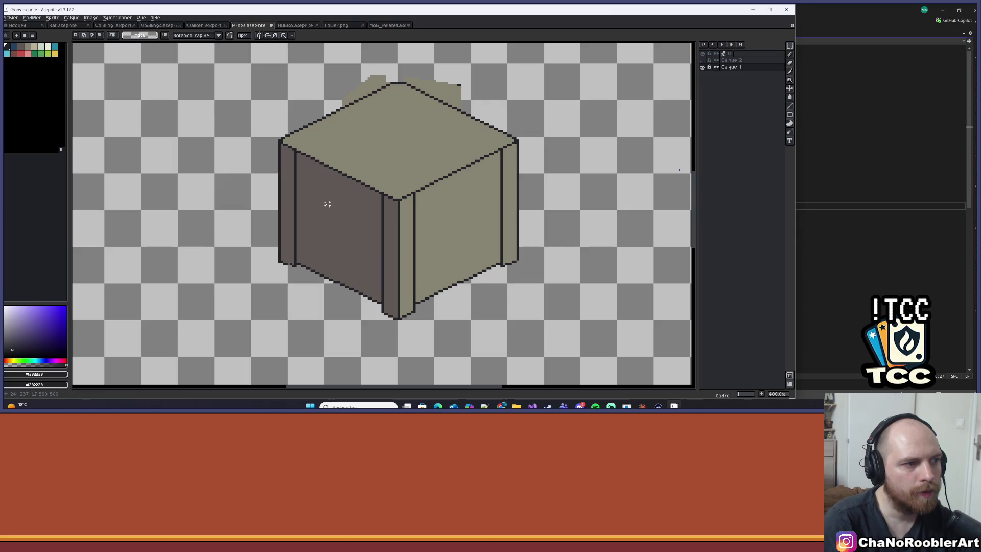
# Step: Move the cube's upper part a few pixels down, making the cube squatter
pyautogui.scroll(-4, 327, 204)
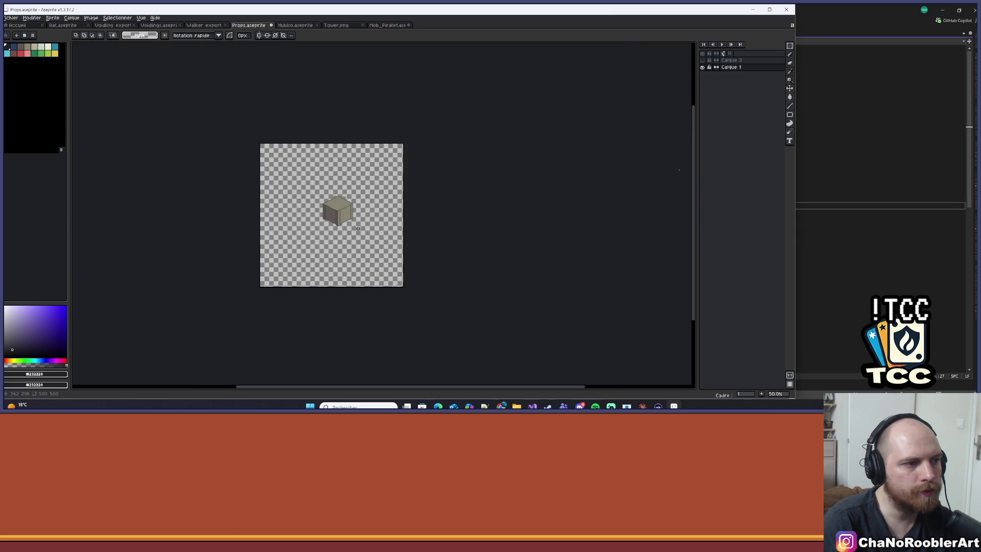
pyautogui.scroll(2, 357, 229)
pyautogui.scroll(-4, 447, 183)
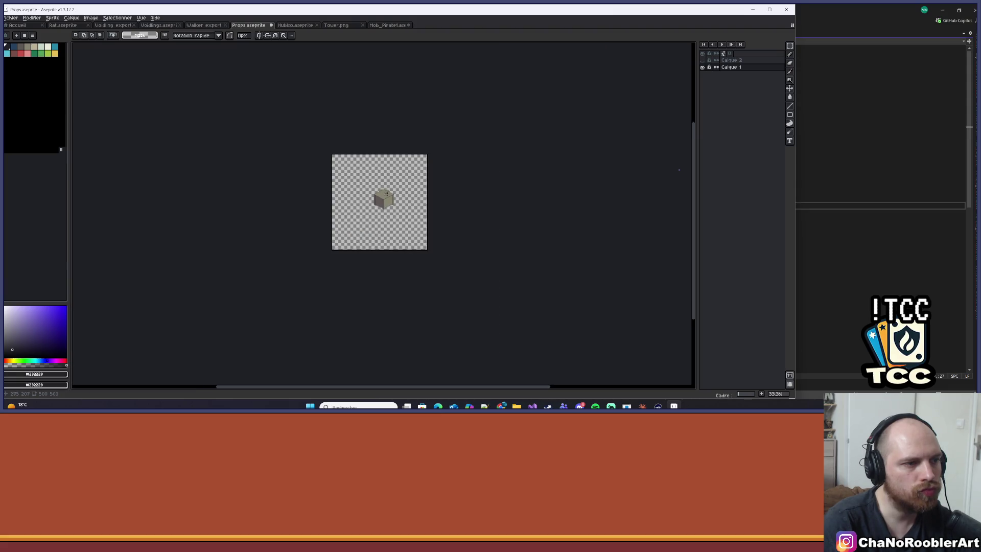
pyautogui.scroll(6, 389, 188)
pyautogui.scroll(-2, 389, 188)
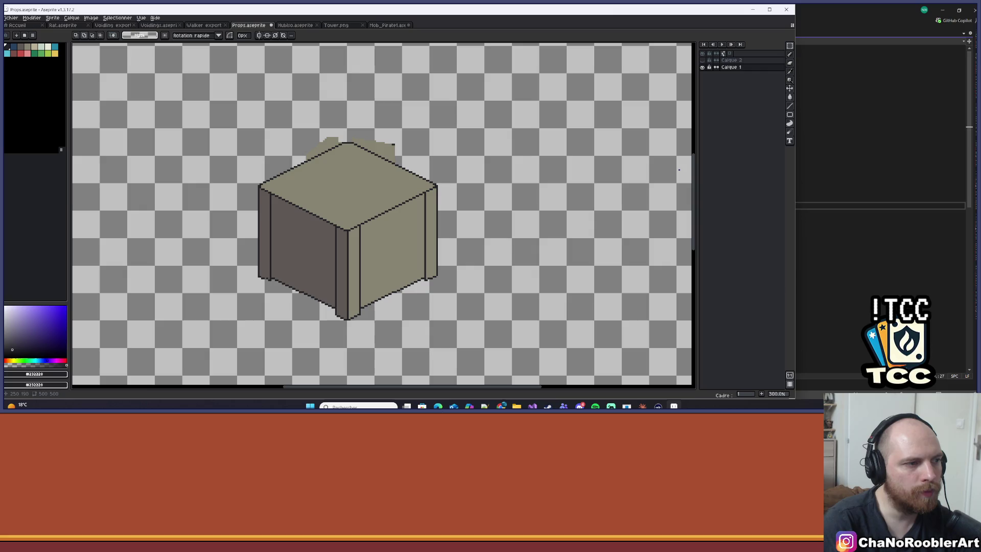
pyautogui.moveTo(243, 109)
pyautogui.mouseDown()
pyautogui.moveTo(427, 324)
pyautogui.moveTo(477, 339)
pyautogui.mouseUp()
pyautogui.moveTo(218, 72); pyautogui.dragTo(471, 225)
pyautogui.press('Down')
pyautogui.press('Down')
pyautogui.press('Down')
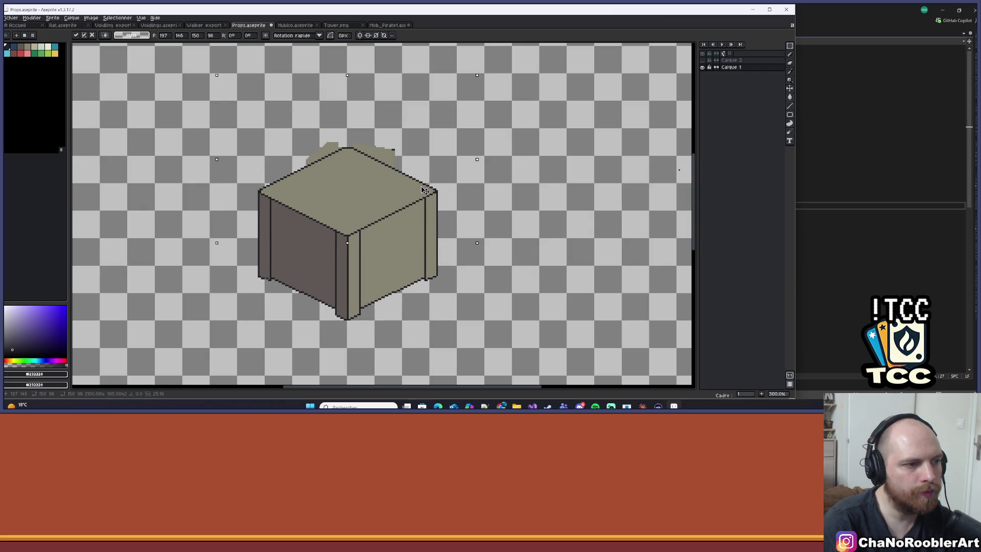
pyautogui.press('Left')
pyautogui.press('Down')
pyautogui.press('Right')
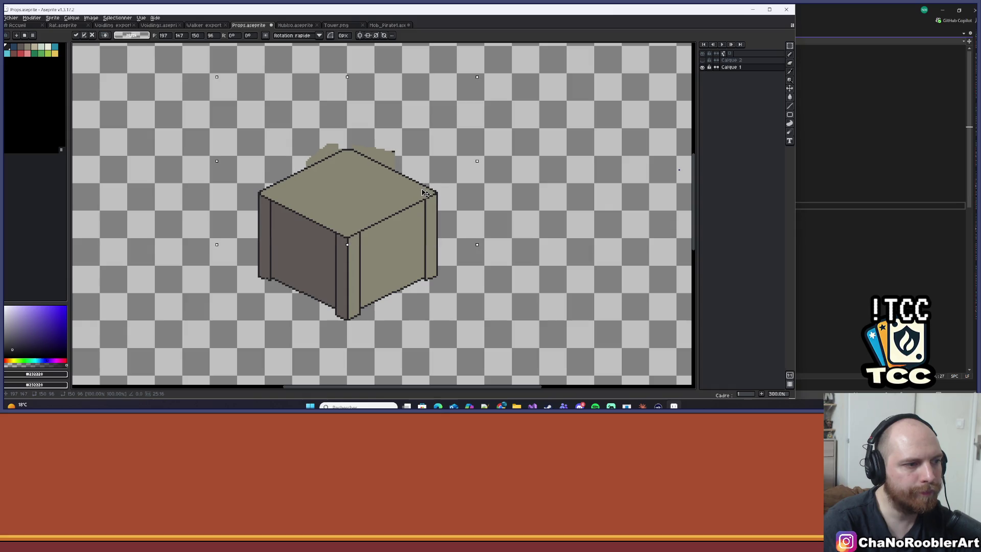
pyautogui.press('Down')
pyautogui.press('Down')
pyautogui.hotkey('ctrl', 'd')
# Step: Switch from Aseprite to the Claude window
pyautogui.scroll(-5, 423, 190)
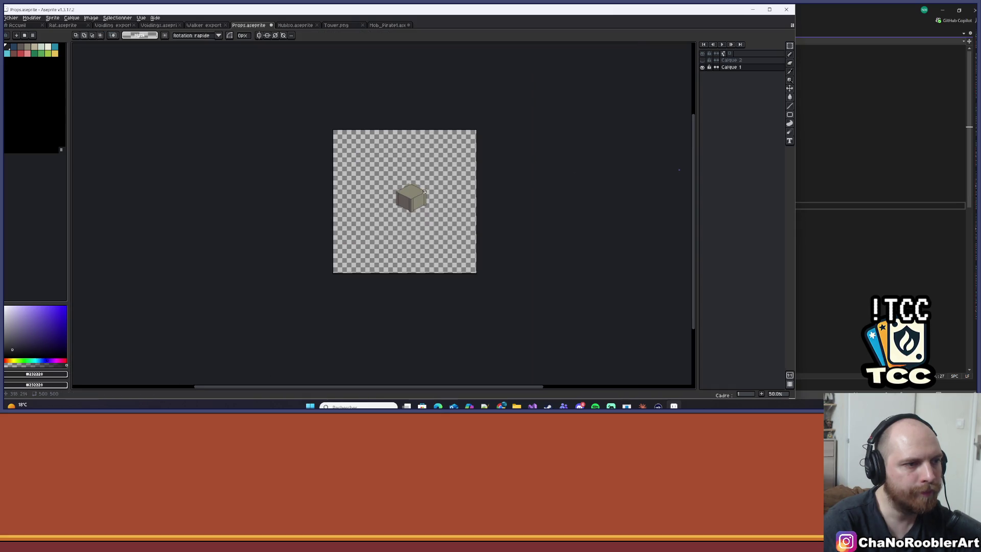
pyautogui.scroll(5, 341, 155)
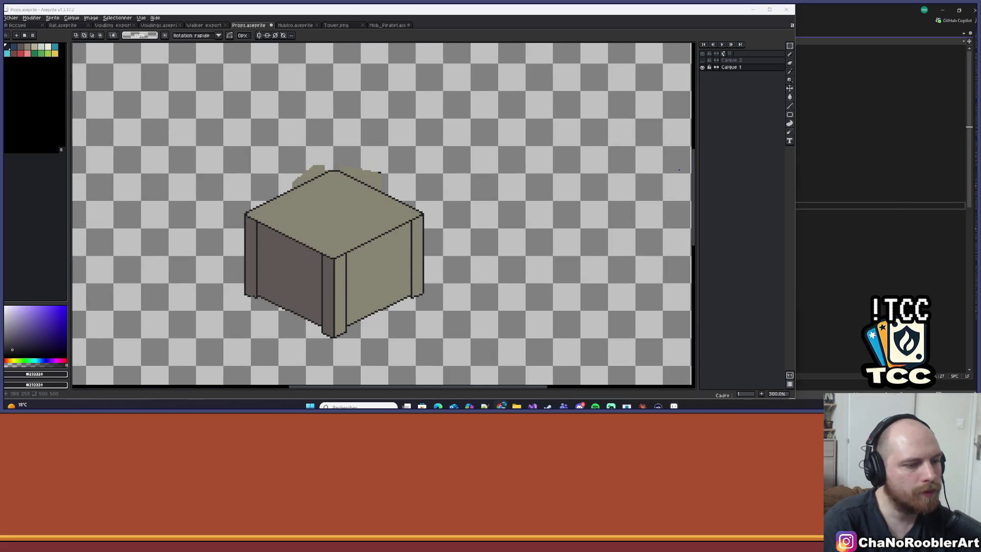
pyautogui.hotkey('alt', 'Tab')
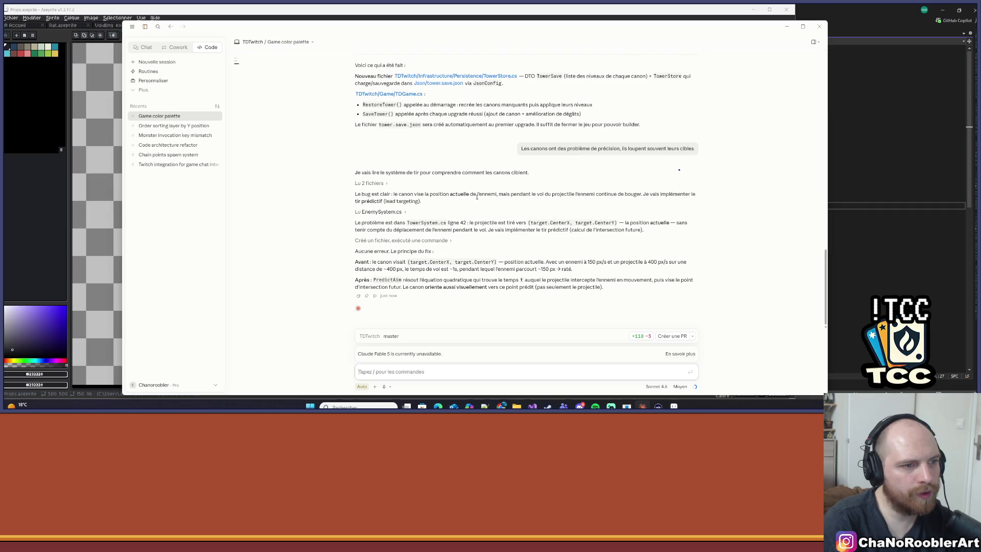
# Step: Read Claude's PredictAim explanation, highlighting passages, with a brief glance at Visual Studio
pyautogui.moveTo(480, 194); pyautogui.dragTo(536, 194)
pyautogui.click(536, 194)
pyautogui.moveTo(672, 194); pyautogui.dragTo(356, 203)
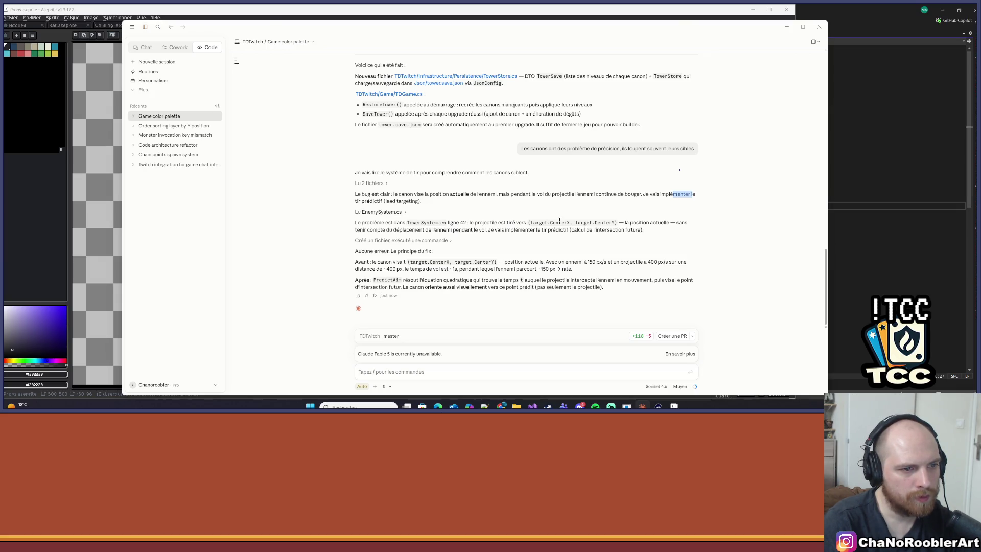
pyautogui.moveTo(420, 229)
pyautogui.mouseDown()
pyautogui.moveTo(411, 229)
pyautogui.moveTo(569, 237)
pyautogui.mouseUp()
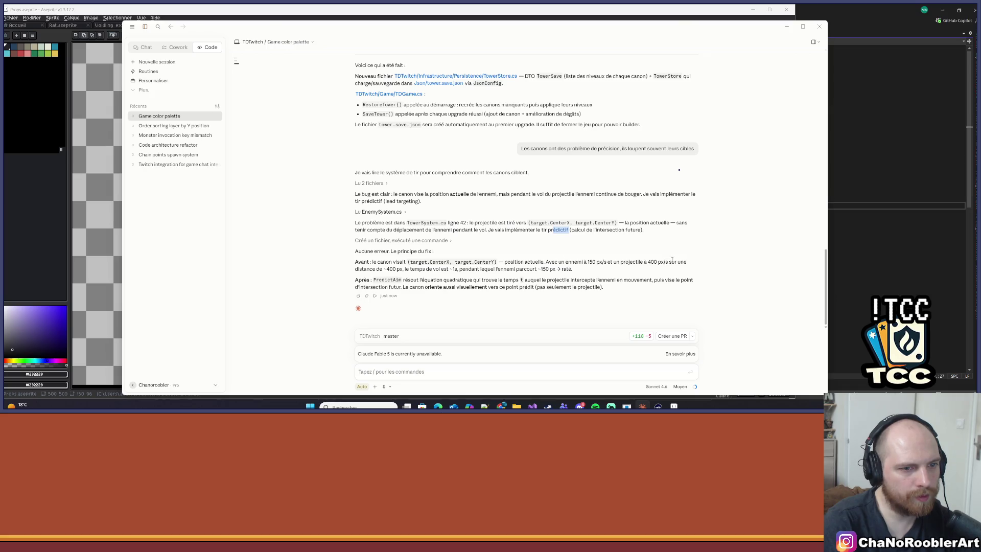
pyautogui.moveTo(571, 269); pyautogui.dragTo(350, 269)
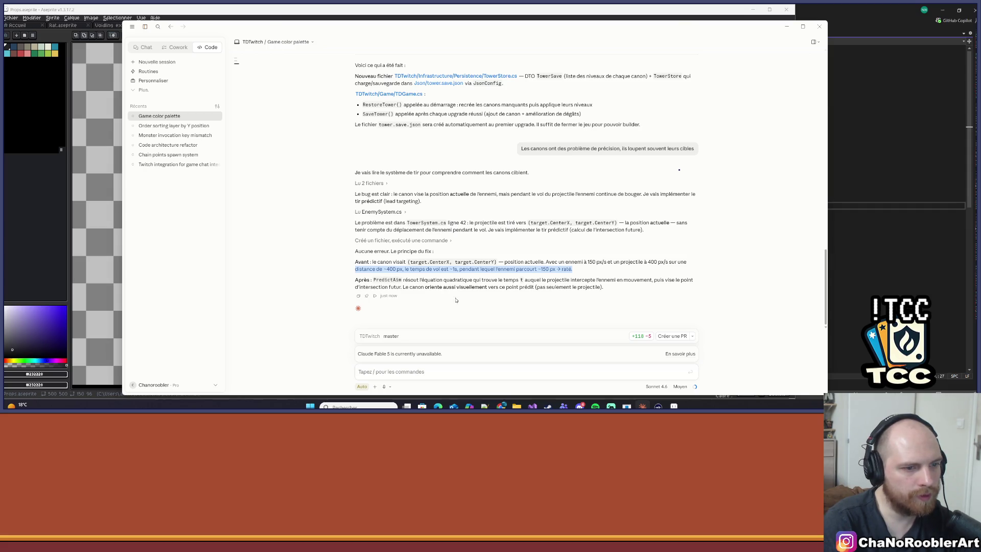
pyautogui.hotkey('alt', 'Tab')
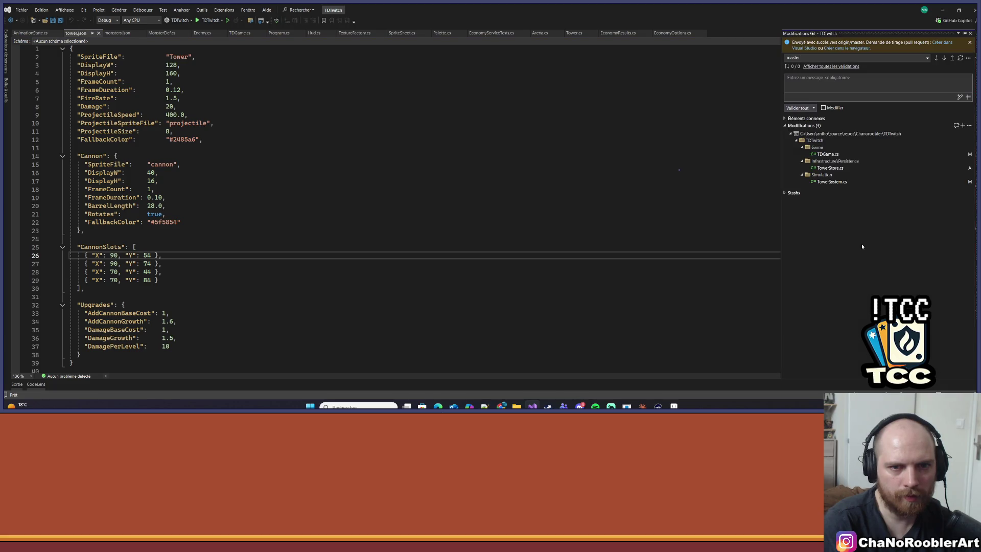
pyautogui.hotkey('alt', 'Tab')
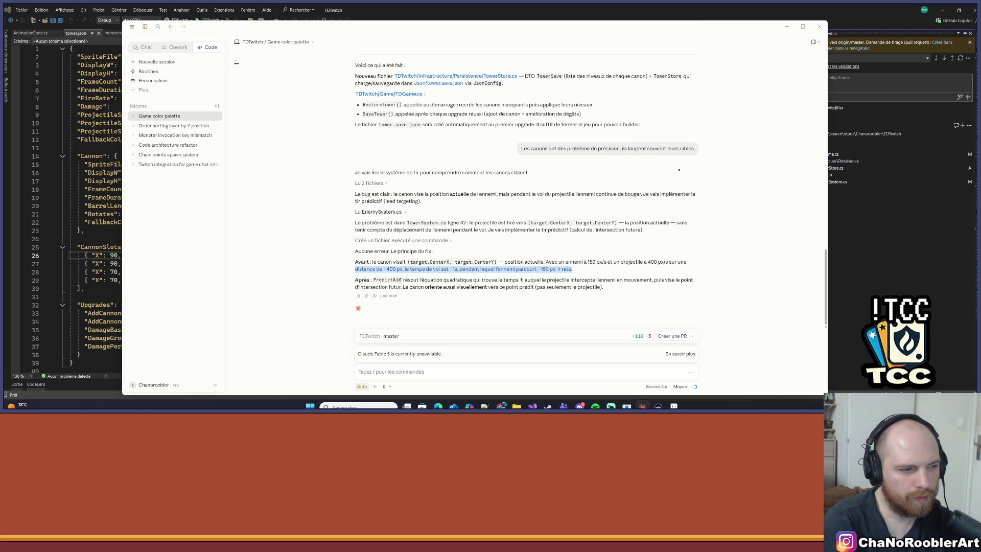
# Step: Review the TDGame.cs diff adding the TowerStore field, then close it
pyautogui.hotkey('alt', 'Tab')
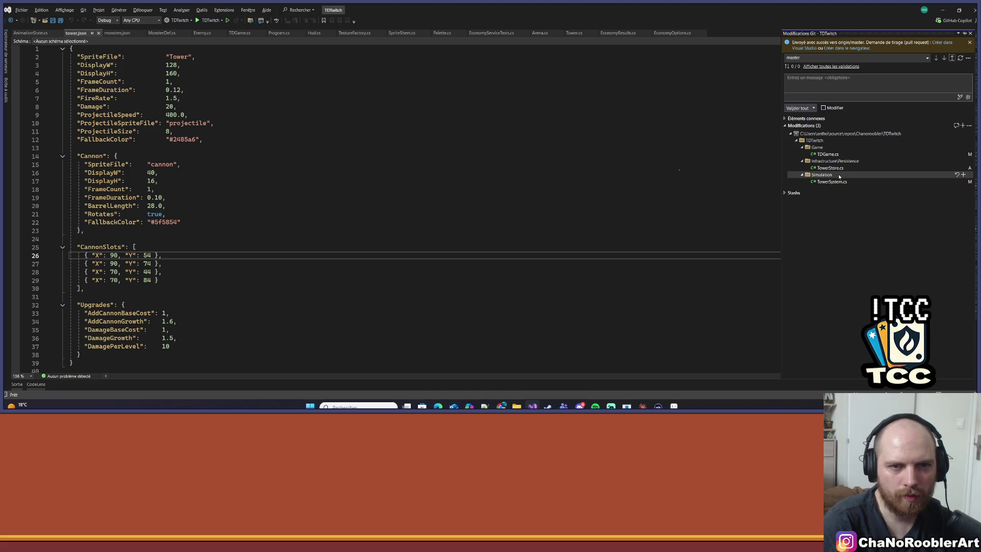
pyautogui.doubleClick(835, 154)
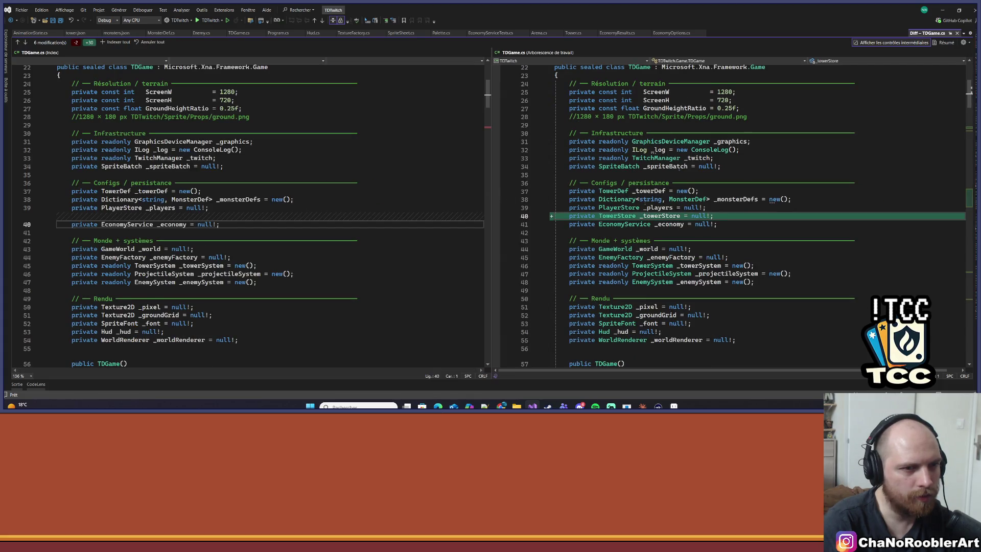
pyautogui.scroll(-2, 726, 192)
pyautogui.click(953, 34)
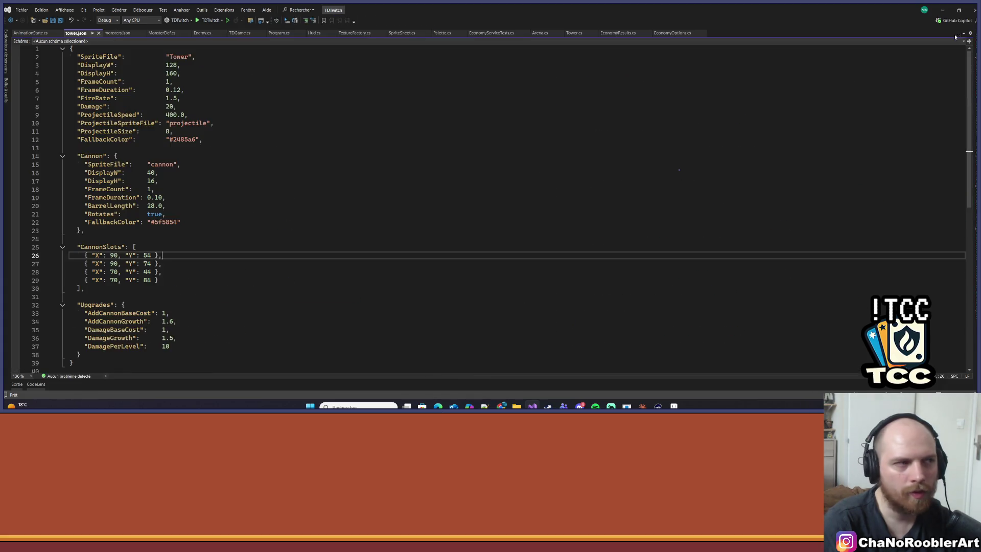
pyautogui.click(118, 10)
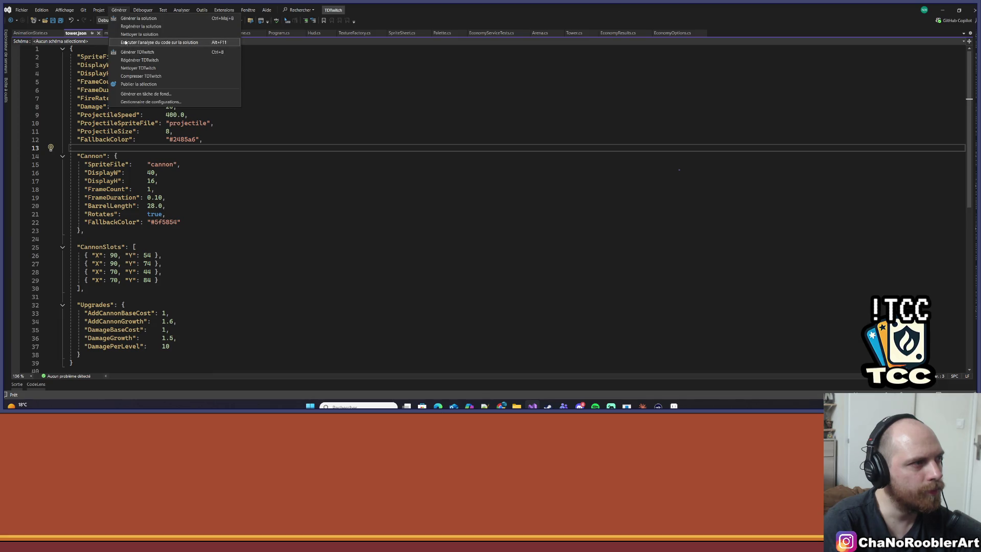
# Step: Rebuild the solution and run TDTwitch to see the tower cube
pyautogui.click(139, 59)
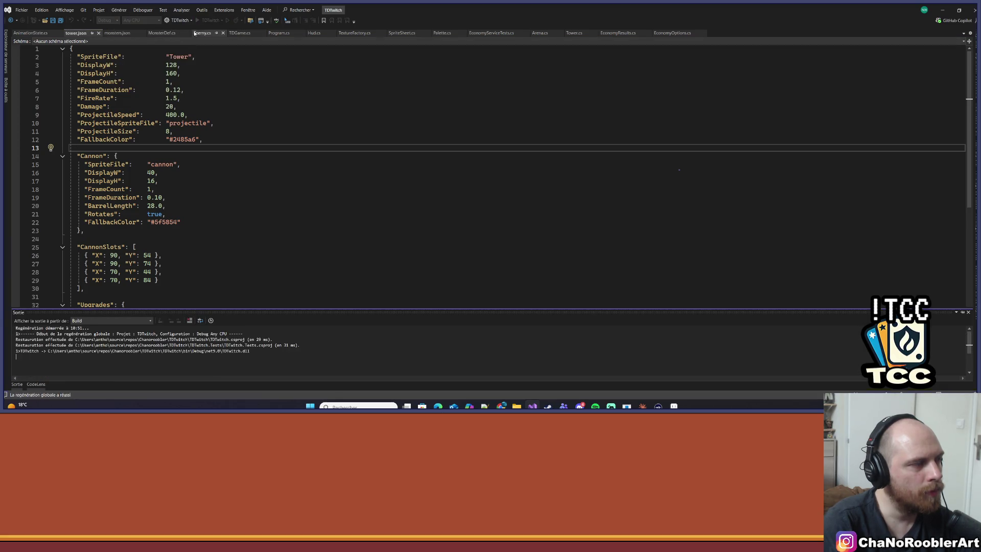
pyautogui.click(210, 20)
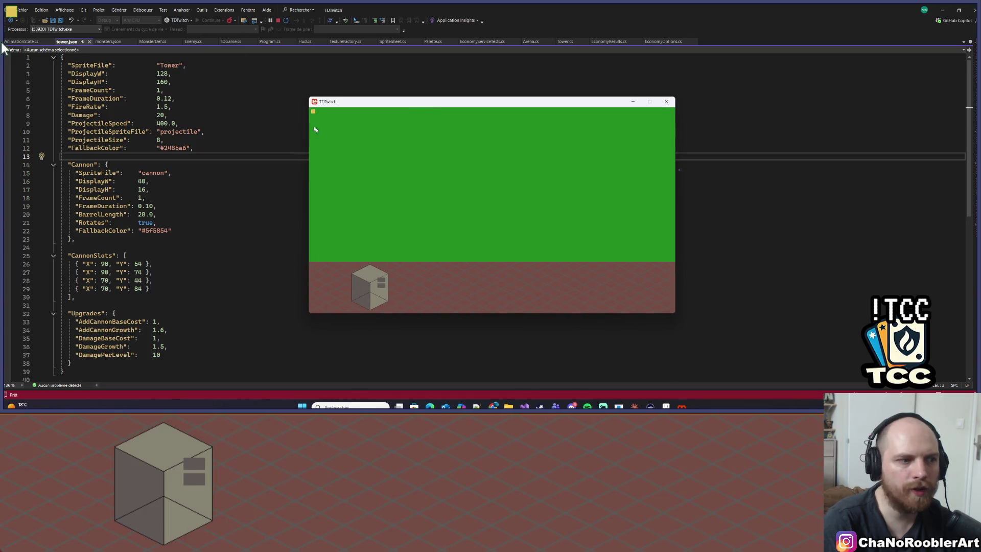
pyautogui.moveTo(425, 108); pyautogui.dragTo(419, 108)
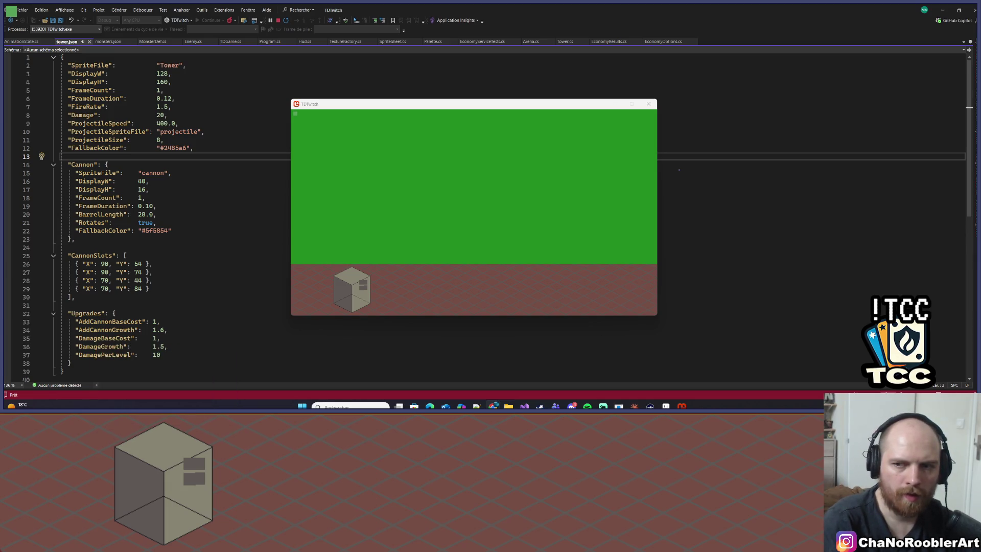
# Step: Write the commit message 'Save tower & precision' in Git Changes
pyautogui.hotkey('alt', 'Tab')
pyautogui.hotkey('ctrl', '0')
pyautogui.hotkey('ctrl', 'g')
pyautogui.write('Save tower & precision')
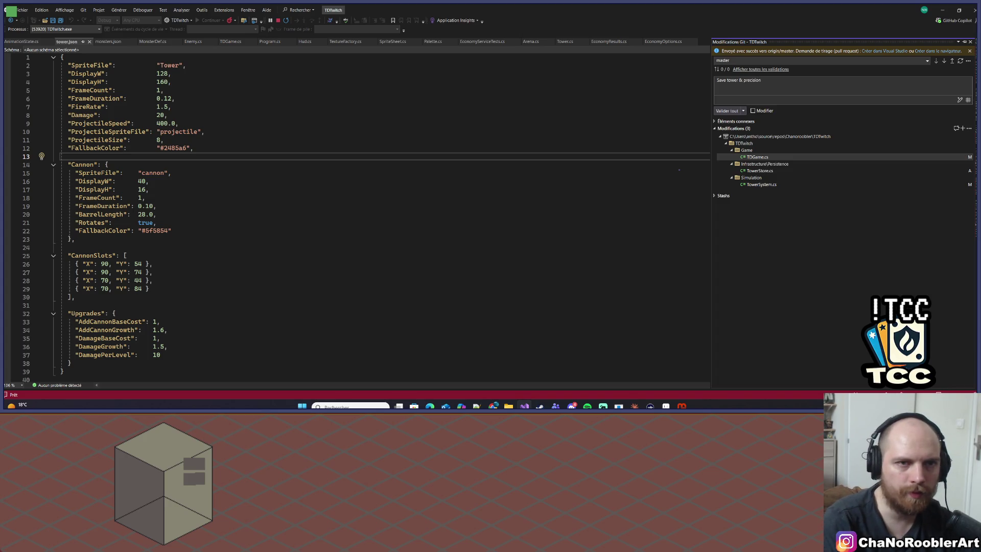
# Step: Commit all changes and push to origin/master with the GitHub account
pyautogui.click(727, 111)
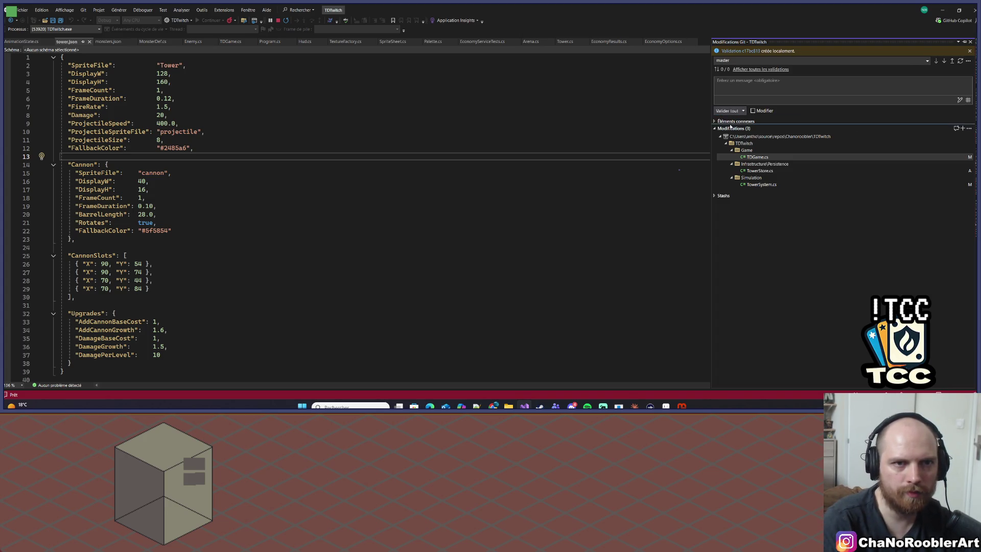
pyautogui.click(957, 64)
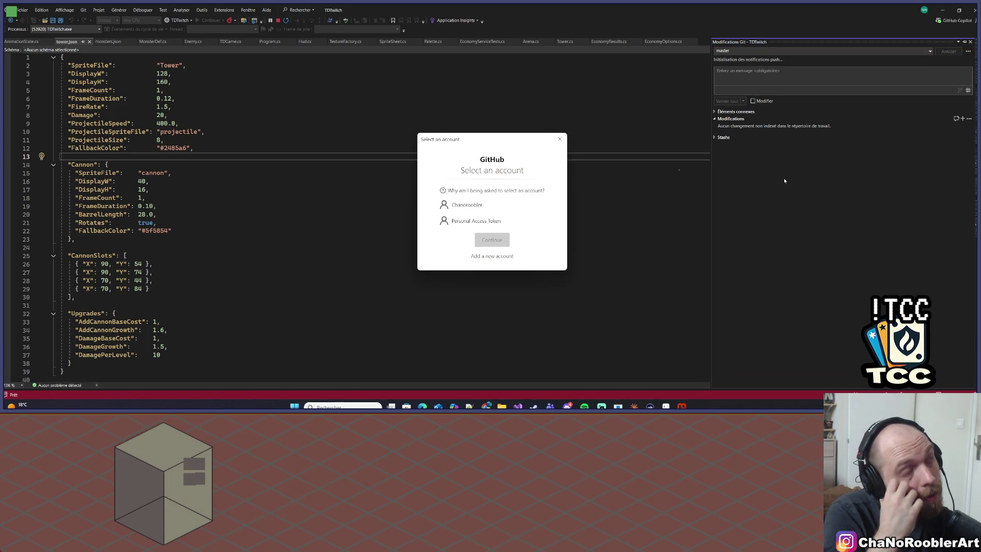
pyautogui.click(452, 205)
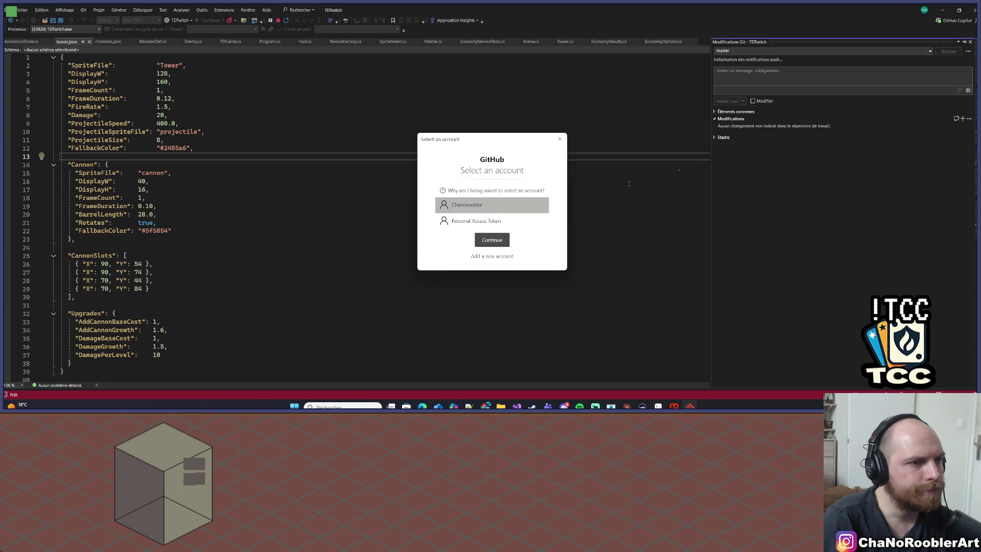
pyautogui.click(483, 238)
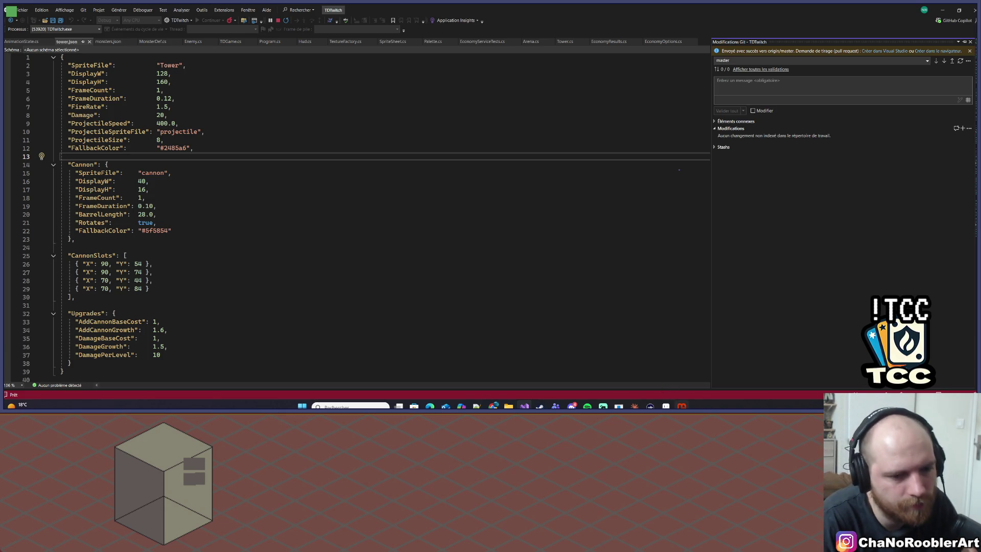
# Step: Start a new Claude session and draft the request to show tower damage above monsters
pyautogui.click(635, 406)
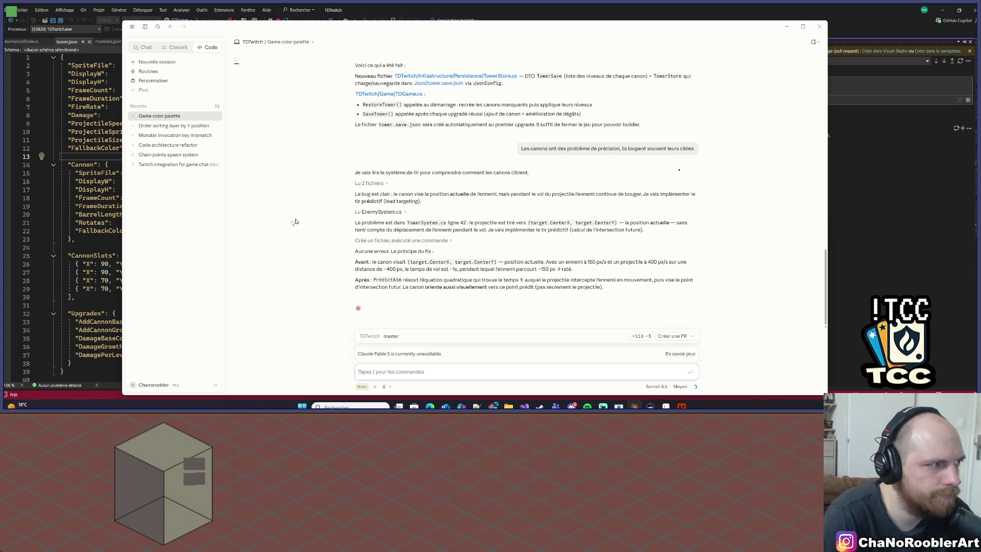
pyautogui.click(153, 61)
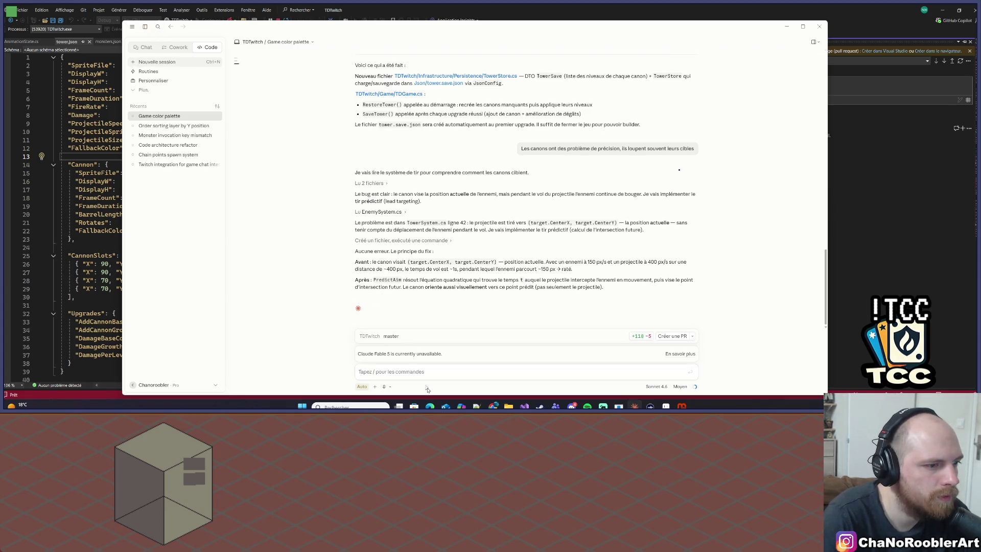
pyautogui.write("J'ima")
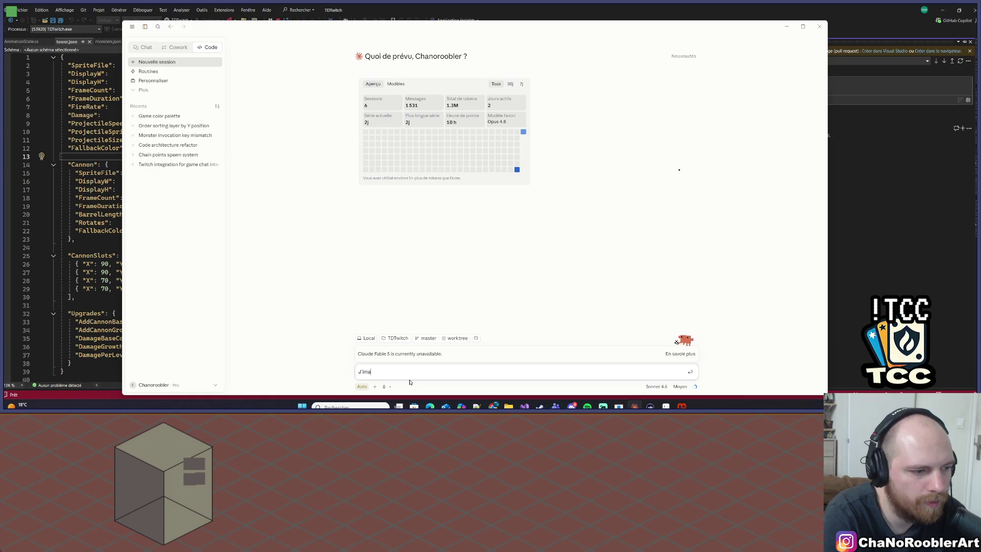
pyautogui.press('BackSpace')
pyautogui.press('BackSpace')
pyautogui.write('aimerai')
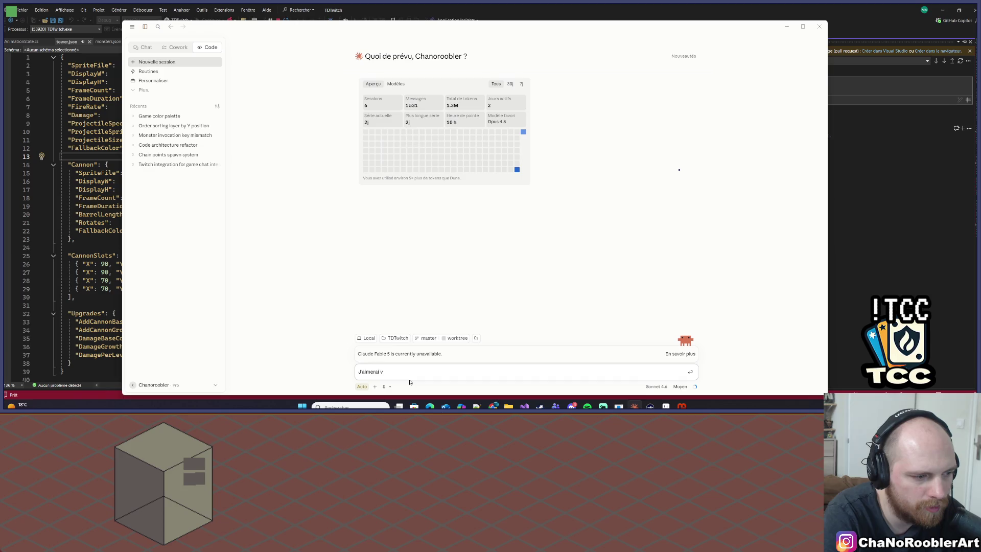
pyautogui.write('v')
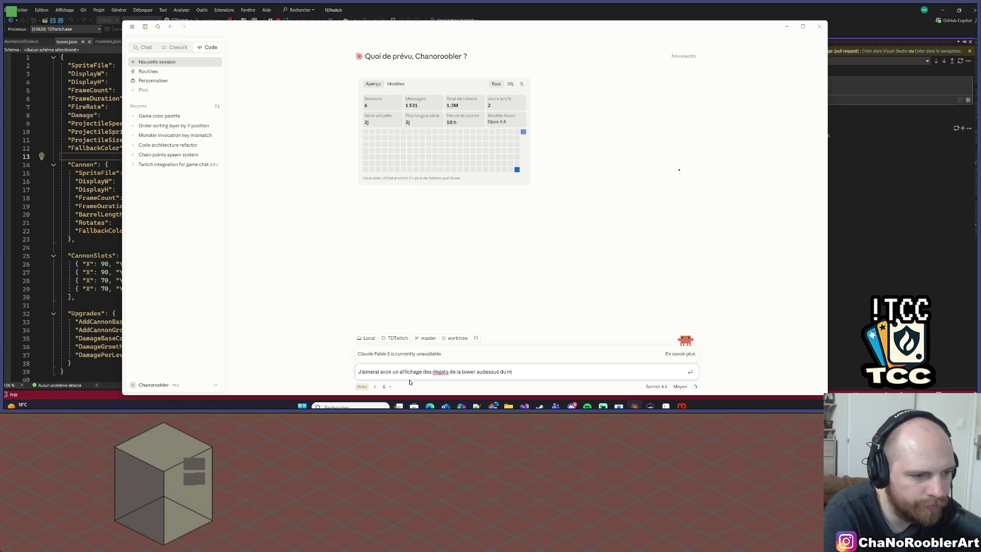
pyautogui.write("tre lorsqu'il pre")
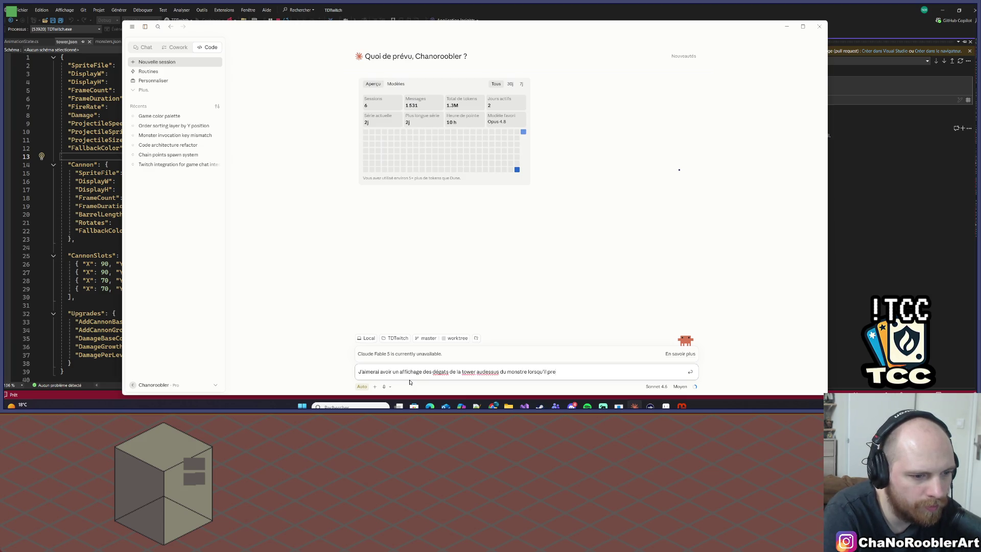
pyautogui.write('nds des dégats,')
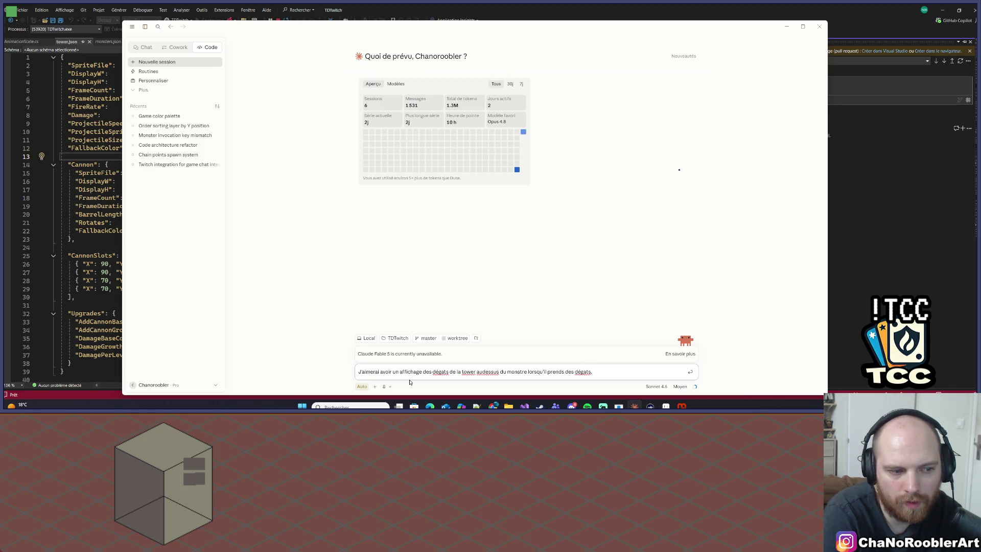
# Step: Hide Claude, move the game window aside, and return to Props.aseprite
pyautogui.click(634, 406)
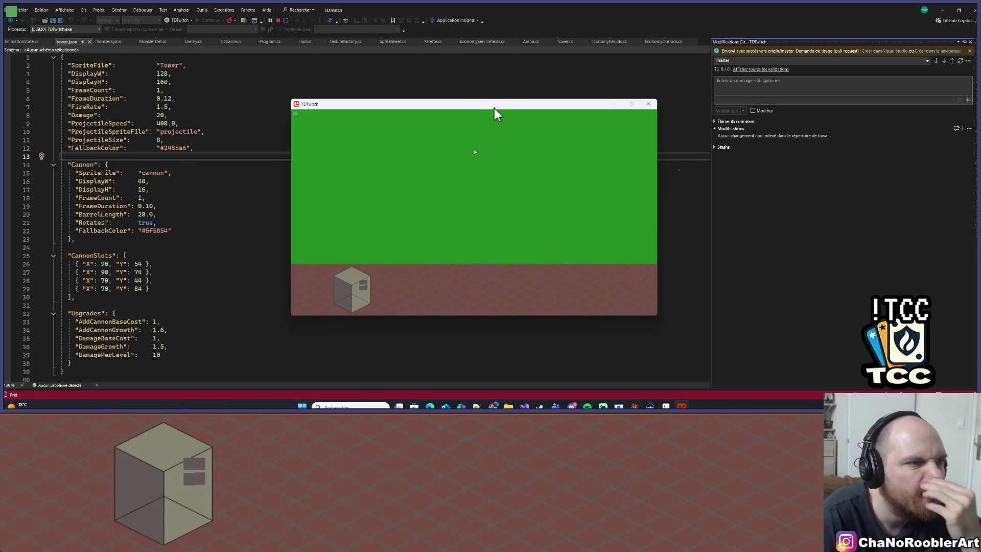
pyautogui.moveTo(373, 105); pyautogui.dragTo(0, 141)
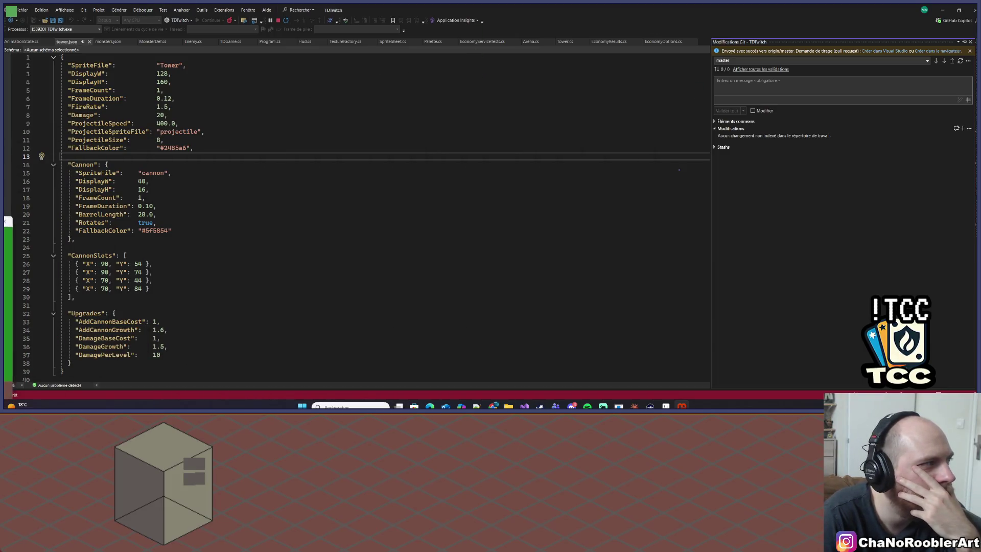
pyautogui.click(665, 406)
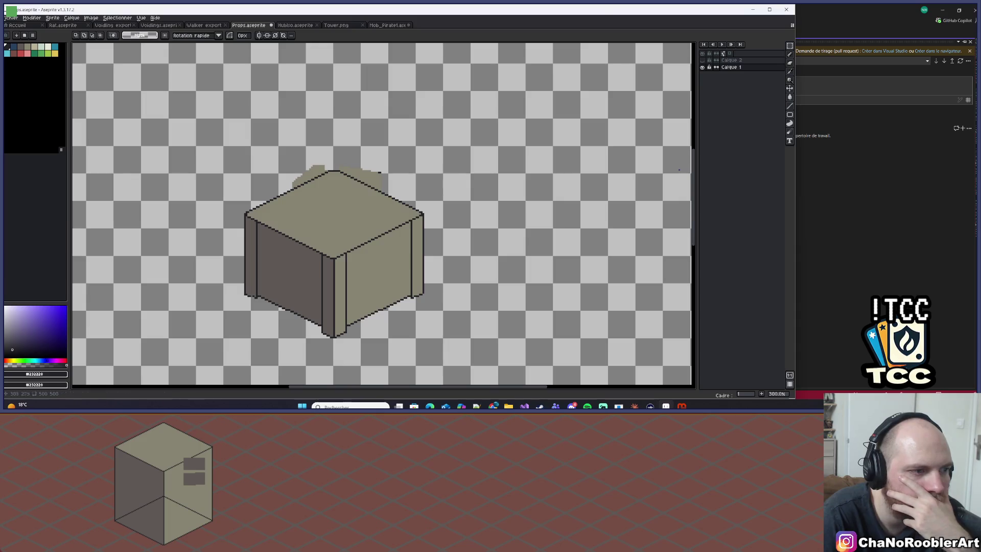
pyautogui.scroll(-3, 368, 178)
pyautogui.scroll(3, 368, 178)
pyautogui.scroll(1, 368, 178)
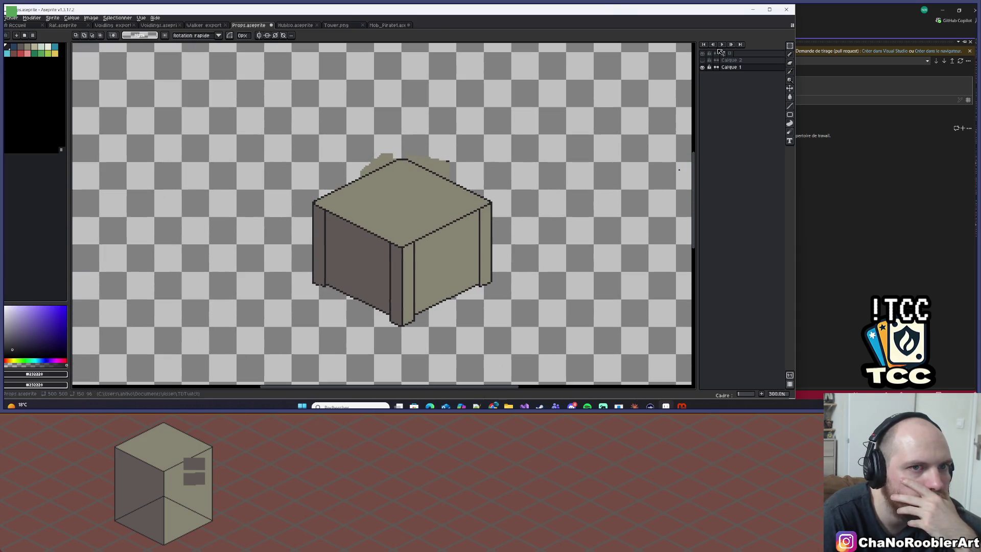
# Step: Try marquee selections around the cube and centre it in the view
pyautogui.moveTo(332, 141); pyautogui.dragTo(390, 250)
pyautogui.hotkey('ctrl', 'd')
pyautogui.moveTo(307, 123)
pyautogui.mouseDown()
pyautogui.moveTo(476, 333)
pyautogui.moveTo(503, 336)
pyautogui.moveTo(505, 327)
pyautogui.mouseUp()
pyautogui.click(304, 159)
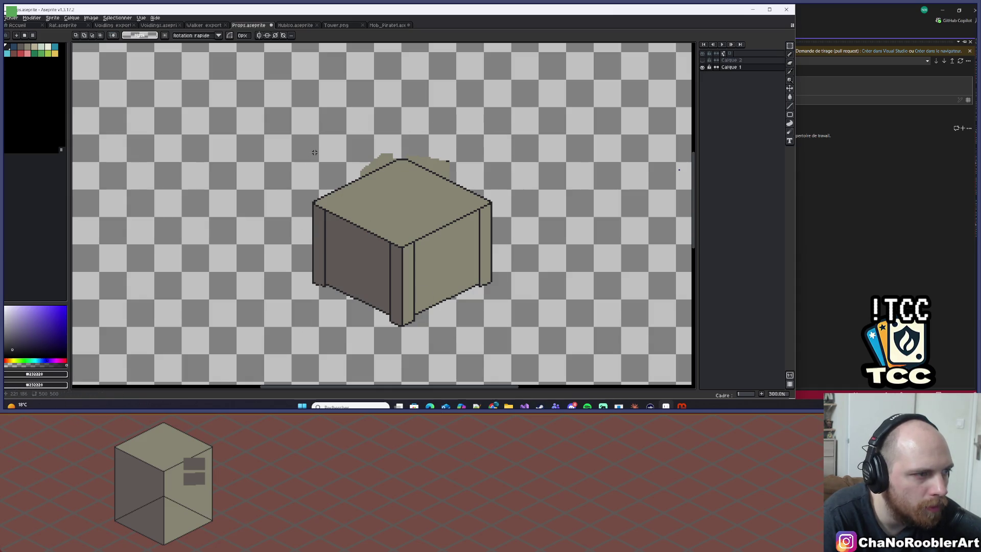
pyautogui.moveTo(312, 162); pyautogui.dragTo(436, 263)
pyautogui.scroll(-3, 442, 214)
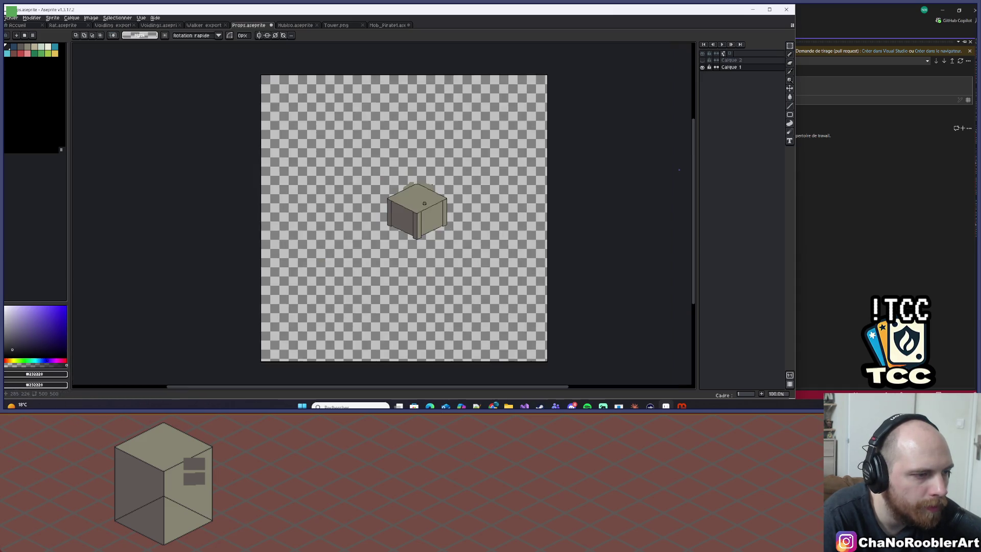
pyautogui.scroll(6, 445, 215)
pyautogui.moveTo(380, 187)
pyautogui.mouseDown()
pyautogui.moveTo(508, 230)
pyautogui.moveTo(428, 237)
pyautogui.mouseUp()
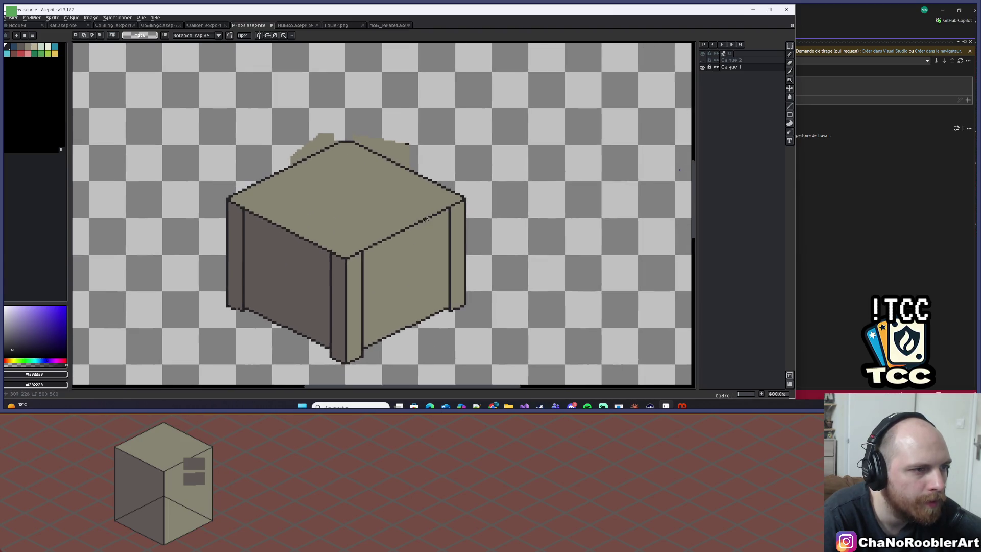
# Step: Make Calque 1 the active layer and select the whole cube
pyautogui.click(736, 68)
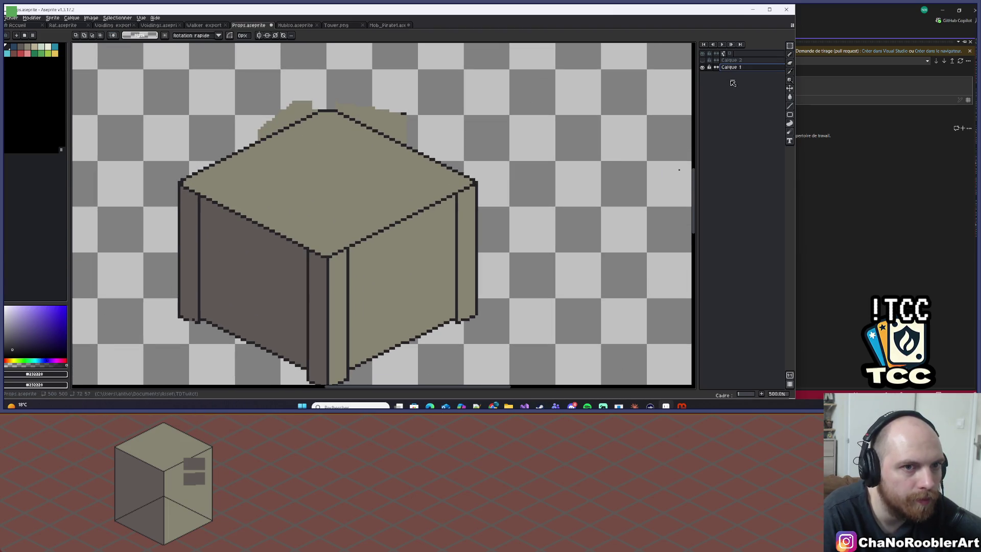
pyautogui.scroll(-1, 327, 82)
pyautogui.scroll(1, 188, 122)
pyautogui.moveTo(176, 76)
pyautogui.mouseDown()
pyautogui.moveTo(530, 378)
pyautogui.moveTo(544, 379)
pyautogui.mouseUp()
pyautogui.scroll(-1, 612, 256)
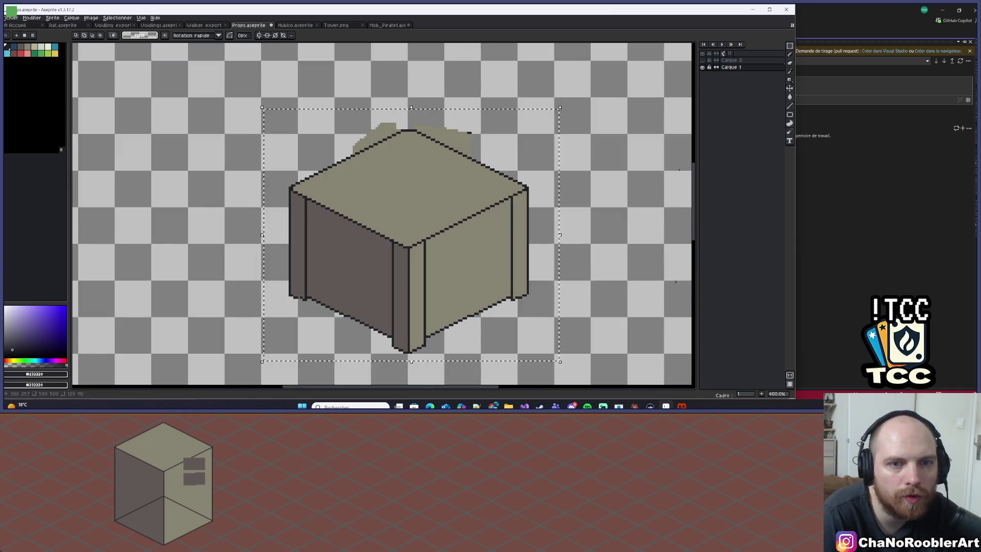
# Step: Bring up the isometric tower references and move the cube slightly left and up
pyautogui.moveTo(493, 406)
pyautogui.click(533, 378)
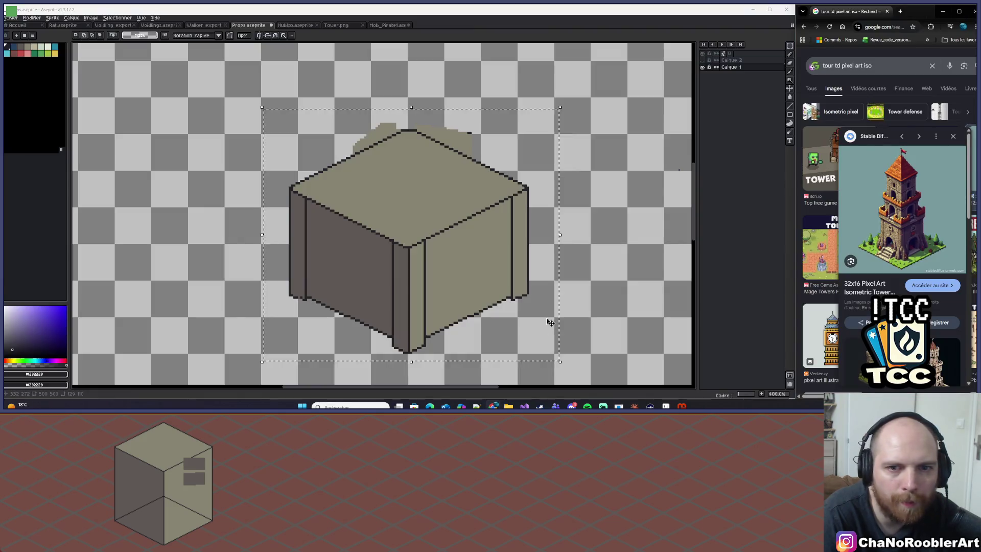
pyautogui.moveTo(565, 220); pyautogui.dragTo(532, 213)
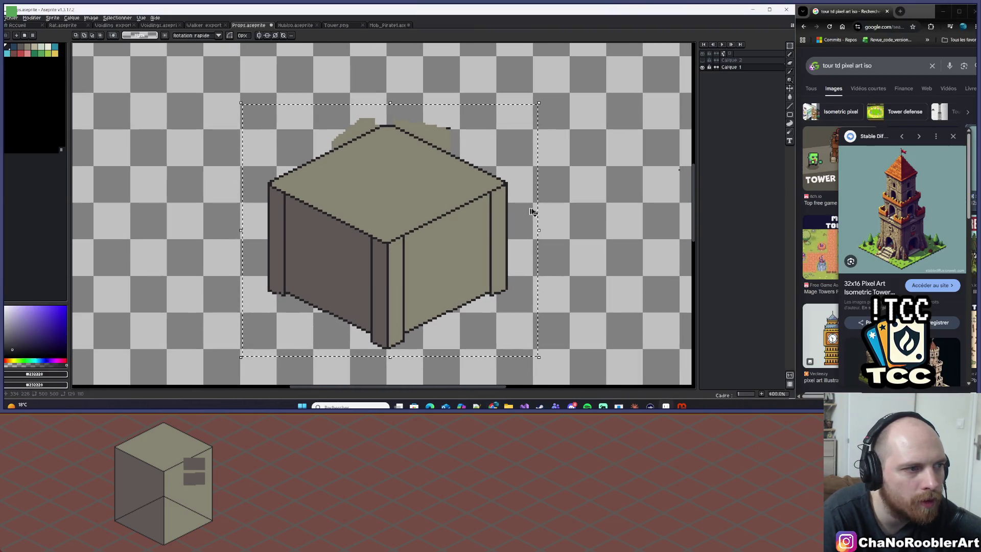
pyautogui.click(744, 73)
pyautogui.hotkey('ctrl', 'd')
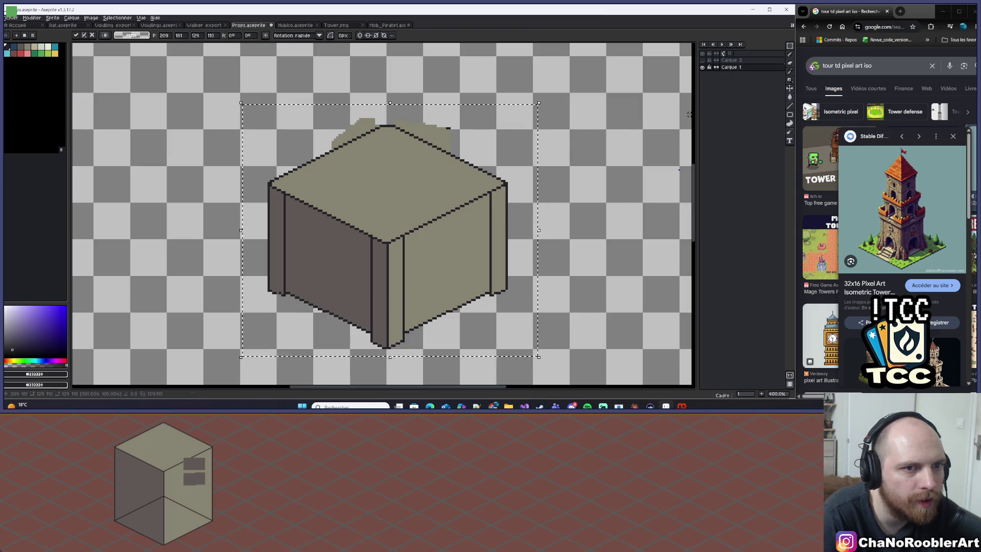
# Step: Stack the duplicated box on top of the original with the Move tool
pyautogui.press('2')
pyautogui.moveTo(753, 67); pyautogui.dragTo(752, 74)
pyautogui.scroll(1, 755, 95)
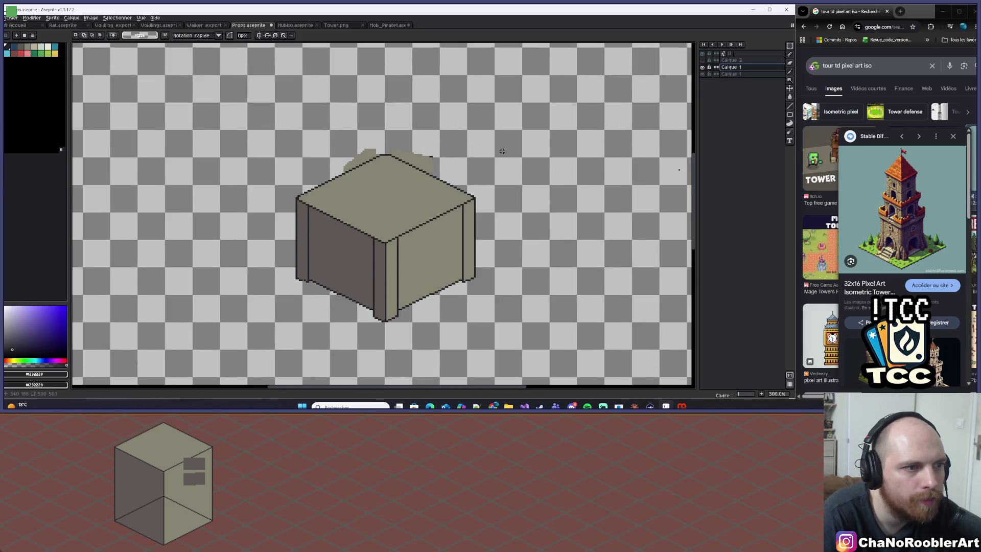
pyautogui.click(789, 89)
pyautogui.moveTo(394, 245)
pyautogui.mouseDown()
pyautogui.moveTo(394, 151)
pyautogui.moveTo(393, 174)
pyautogui.moveTo(394, 162)
pyautogui.mouseUp()
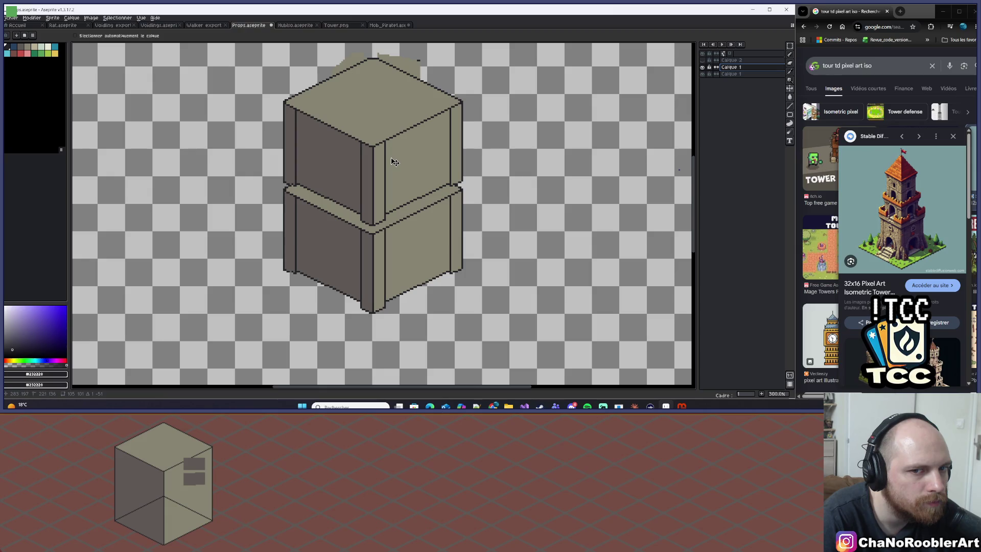
# Step: Pull the top box's right side inward by shifting it left
pyautogui.scroll(1, 449, 109)
pyautogui.moveTo(540, 130); pyautogui.dragTo(561, 149)
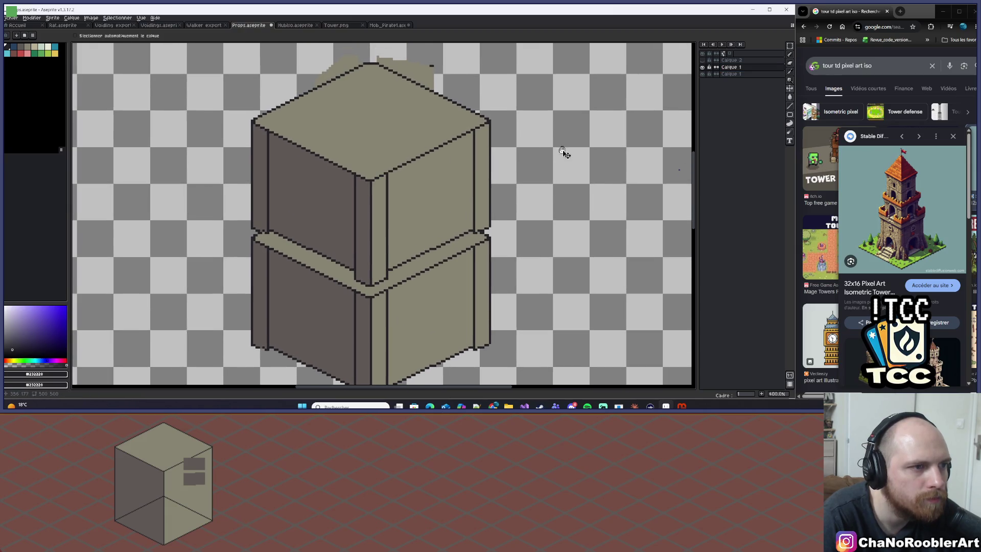
pyautogui.press('m')
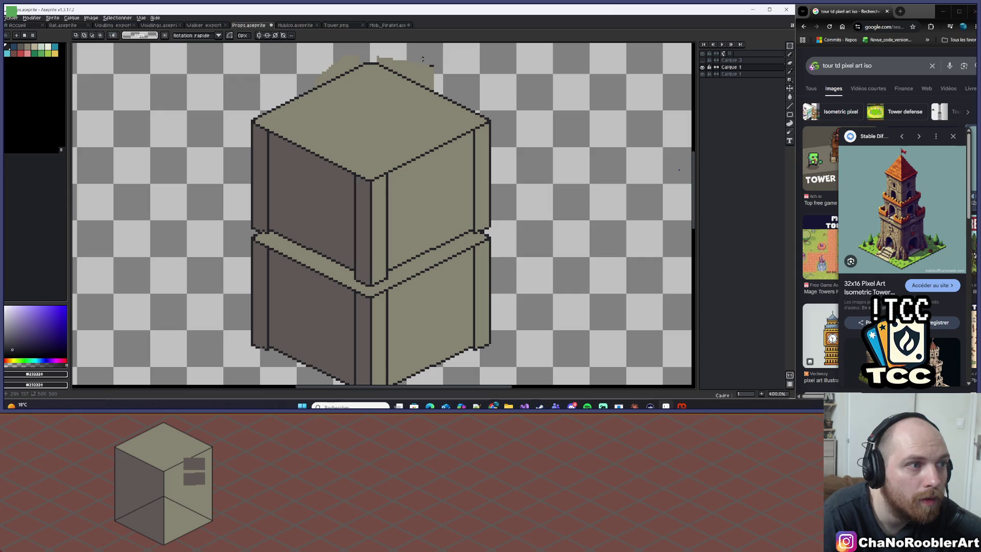
pyautogui.moveTo(407, 57); pyautogui.dragTo(528, 294)
pyautogui.moveTo(489, 204); pyautogui.dragTo(475, 206)
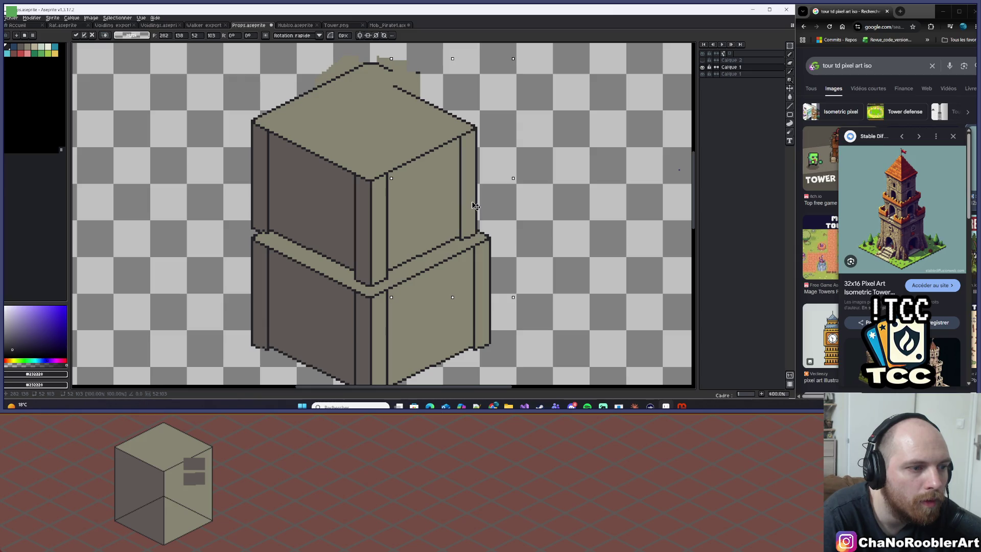
pyautogui.moveTo(475, 206); pyautogui.dragTo(468, 209)
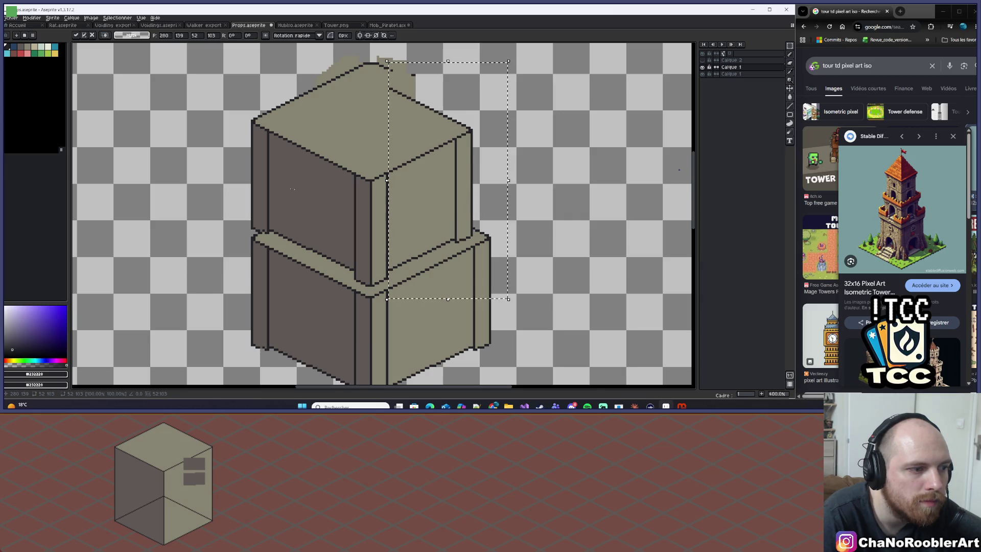
# Step: Shift the top box's left side right to narrow it, then deselect
pyautogui.hscroll(-3, 324, 186)
pyautogui.moveTo(271, 67)
pyautogui.mouseDown()
pyautogui.moveTo(351, 193)
pyautogui.moveTo(387, 281)
pyautogui.mouseUp()
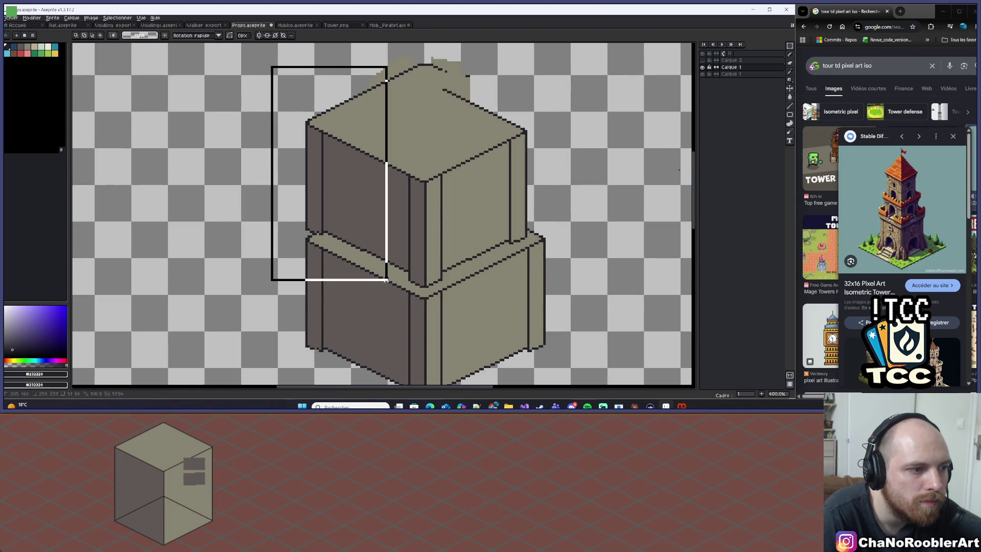
pyautogui.moveTo(380, 236); pyautogui.dragTo(399, 247)
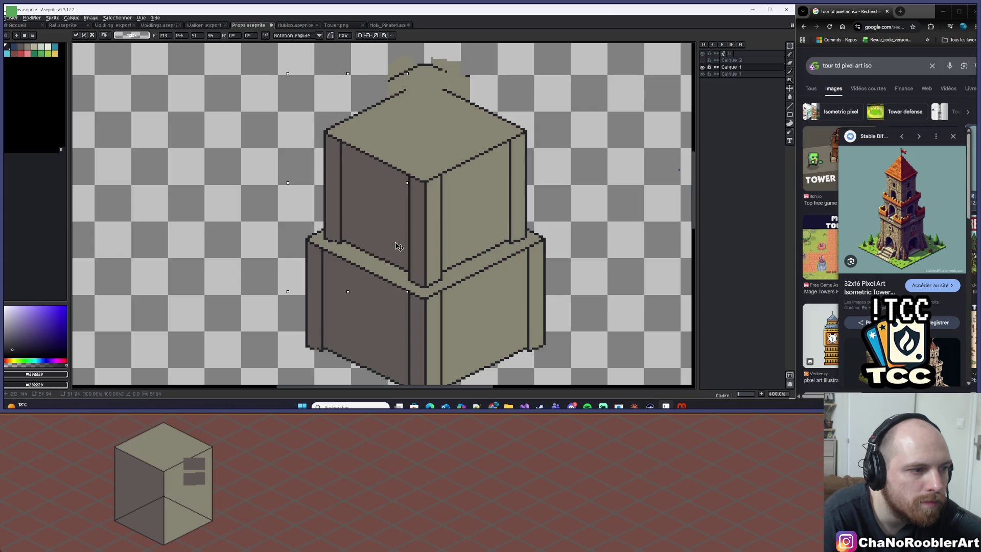
pyautogui.hotkey('ctrl', 'd')
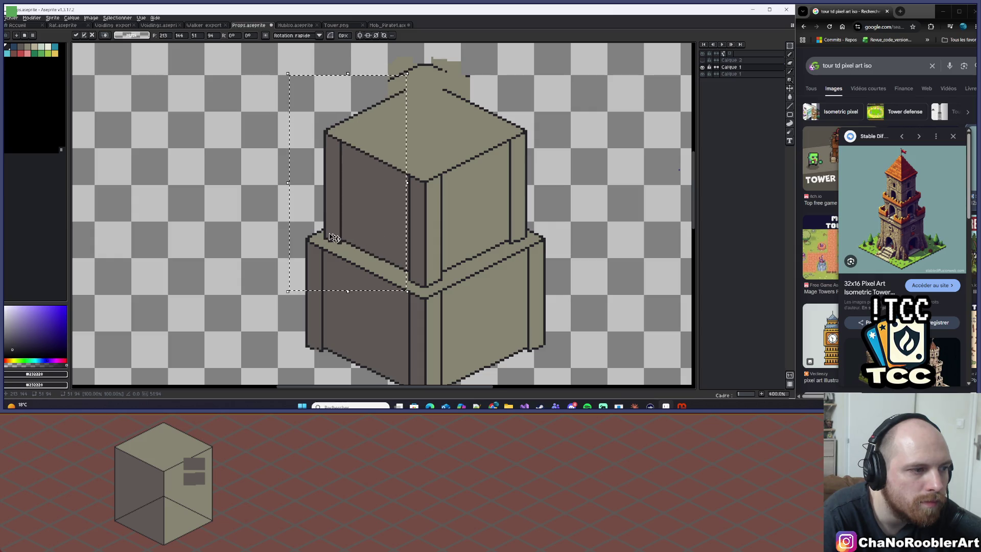
# Step: Erase the stray light streak above the tower with the Eraser
pyautogui.scroll(4, 332, 236)
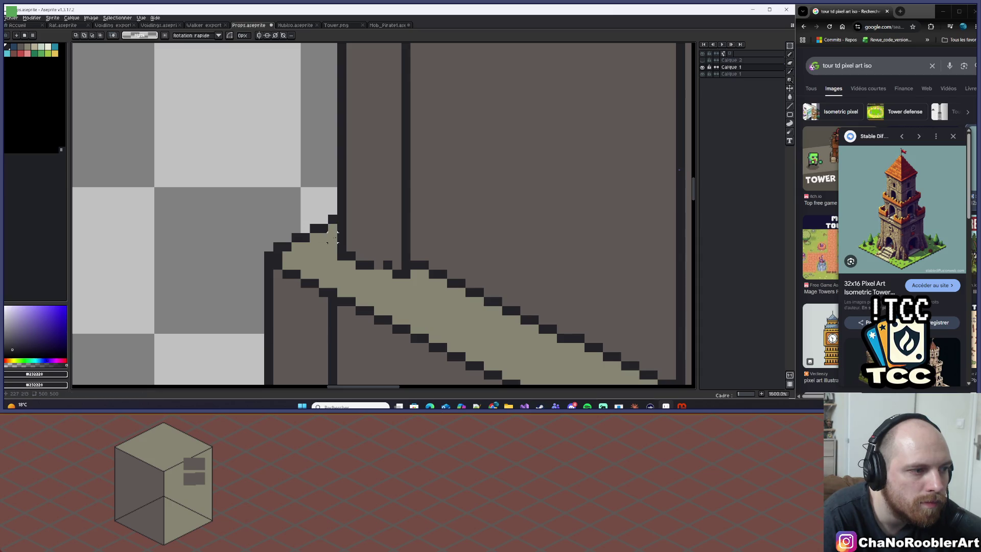
pyautogui.scroll(-5, 332, 236)
pyautogui.scroll(4, 440, 240)
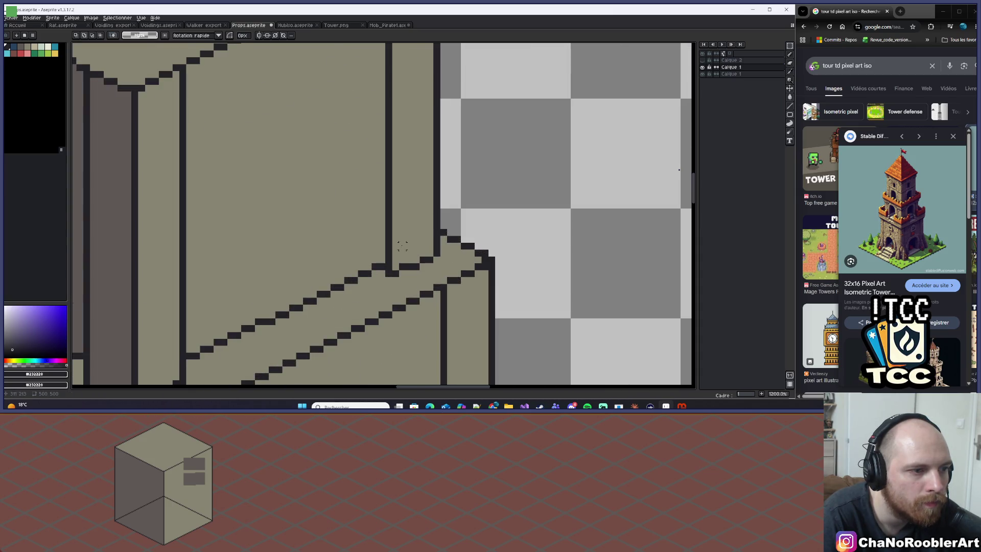
pyautogui.scroll(-6, 402, 246)
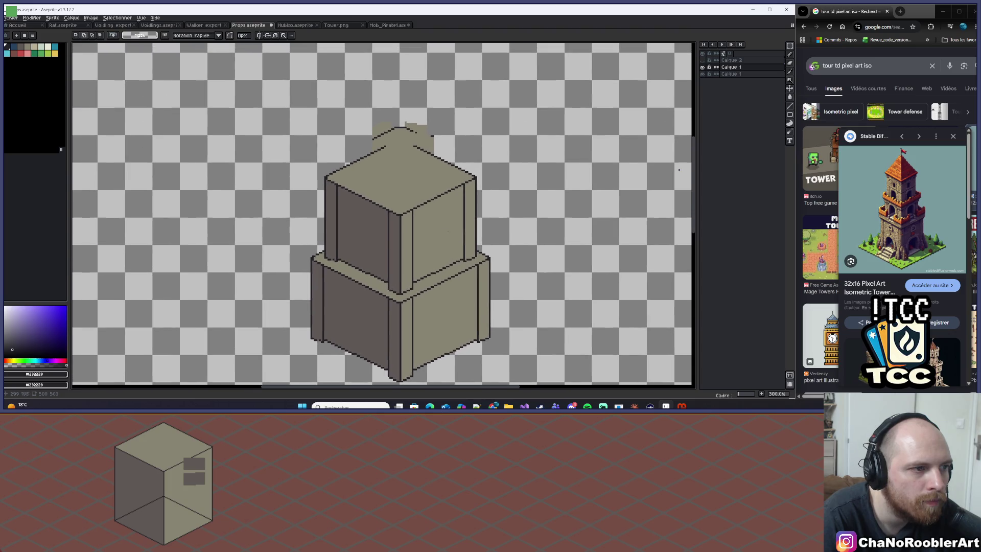
pyautogui.press('e')
pyautogui.scroll(3, 446, 234)
pyautogui.moveTo(411, 145)
pyautogui.mouseDown()
pyautogui.moveTo(381, 155)
pyautogui.moveTo(489, 131)
pyautogui.mouseUp()
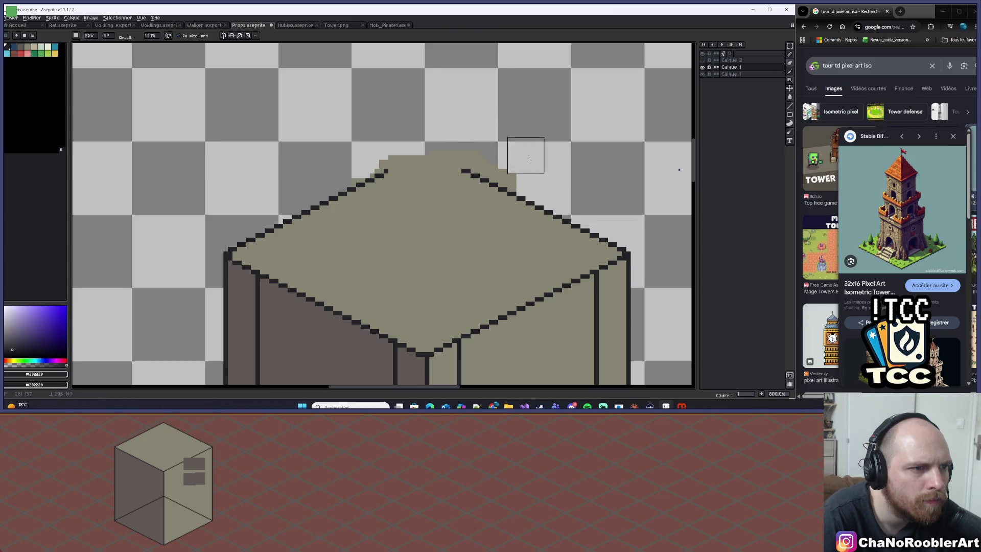
# Step: Pick the dark outline colour and draw the top box's upper edge line
pyautogui.press('alt')
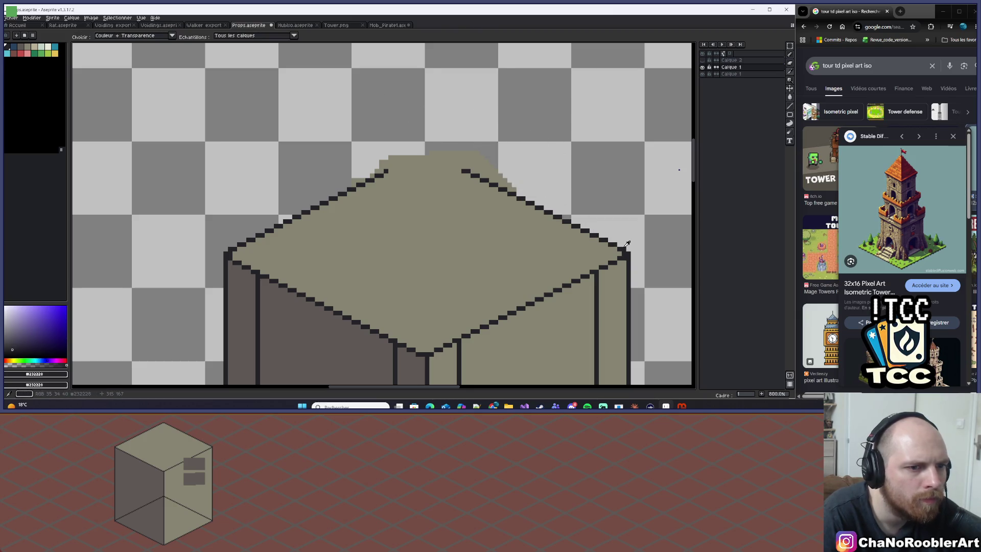
pyautogui.scroll(1, 620, 254)
pyautogui.moveTo(619, 256)
pyautogui.mouseDown()
pyautogui.moveTo(312, 107)
pyautogui.moveTo(323, 112)
pyautogui.mouseUp()
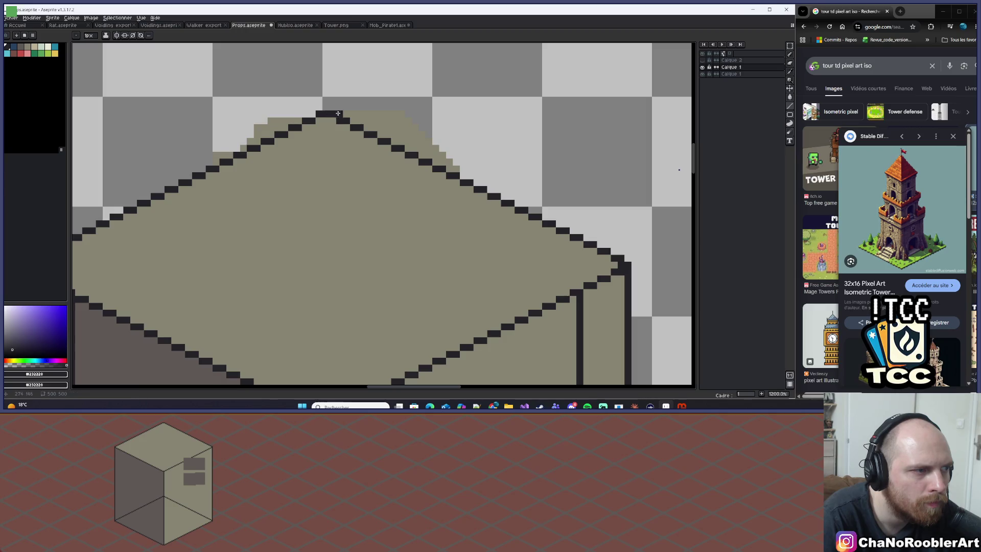
# Step: Zoom and pan to inspect the outlined tower and recentre it
pyautogui.scroll(-5, 337, 113)
pyautogui.moveTo(378, 125); pyautogui.dragTo(424, 126)
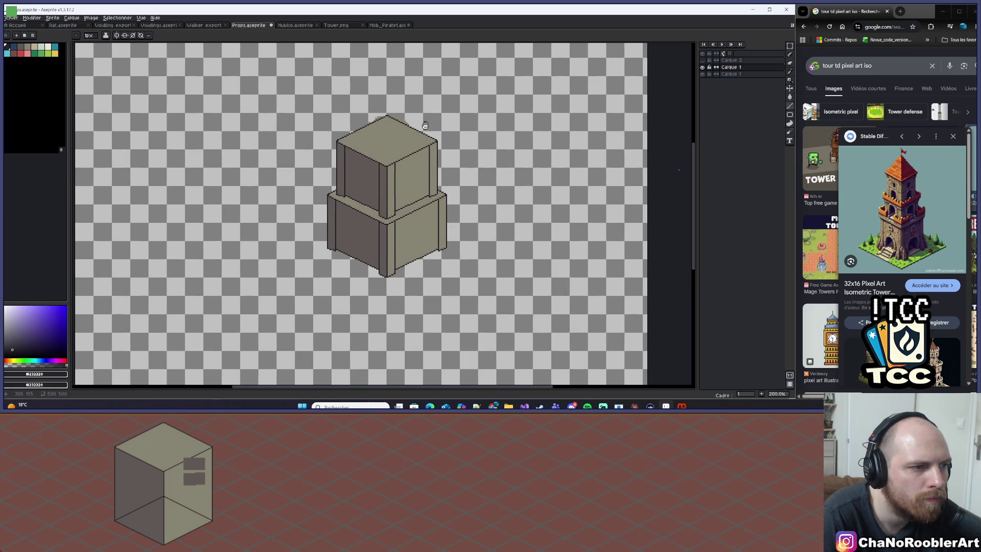
pyautogui.scroll(3, 425, 125)
pyautogui.moveTo(441, 174); pyautogui.dragTo(478, 132)
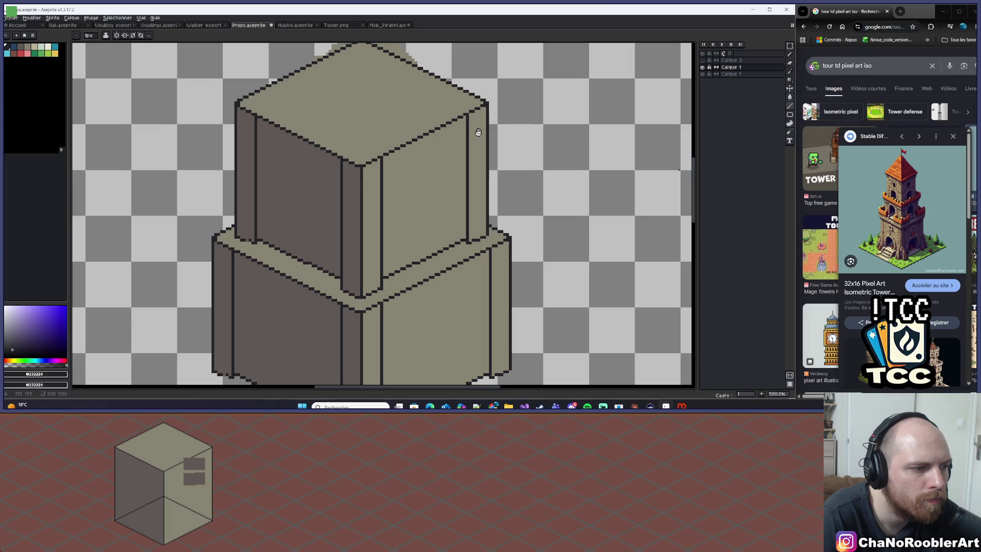
pyautogui.scroll(5, 420, 269)
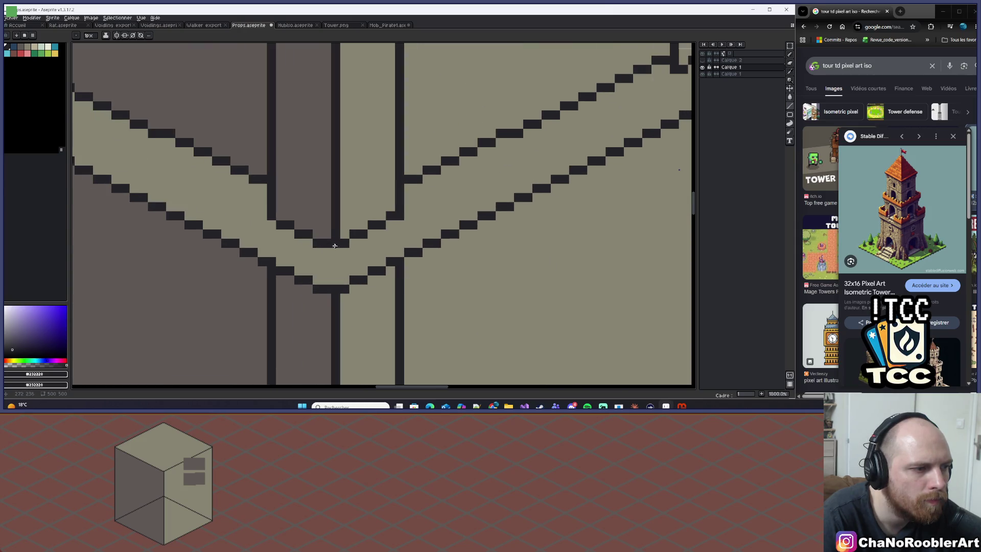
pyautogui.scroll(-7, 334, 245)
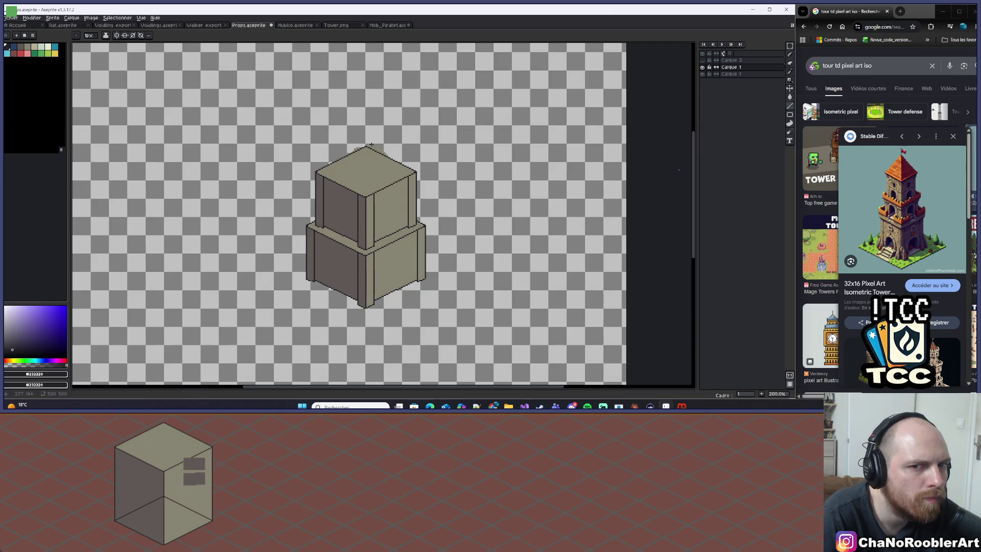
pyautogui.scroll(-1, 371, 145)
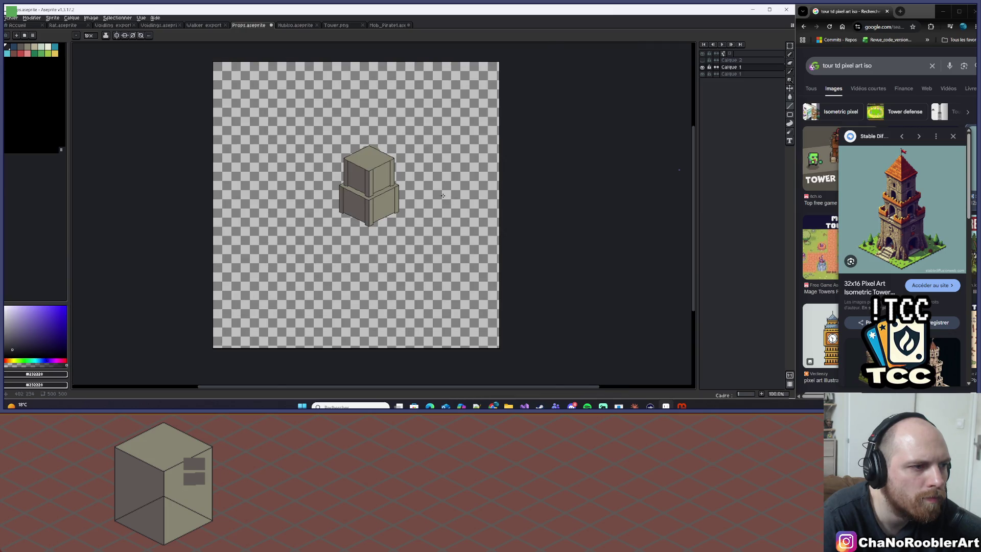
pyautogui.scroll(1, 443, 196)
pyautogui.scroll(-3, 449, 199)
pyautogui.scroll(2, 463, 206)
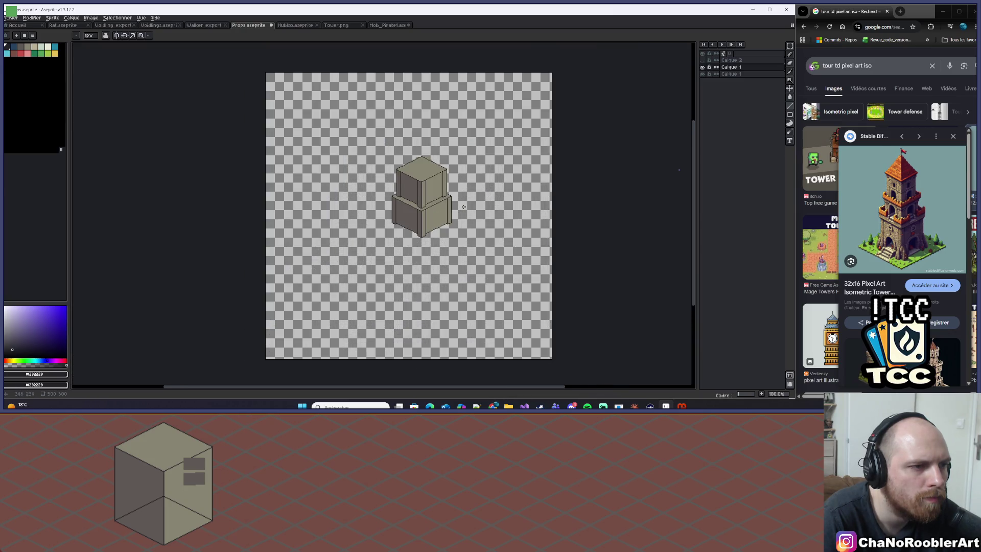
pyautogui.scroll(2, 463, 206)
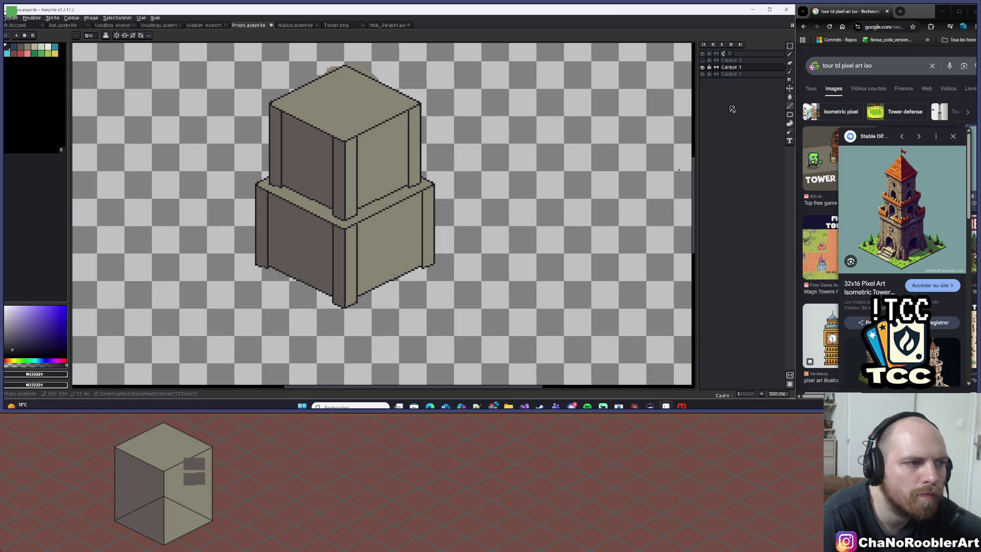
pyautogui.press('m')
pyautogui.moveTo(352, 81); pyautogui.dragTo(383, 105)
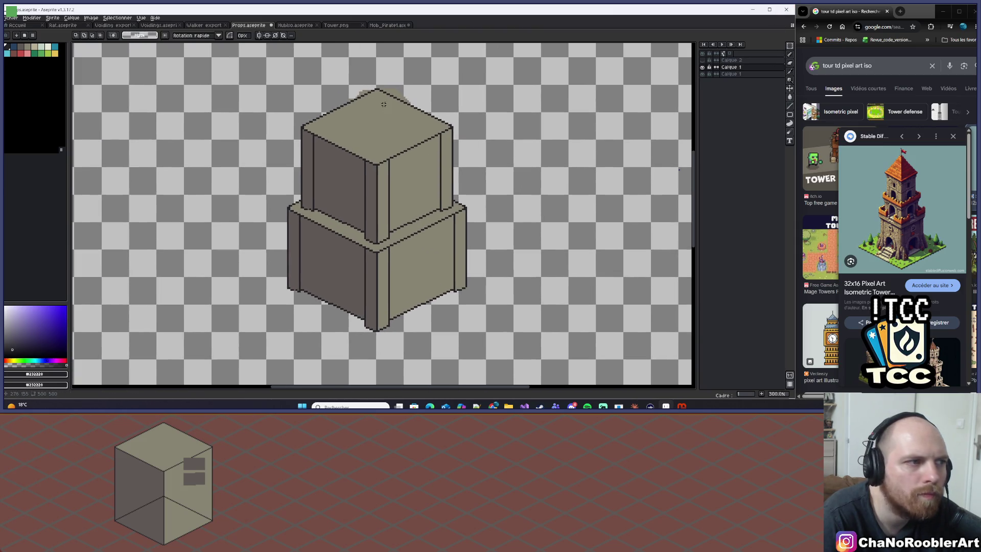
# Step: Select the narrower upper box and drag it off the base to its right
pyautogui.moveTo(289, 86)
pyautogui.mouseDown()
pyautogui.moveTo(346, 301)
pyautogui.moveTo(467, 333)
pyautogui.mouseUp()
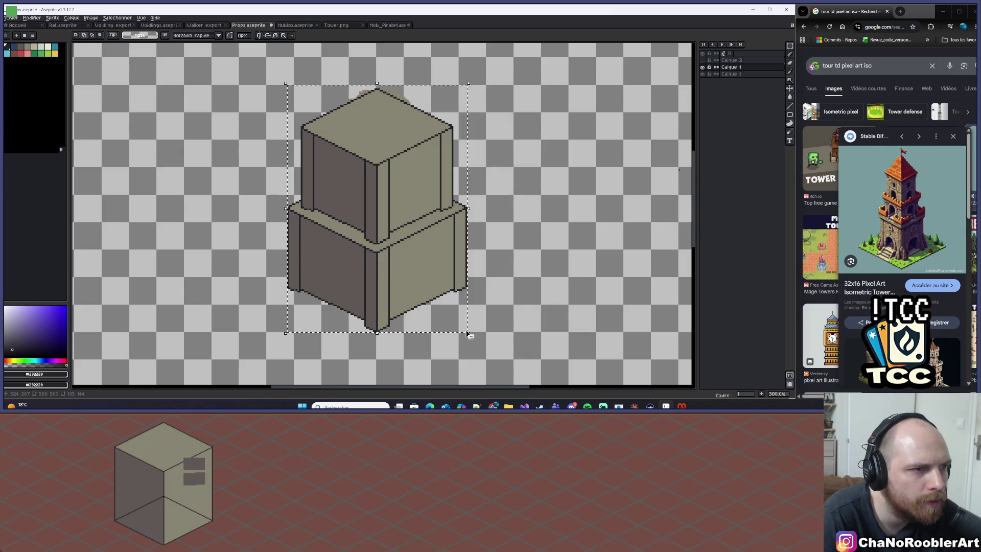
pyautogui.moveTo(467, 208); pyautogui.dragTo(511, 119)
pyautogui.scroll(1, 511, 119)
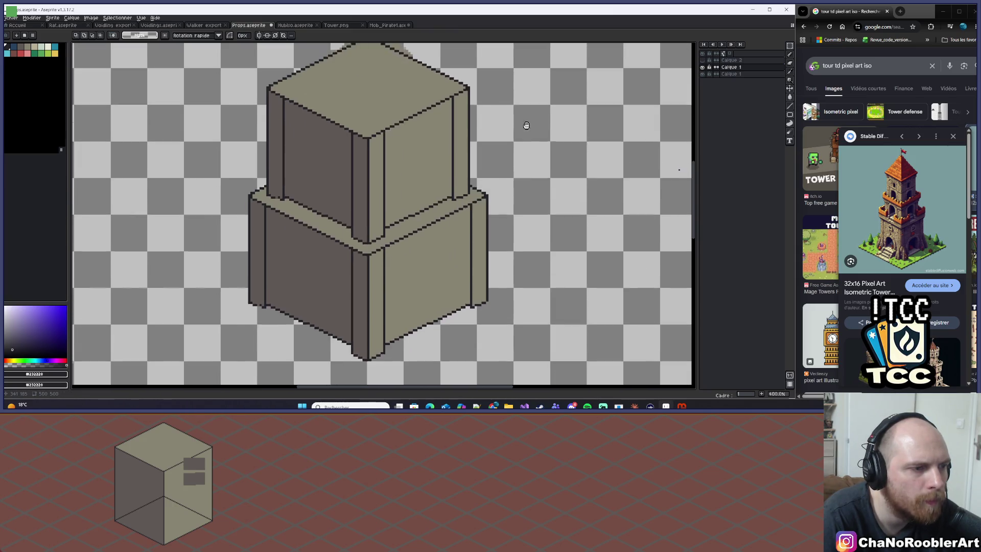
pyautogui.scroll(-1, 526, 127)
pyautogui.scroll(1, 525, 135)
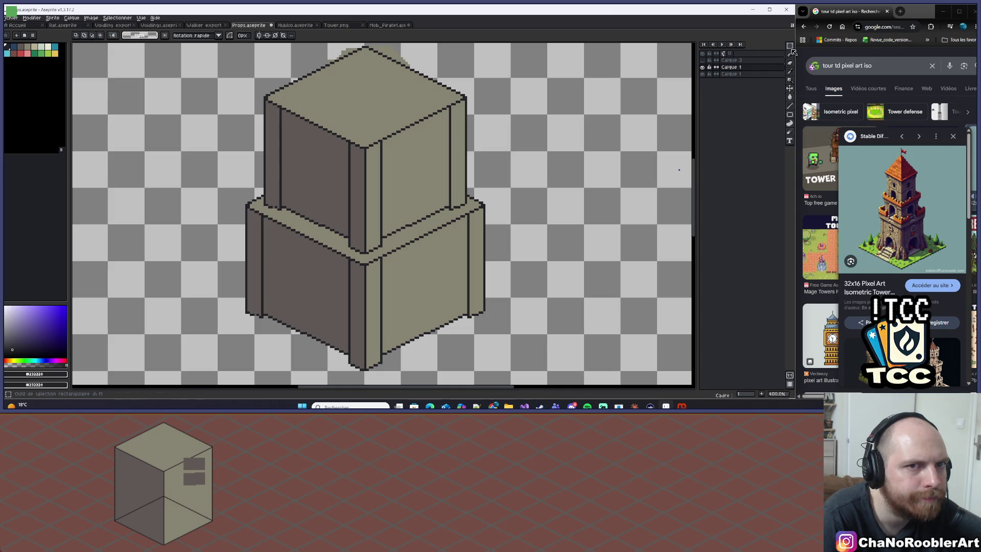
pyautogui.scroll(-2, 483, 134)
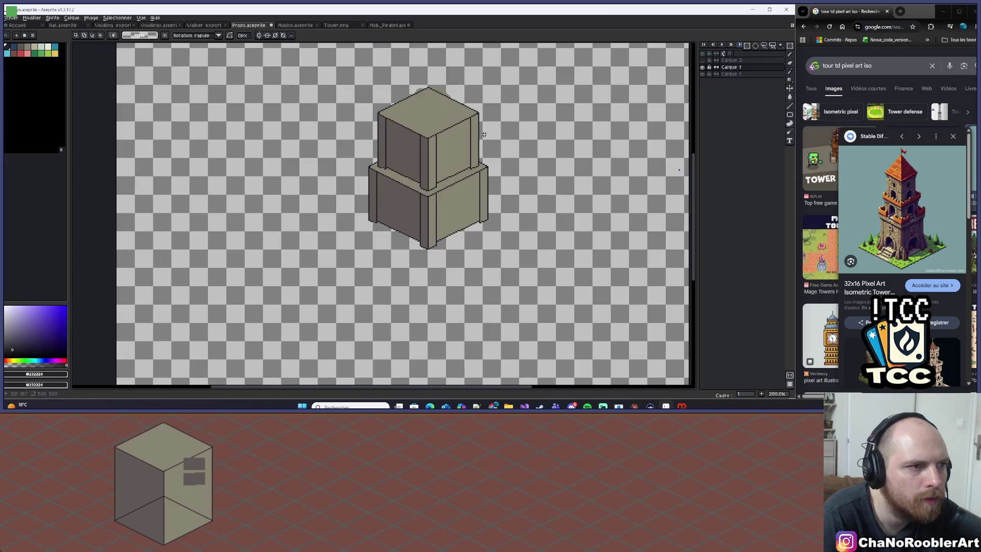
pyautogui.moveTo(337, 94); pyautogui.dragTo(480, 225)
pyautogui.moveTo(440, 163)
pyautogui.mouseDown()
pyautogui.moveTo(472, 190)
pyautogui.moveTo(583, 239)
pyautogui.moveTo(564, 225)
pyautogui.moveTo(435, 274)
pyautogui.moveTo(306, 221)
pyautogui.moveTo(357, 217)
pyautogui.moveTo(442, 159)
pyautogui.moveTo(308, 229)
pyautogui.moveTo(313, 247)
pyautogui.moveTo(561, 229)
pyautogui.moveTo(565, 215)
pyautogui.mouseUp()
# Step: Select the left box and move it onto the right box
pyautogui.hscroll(5, 357, 215)
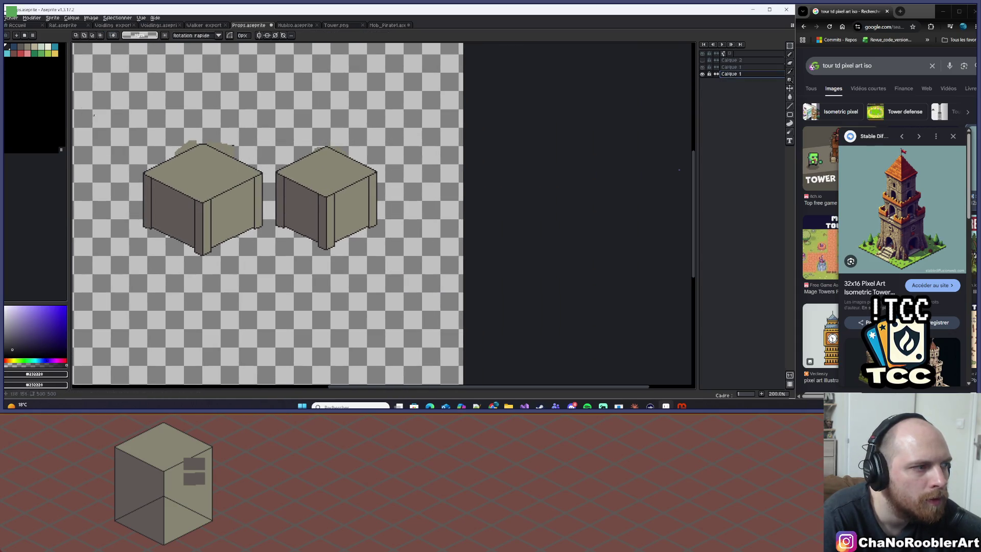
pyautogui.moveTo(136, 114)
pyautogui.mouseDown()
pyautogui.moveTo(250, 302)
pyautogui.moveTo(284, 306)
pyautogui.mouseUp()
pyautogui.moveTo(245, 212)
pyautogui.mouseDown()
pyautogui.moveTo(266, 211)
pyautogui.moveTo(360, 155)
pyautogui.moveTo(362, 171)
pyautogui.mouseUp()
# Step: Reorder the layers so Calque 1 sits in the middle of the layer stack
pyautogui.moveTo(750, 74); pyautogui.dragTo(755, 82)
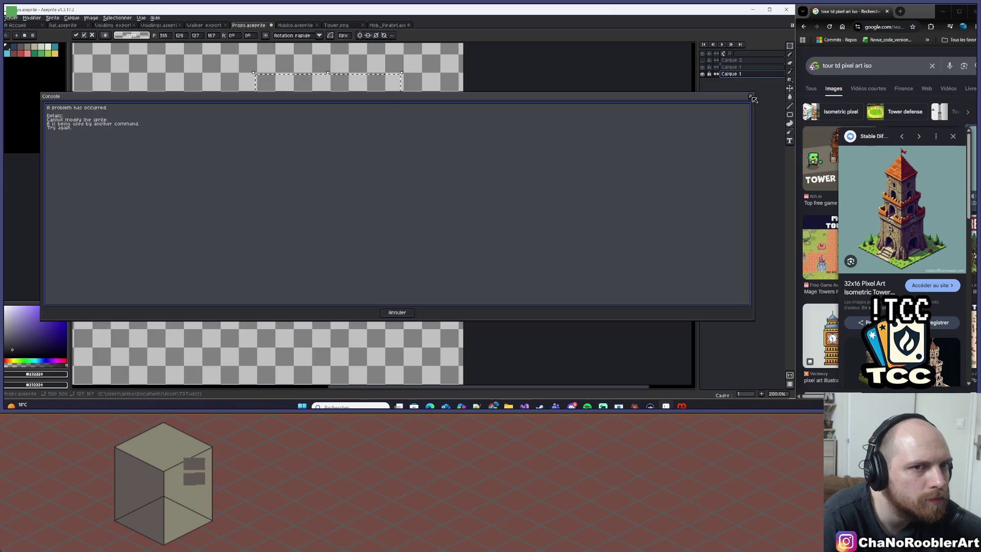
pyautogui.click(750, 96)
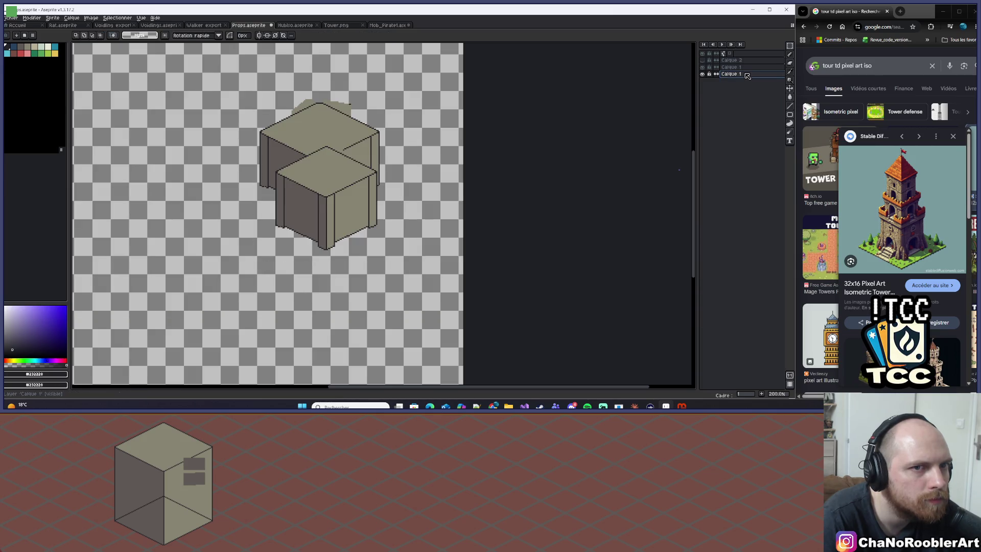
pyautogui.moveTo(750, 75); pyautogui.dragTo(750, 67)
pyautogui.scroll(1, 383, 164)
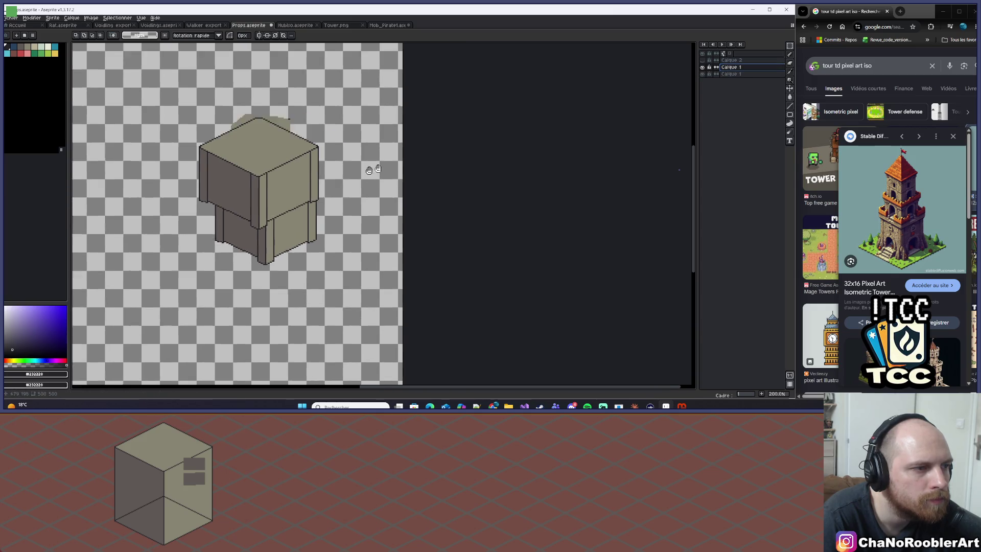
# Step: Lift the top box's layer contents up onto the base
pyautogui.click(790, 89)
pyautogui.moveTo(373, 171)
pyautogui.mouseDown()
pyautogui.moveTo(410, 146)
pyautogui.moveTo(389, 127)
pyautogui.moveTo(382, 142)
pyautogui.mouseUp()
pyautogui.scroll(-2, 380, 142)
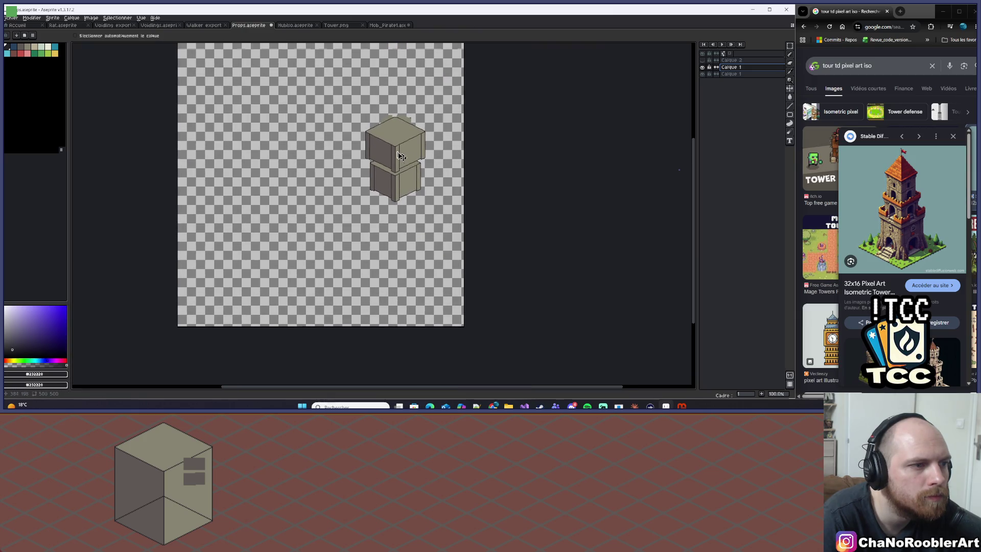
# Step: Shift the lower cube left and down, then place the upper cube onto it
pyautogui.keyDown('shift'); pyautogui.click(733, 74); pyautogui.keyUp('shift')
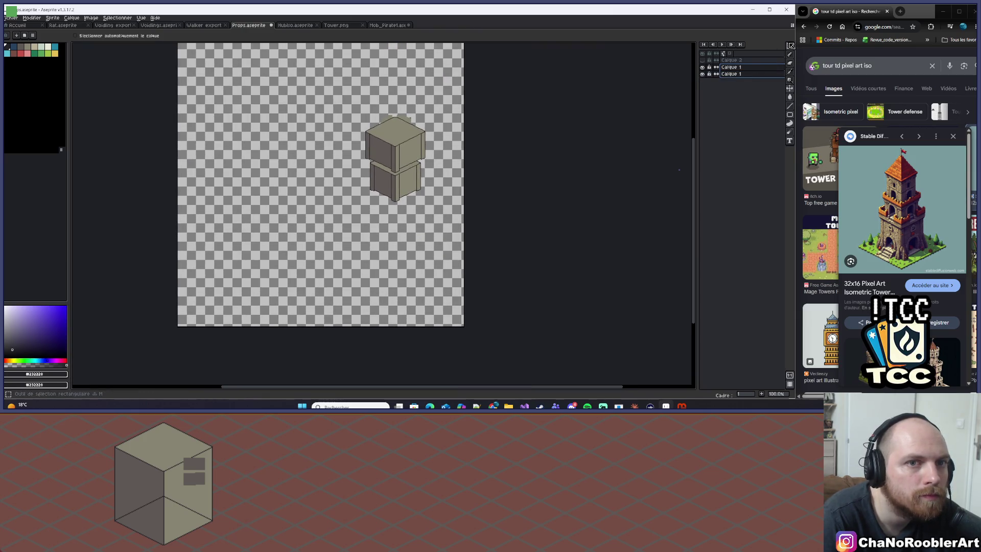
pyautogui.moveTo(789, 45); pyautogui.dragTo(761, 51)
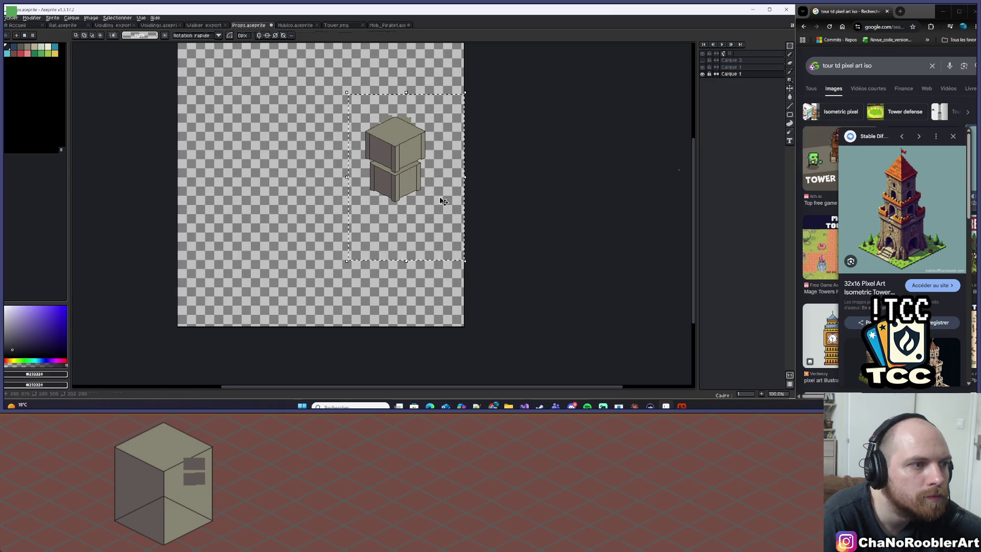
pyautogui.moveTo(396, 184); pyautogui.dragTo(322, 191)
pyautogui.click(731, 67)
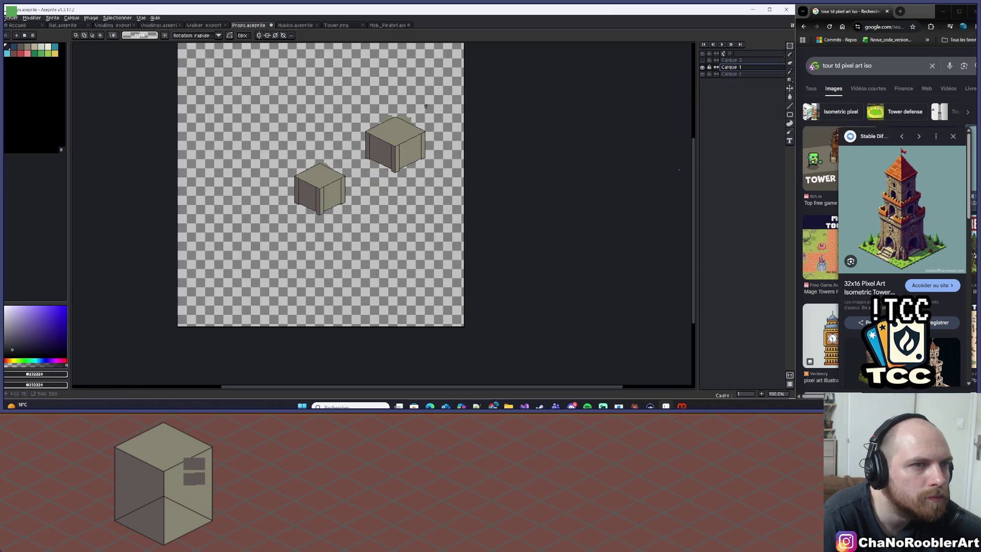
pyautogui.moveTo(430, 157); pyautogui.dragTo(352, 170)
# Step: Nudge the upper cube down two pixels and confirm its position
pyautogui.scroll(5, 355, 171)
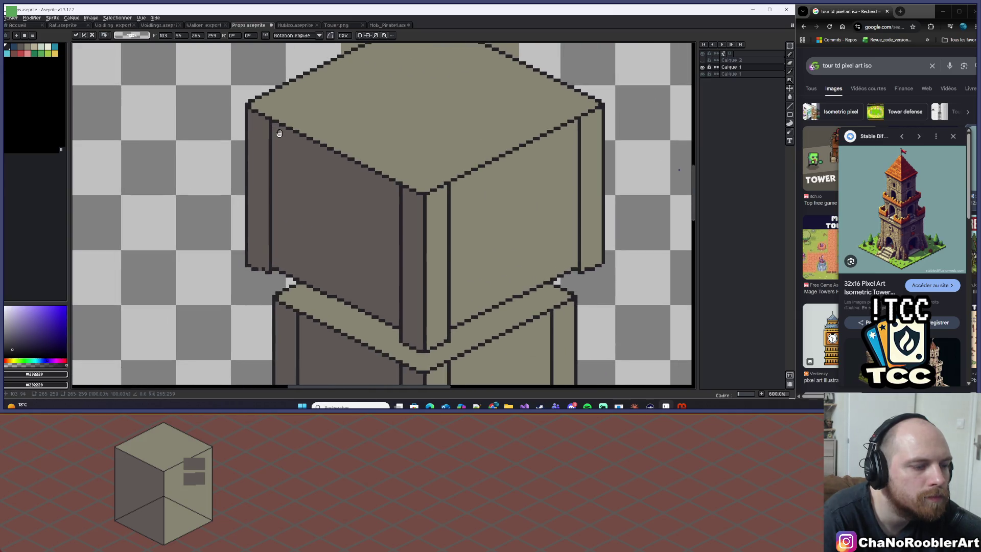
pyautogui.moveTo(388, 177); pyautogui.dragTo(394, 186)
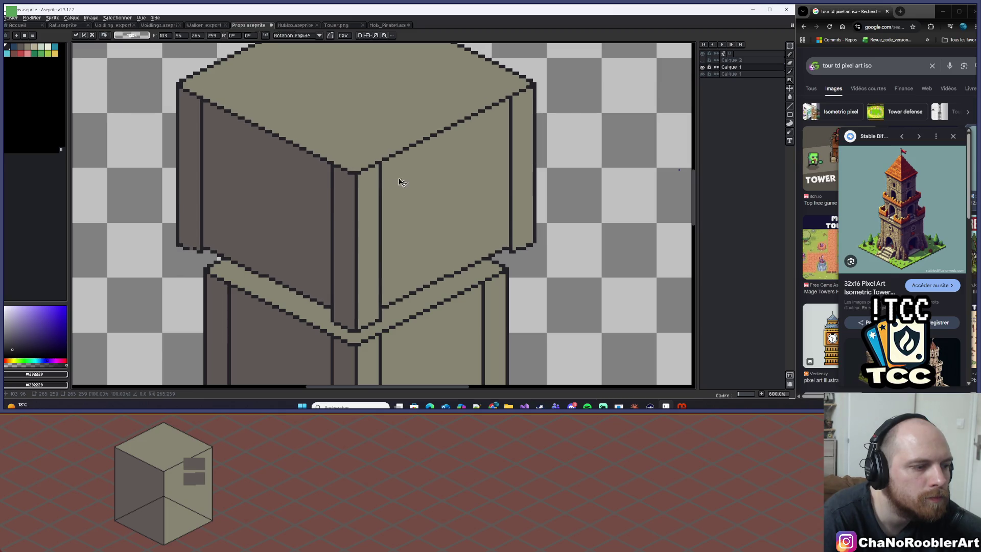
pyautogui.press('Return')
# Step: Frame the tower and make trial moves pulling the upper cube's right side left
pyautogui.scroll(-2, 451, 174)
pyautogui.moveTo(487, 175); pyautogui.dragTo(480, 185)
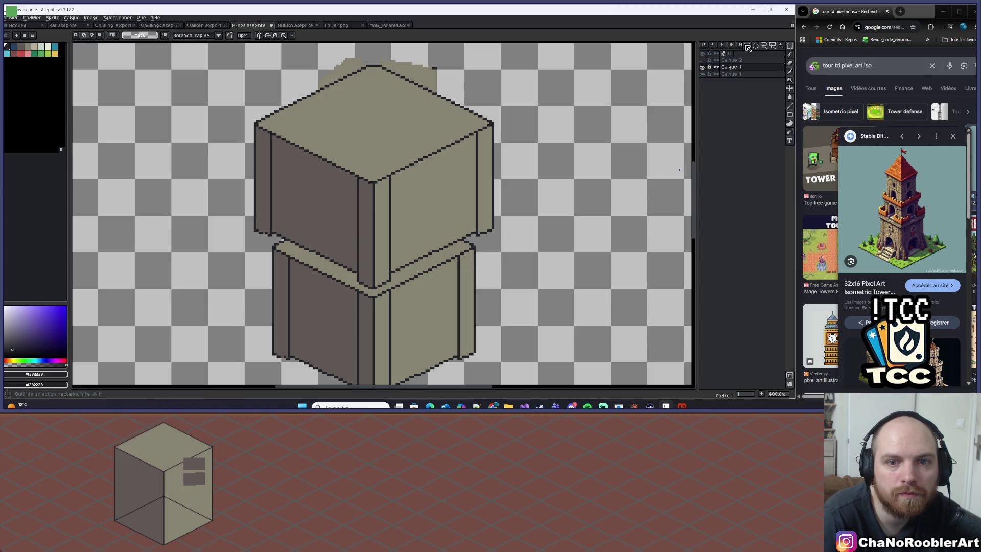
pyautogui.moveTo(410, 77); pyautogui.dragTo(563, 298)
pyautogui.moveTo(511, 216)
pyautogui.mouseDown()
pyautogui.moveTo(486, 225)
pyautogui.moveTo(506, 218)
pyautogui.mouseUp()
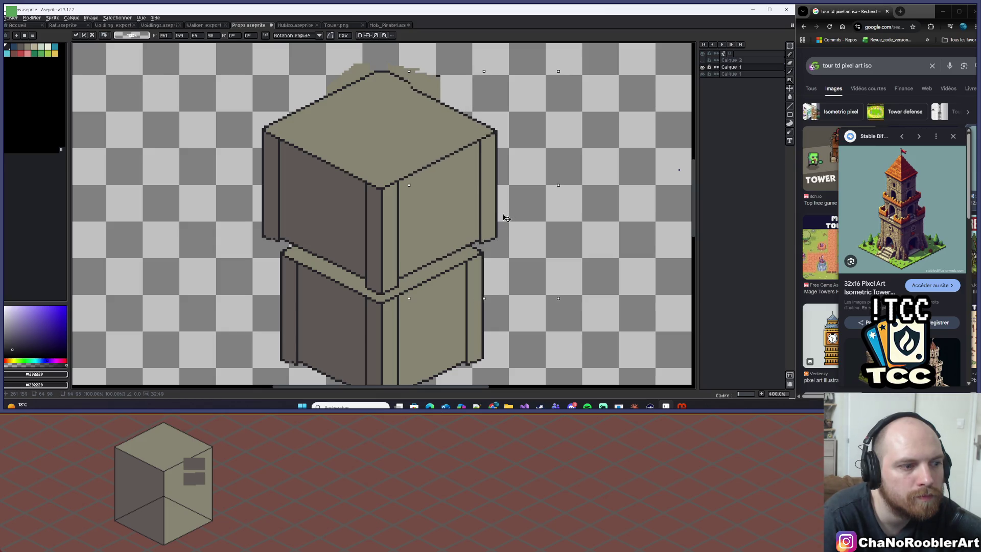
pyautogui.hotkey('ctrl', 'd')
pyautogui.moveTo(418, 92); pyautogui.dragTo(604, 317)
pyautogui.moveTo(514, 212); pyautogui.dragTo(503, 221)
pyautogui.hotkey('ctrl', 'd')
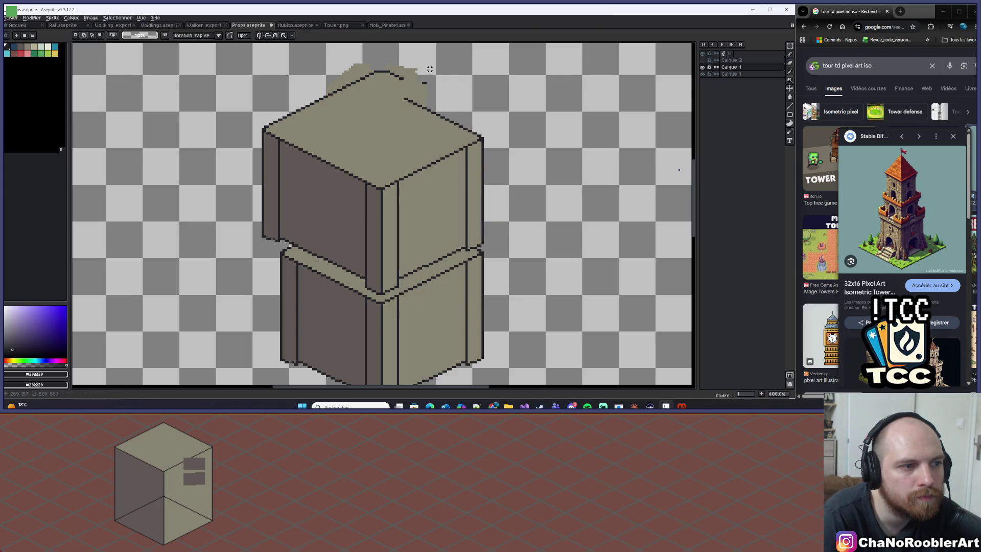
# Step: Pull the upper cube's right side about 25 pixels inward, nudge it, and drop it
pyautogui.moveTo(429, 71); pyautogui.dragTo(559, 293)
pyautogui.moveTo(488, 221); pyautogui.dragTo(469, 221)
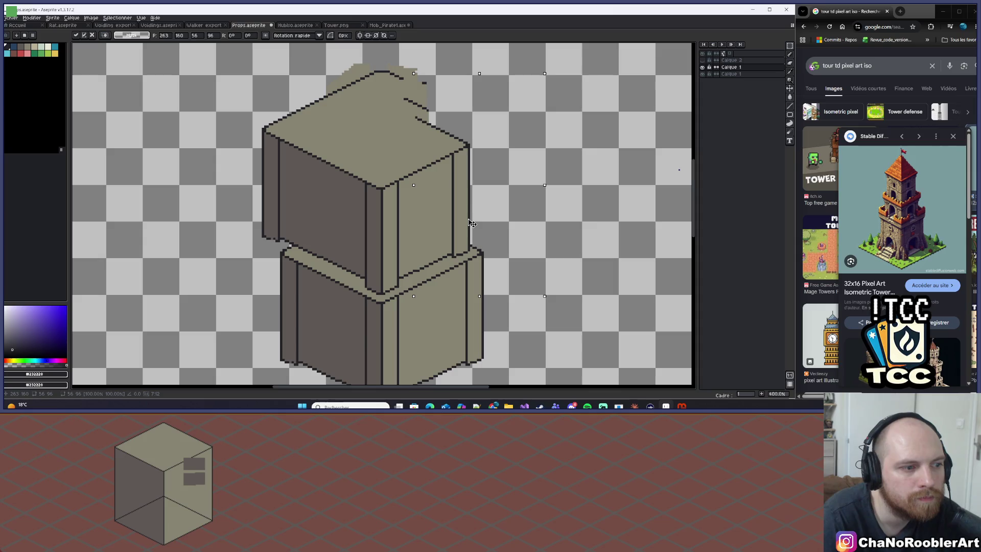
pyautogui.press('Left')
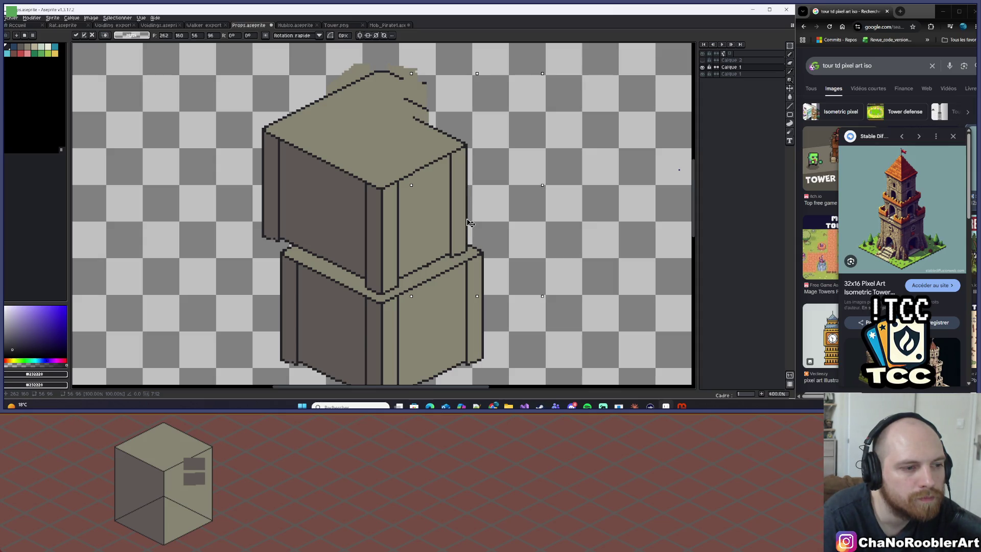
pyautogui.moveTo(469, 223); pyautogui.dragTo(468, 225)
pyautogui.press('Left')
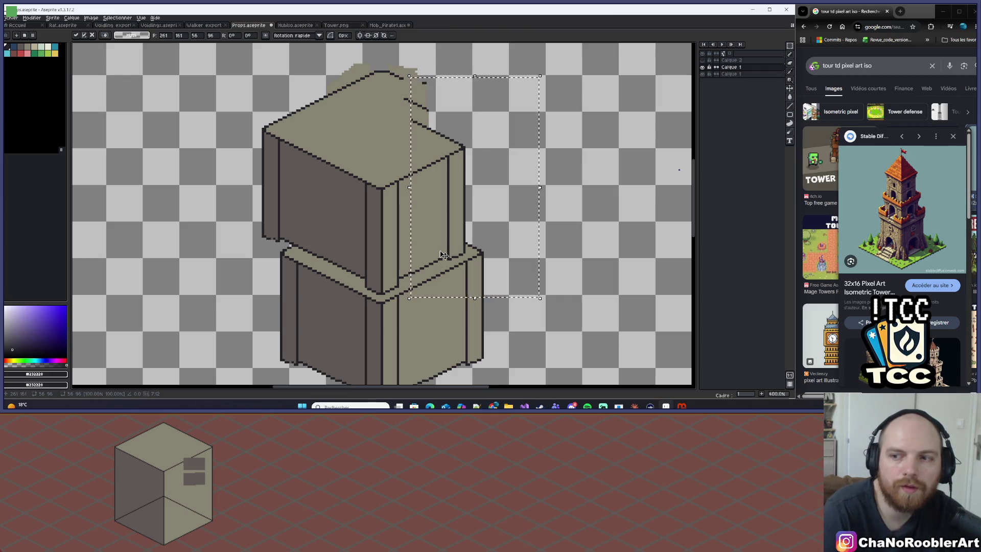
pyautogui.scroll(3, 467, 257)
pyautogui.moveTo(464, 286); pyautogui.dragTo(485, 277)
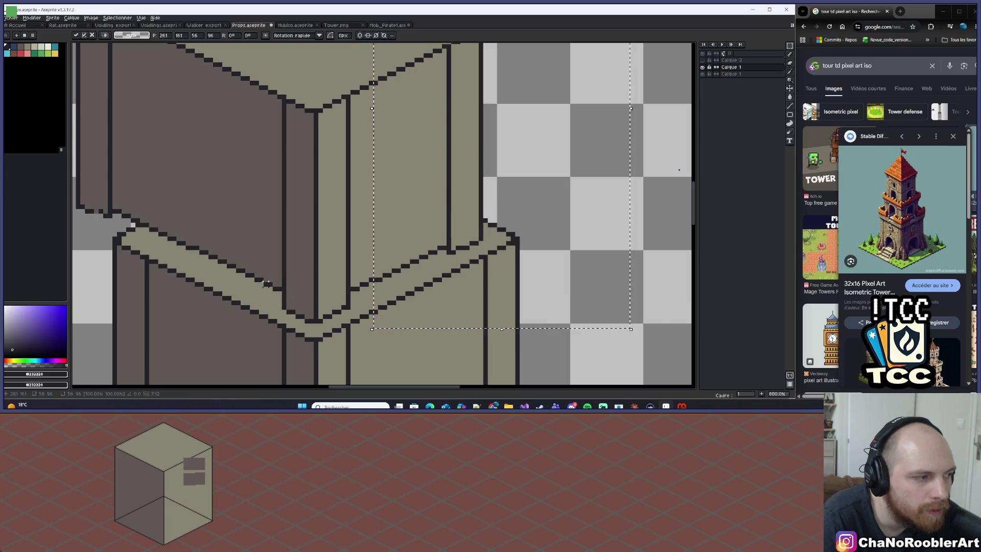
pyautogui.scroll(-4, 459, 245)
pyautogui.hotkey('ctrl', 'd')
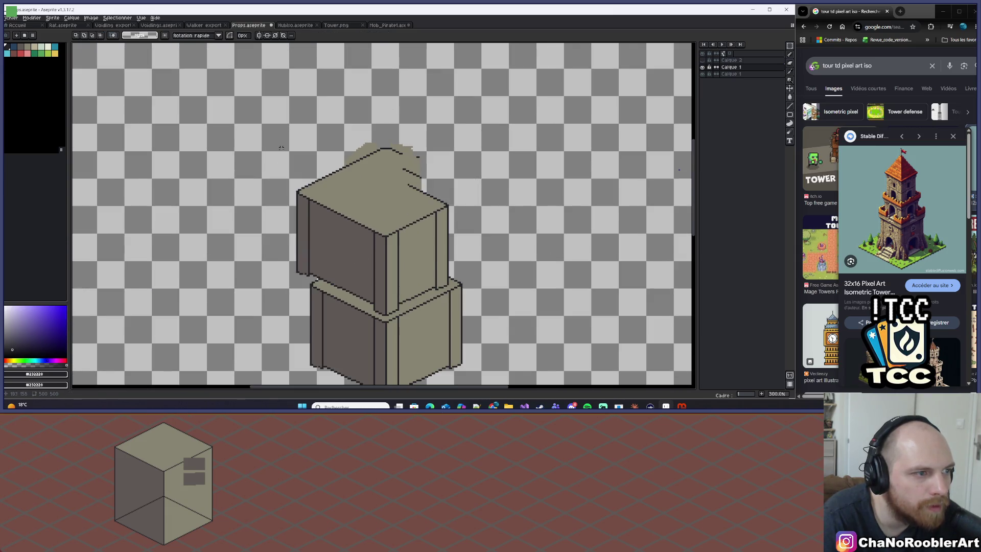
# Step: Move the upper cube's left face right and down, nudging pixel by pixel, and confirm
pyautogui.scroll(1, 286, 132)
pyautogui.moveTo(296, 126); pyautogui.dragTo(376, 322)
pyautogui.scroll(1, 376, 321)
pyautogui.moveTo(352, 181)
pyautogui.mouseDown()
pyautogui.moveTo(407, 208)
pyautogui.moveTo(353, 174)
pyautogui.moveTo(405, 204)
pyautogui.moveTo(395, 200)
pyautogui.mouseUp()
pyautogui.moveTo(276, 72); pyautogui.dragTo(412, 351)
pyautogui.press('Right')
pyautogui.press('Down')
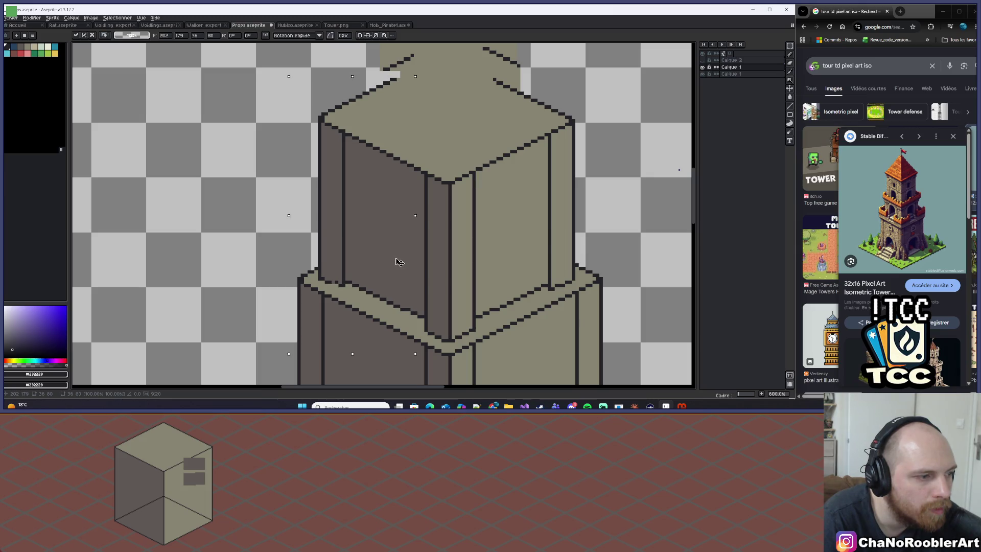
pyautogui.moveTo(399, 262); pyautogui.dragTo(399, 262)
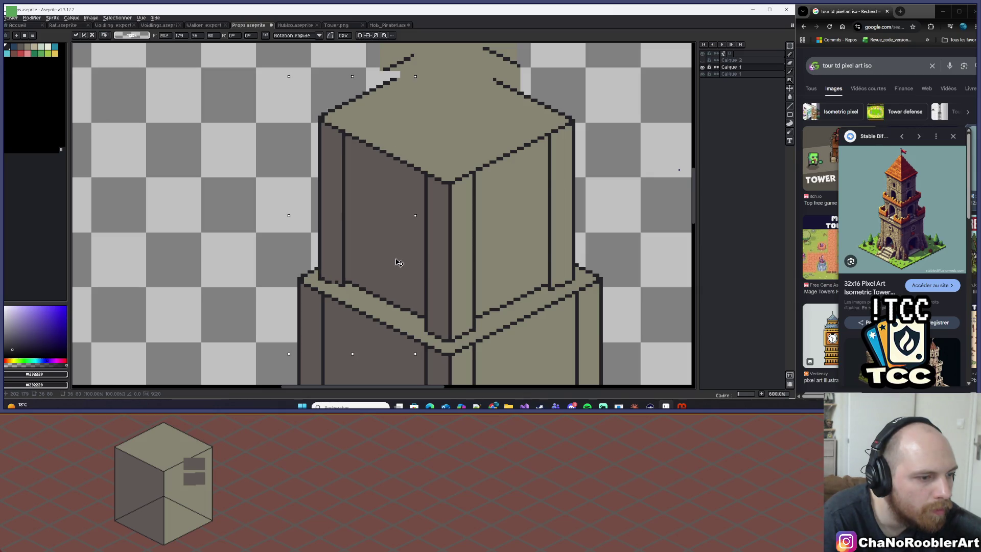
pyautogui.press('Return')
pyautogui.scroll(-3, 403, 257)
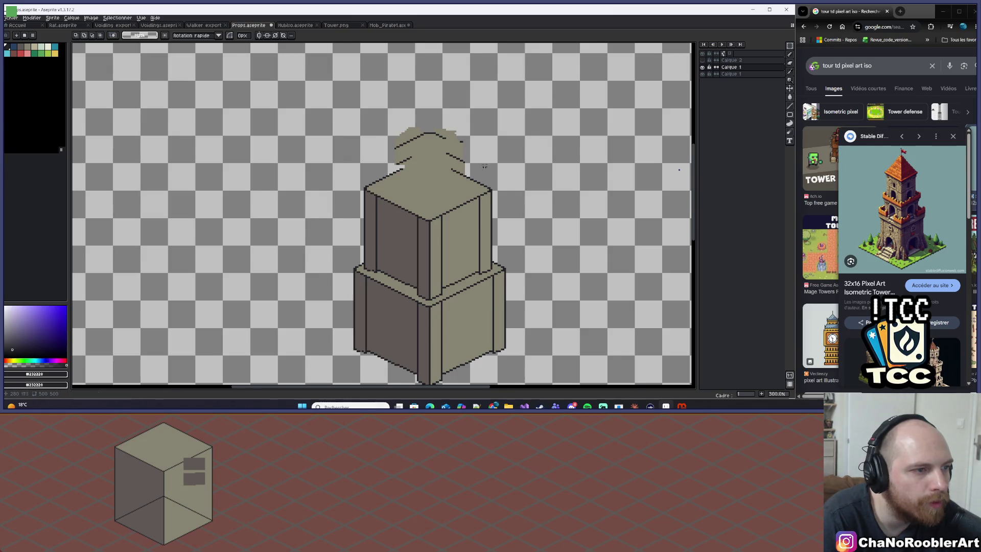
# Step: Erase a strip of stray grey above the tower with the pencil
pyautogui.scroll(-1, 484, 173)
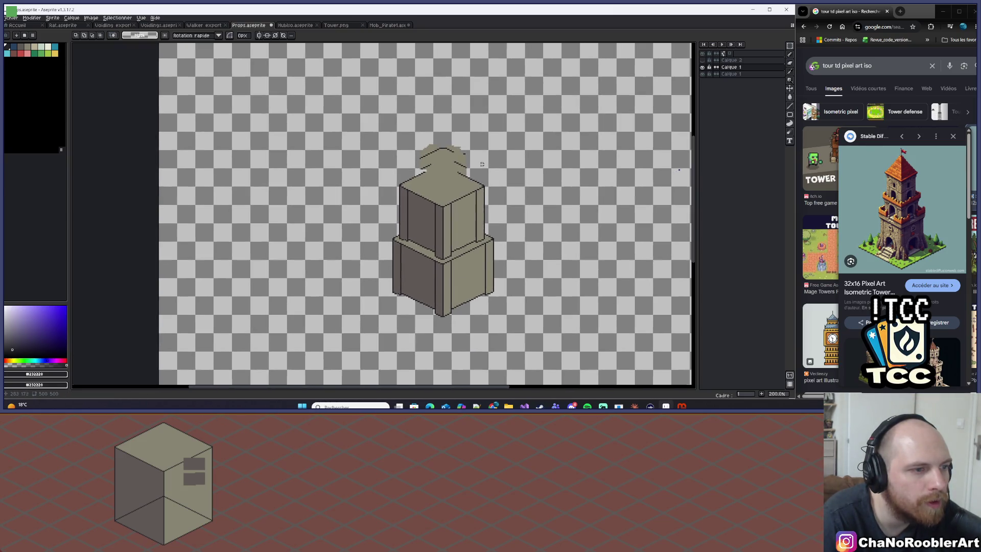
pyautogui.press('b')
pyautogui.scroll(3, 488, 154)
pyautogui.moveTo(337, 167); pyautogui.dragTo(465, 146)
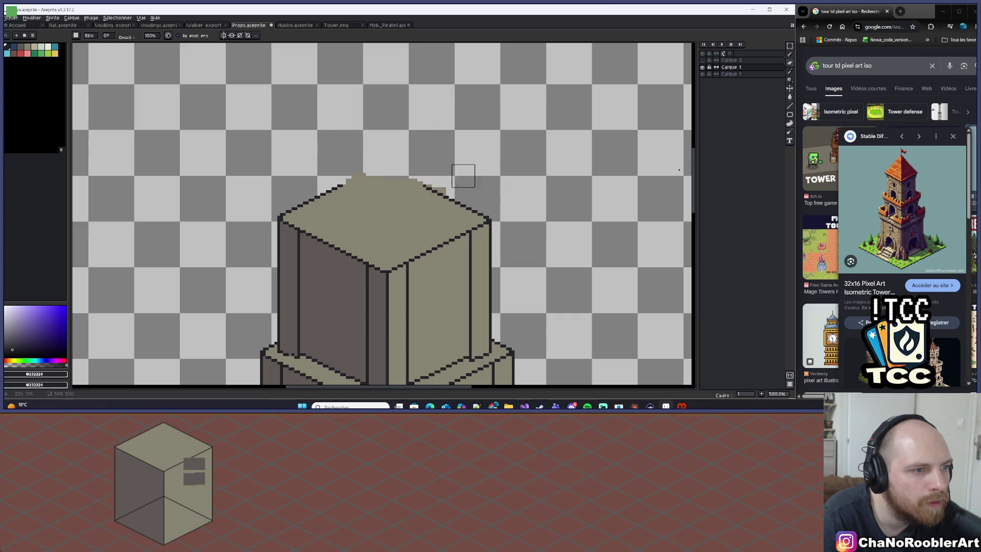
pyautogui.scroll(-6, 452, 176)
pyautogui.scroll(5, 392, 146)
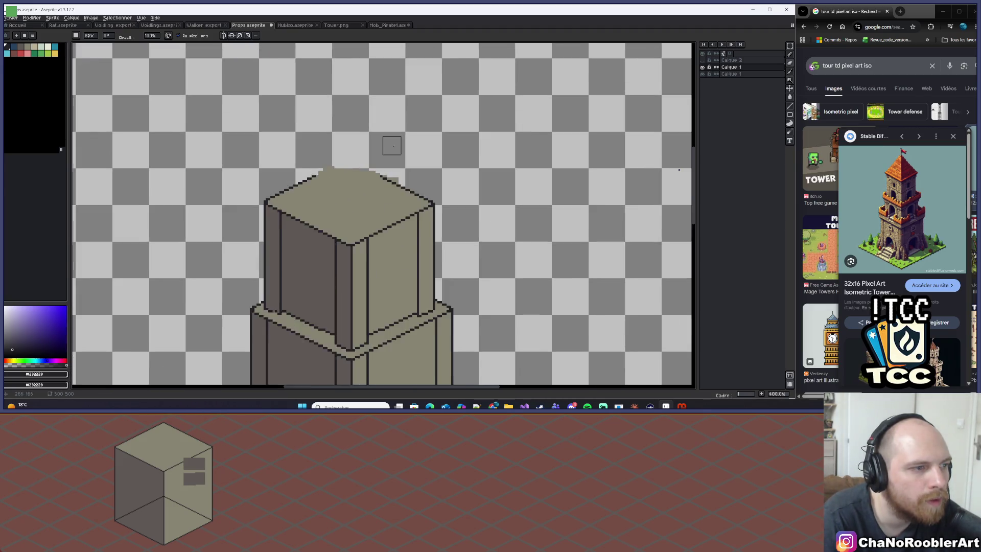
pyautogui.scroll(3, 471, 175)
# Step: Pick a colour, try the line tool, and undo the stray diagonal line
pyautogui.press('i')
pyautogui.moveTo(443, 233); pyautogui.dragTo(465, 236)
pyautogui.press('l')
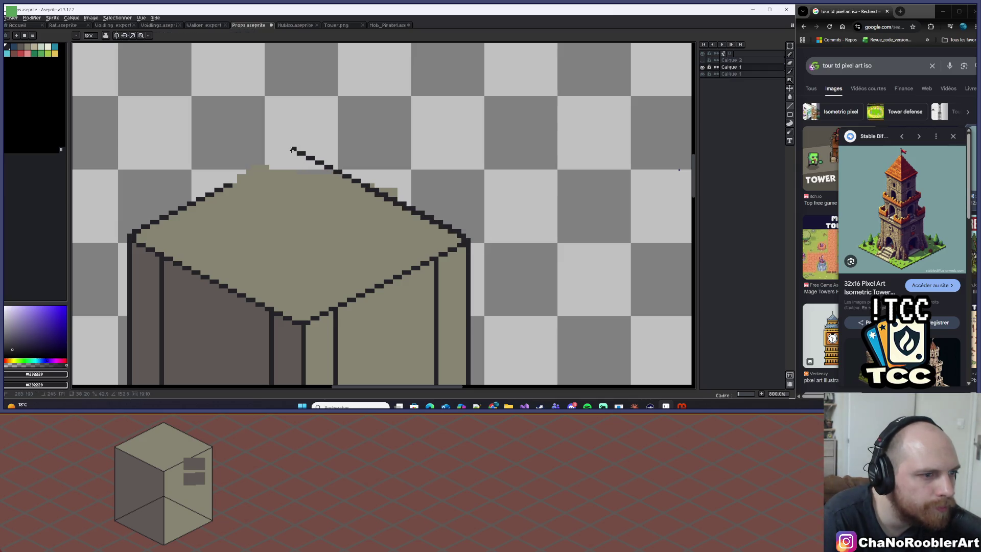
pyautogui.hotkey('ctrl', 'z')
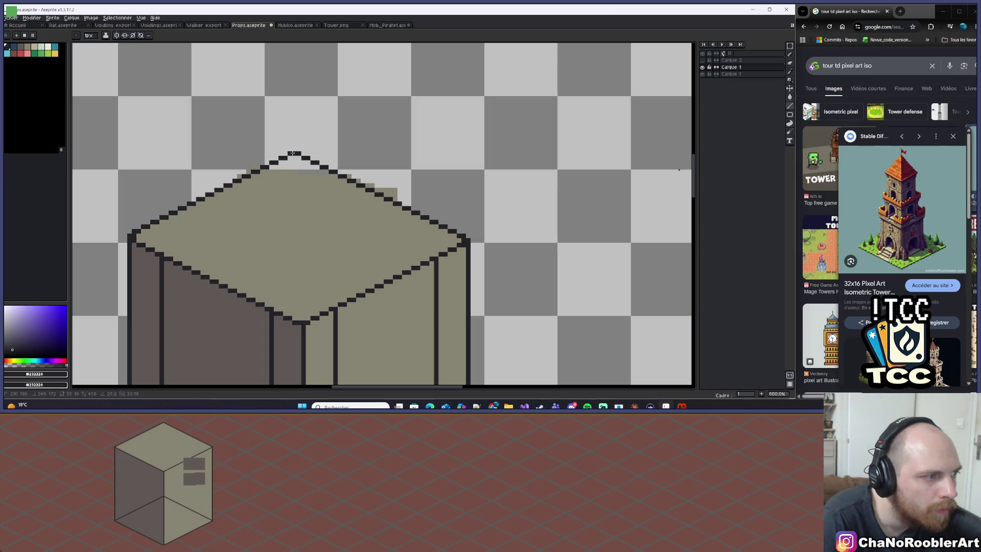
pyautogui.scroll(-5, 299, 151)
# Step: Sample the grey top-face colour and switch to the fill bucket
pyautogui.scroll(3, 373, 174)
pyautogui.scroll(3, 374, 174)
pyautogui.keyDown('alt'); pyautogui.click(335, 143); pyautogui.keyUp('alt')
pyautogui.press('g')
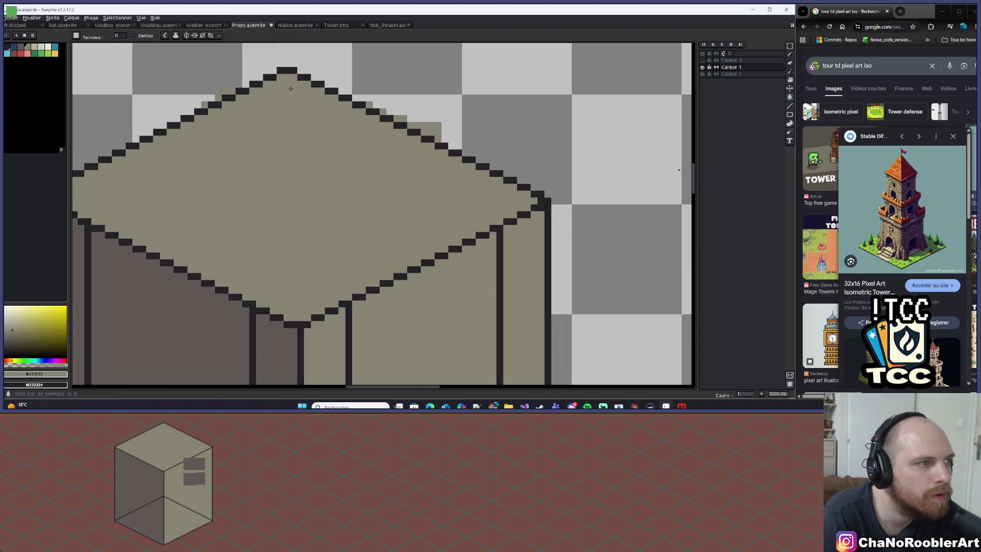
pyautogui.scroll(-5, 305, 114)
pyautogui.scroll(-2, 306, 115)
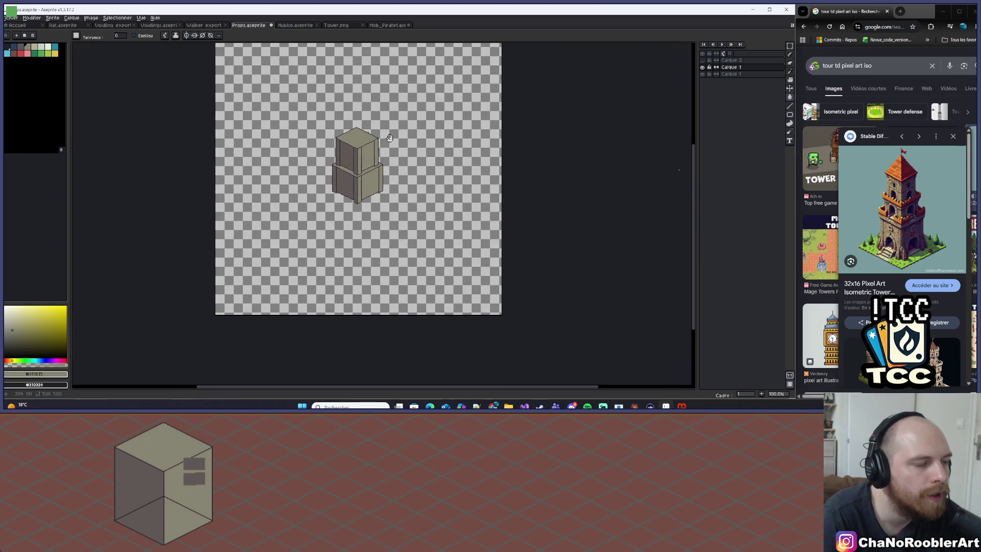
pyautogui.scroll(1, 356, 131)
pyautogui.scroll(1, 356, 130)
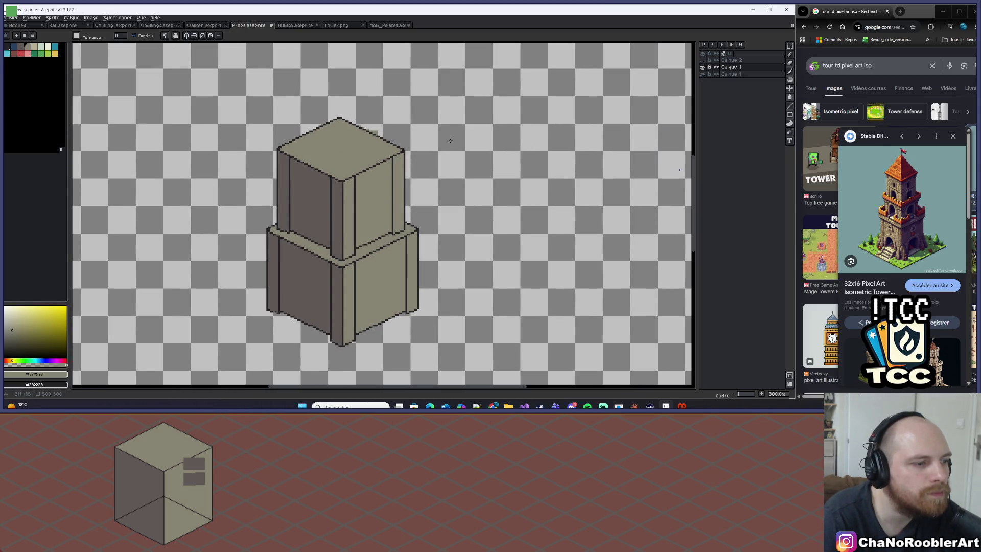
pyautogui.scroll(-2, 450, 140)
pyautogui.moveTo(424, 147); pyautogui.dragTo(402, 149)
pyautogui.scroll(3, 363, 131)
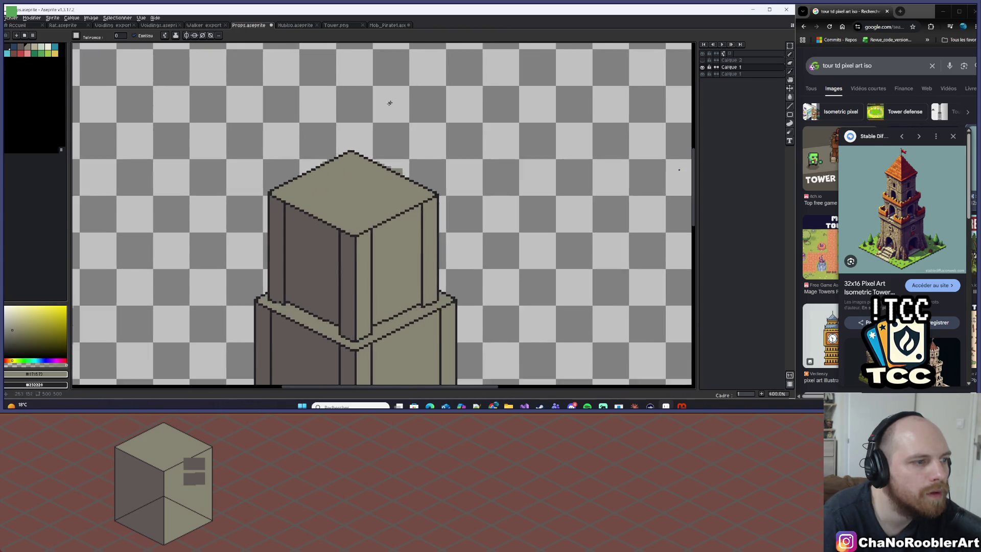
# Step: Marquee-select the upper cube's top, move it down, and commit
pyautogui.click(789, 46)
pyautogui.moveTo(184, 106); pyautogui.dragTo(503, 311)
pyautogui.moveTo(426, 228); pyautogui.dragTo(426, 243)
pyautogui.press('Return')
pyautogui.scroll(-3, 424, 240)
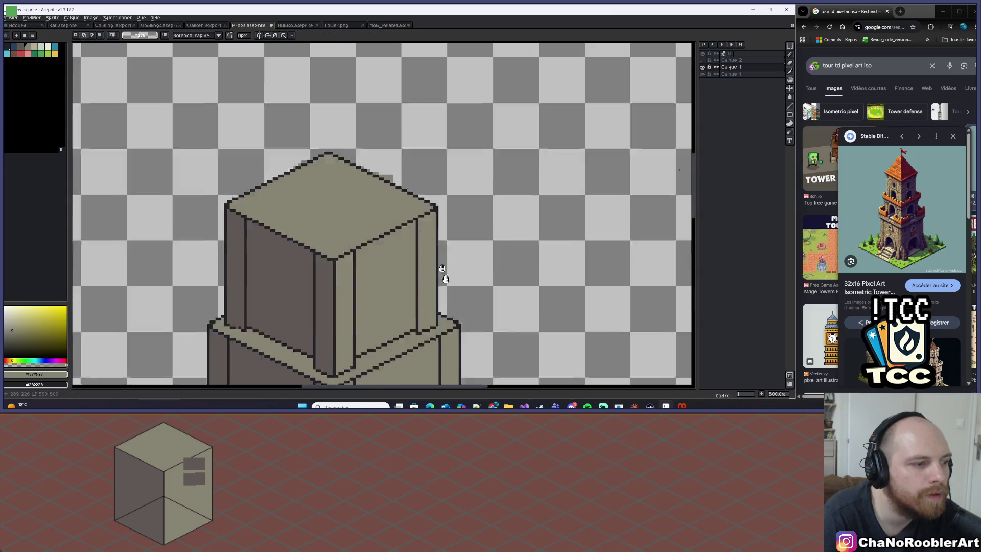
# Step: On the lower cube's layer, move the cube up about 14 pixels and commit
pyautogui.scroll(2, 413, 246)
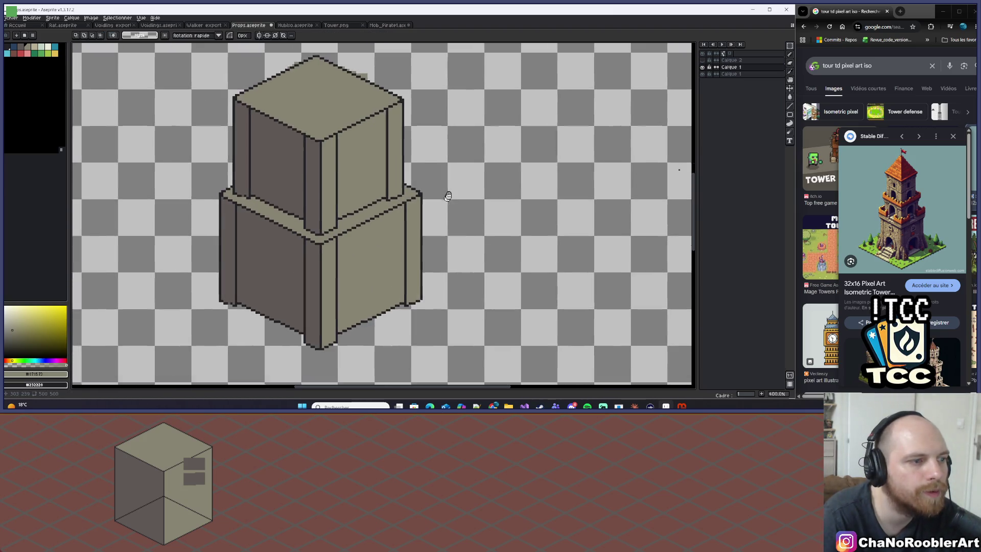
pyautogui.press('Down')
pyautogui.moveTo(175, 257); pyautogui.dragTo(509, 357)
pyautogui.moveTo(390, 310); pyautogui.dragTo(390, 301)
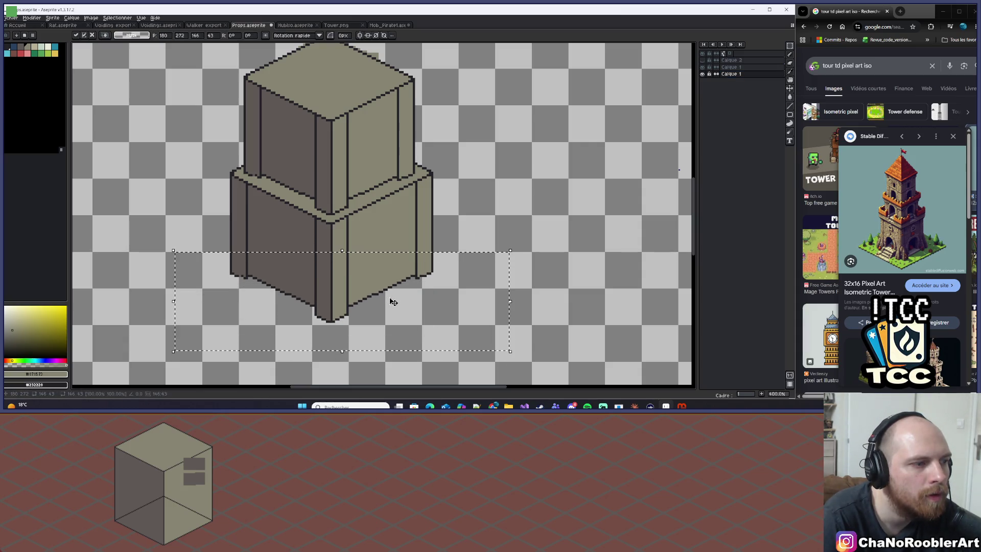
pyautogui.scroll(-2, 390, 300)
pyautogui.press('Return')
pyautogui.scroll(-1, 422, 292)
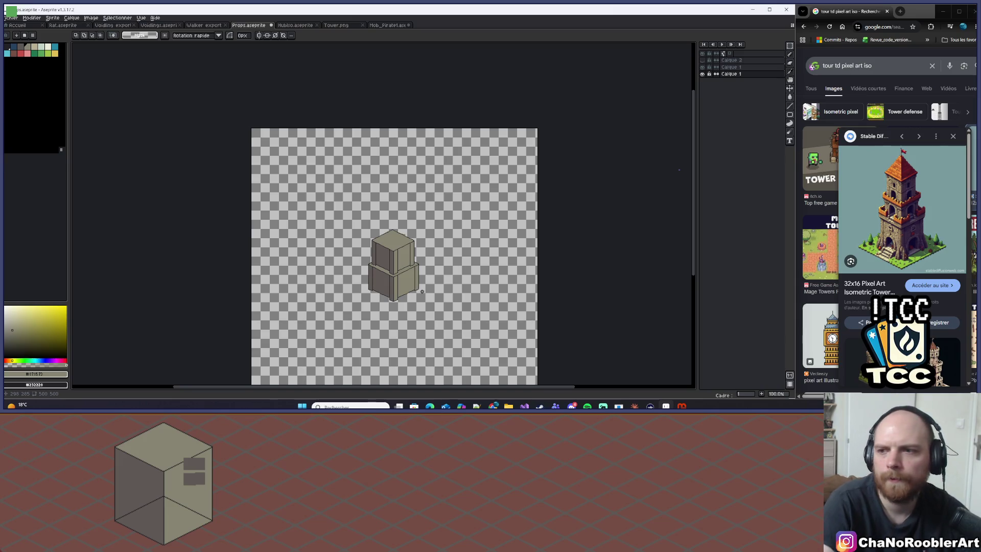
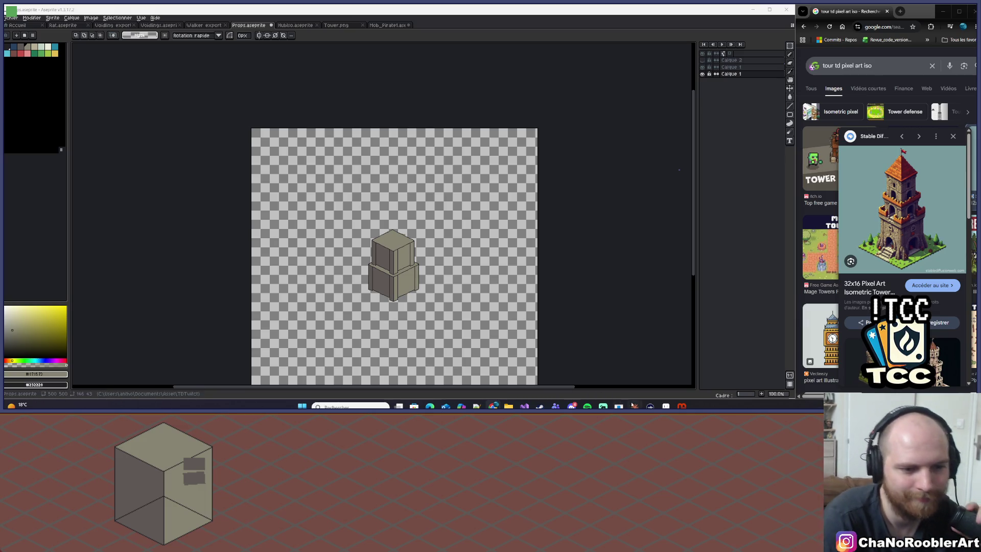
# Step: Bring up Claude's Tower damage session and review the floating damage-numbers implementation summary
pyautogui.hotkey('alt', 'Tab')
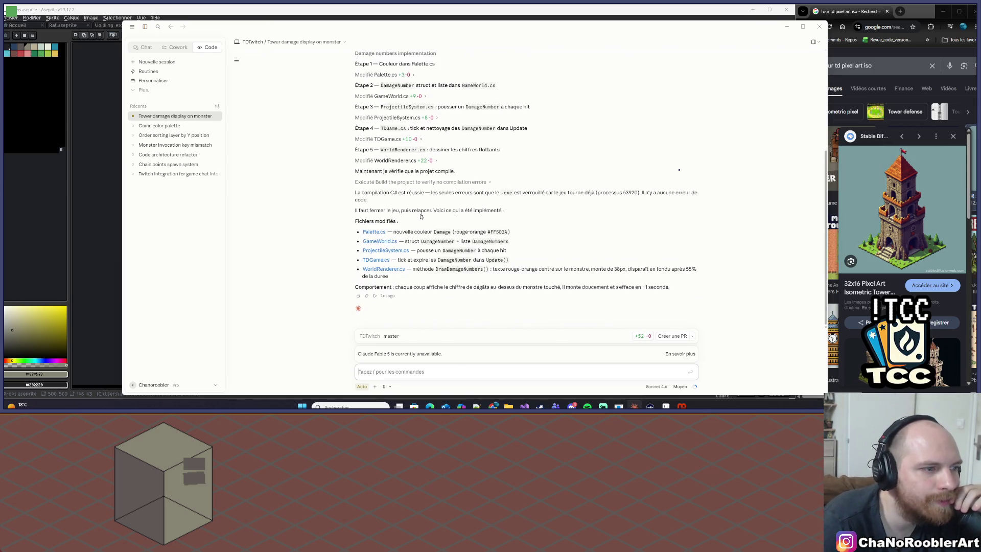
pyautogui.scroll(5, 409, 239)
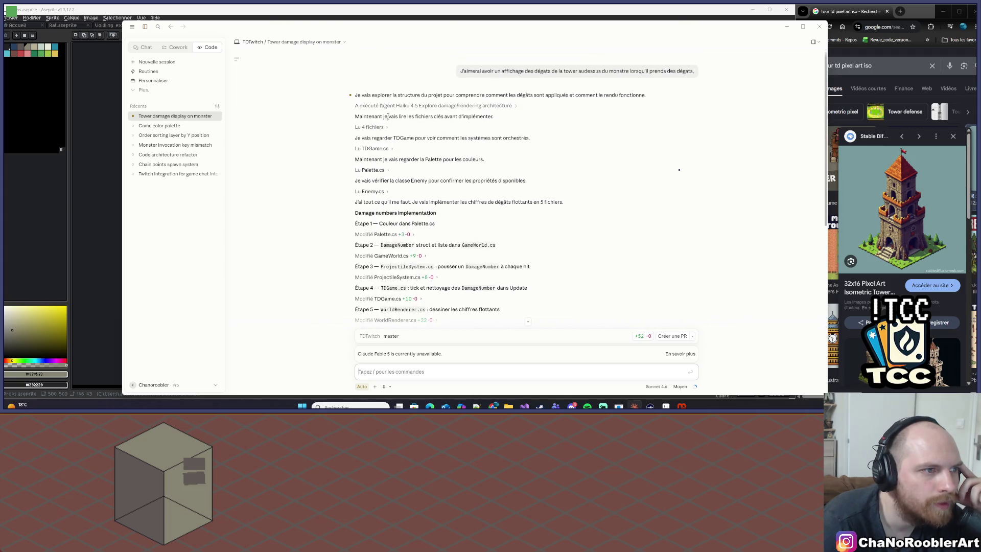
pyautogui.scroll(-3, 404, 128)
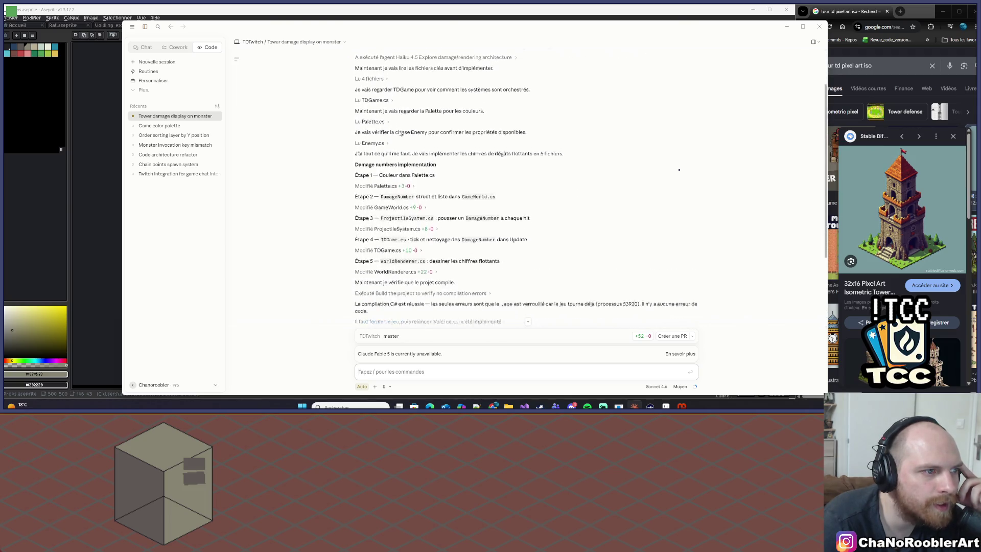
pyautogui.scroll(-2, 556, 159)
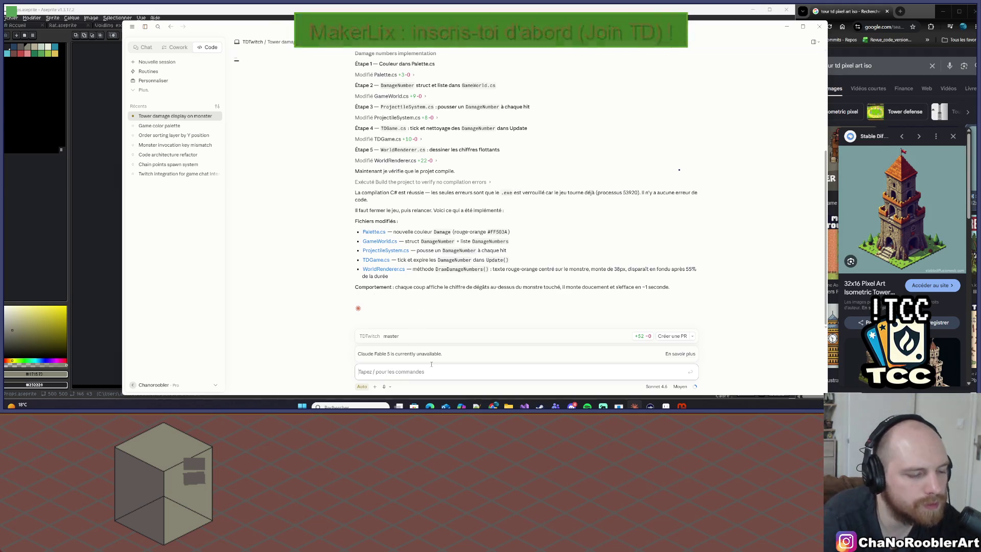
# Step: Ask Claude, in French, to add no new colours and use only the given palette
pyautogui.click(386, 373)
pyautogui.write('Je ne veux pas ')
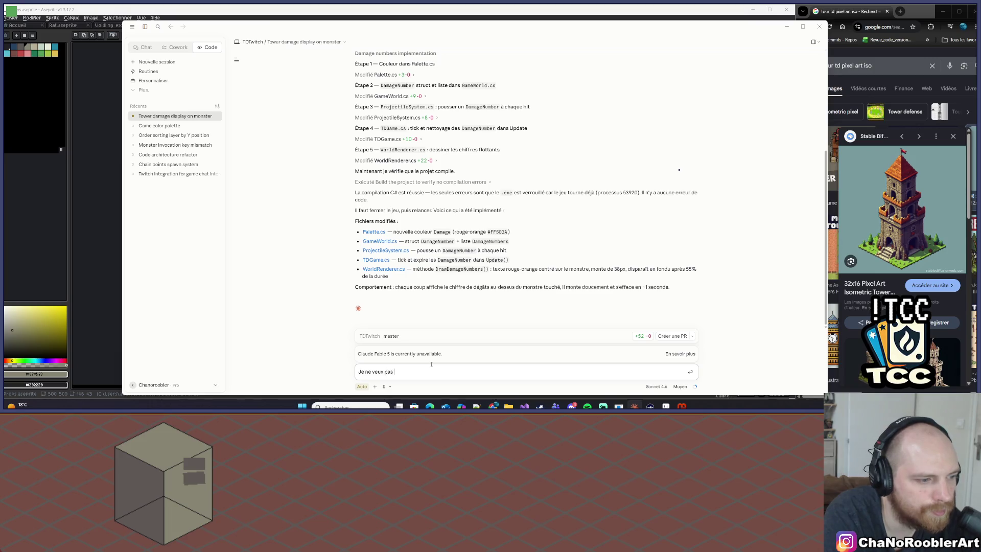
pyautogui.write(' cré')
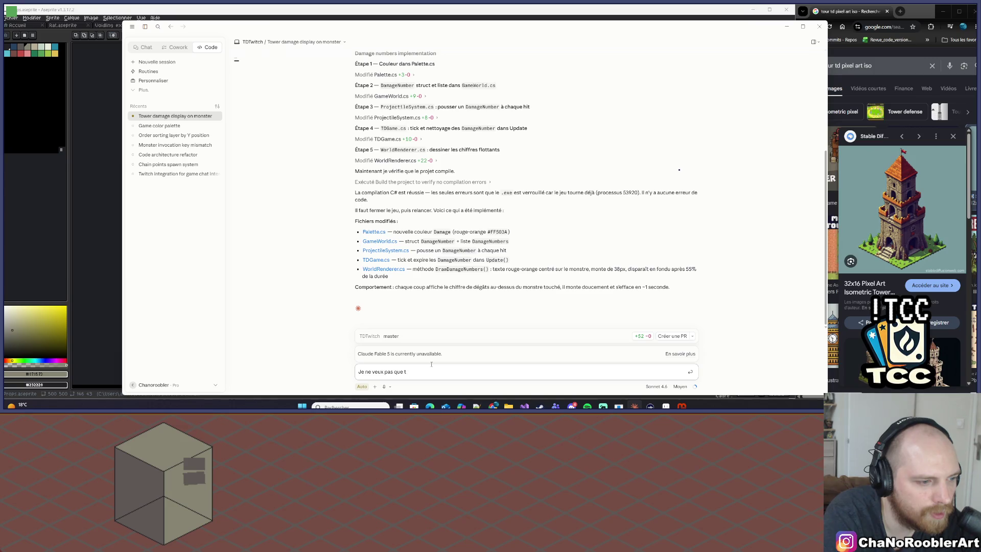
pyautogui.write(' rajoute des nouvel')
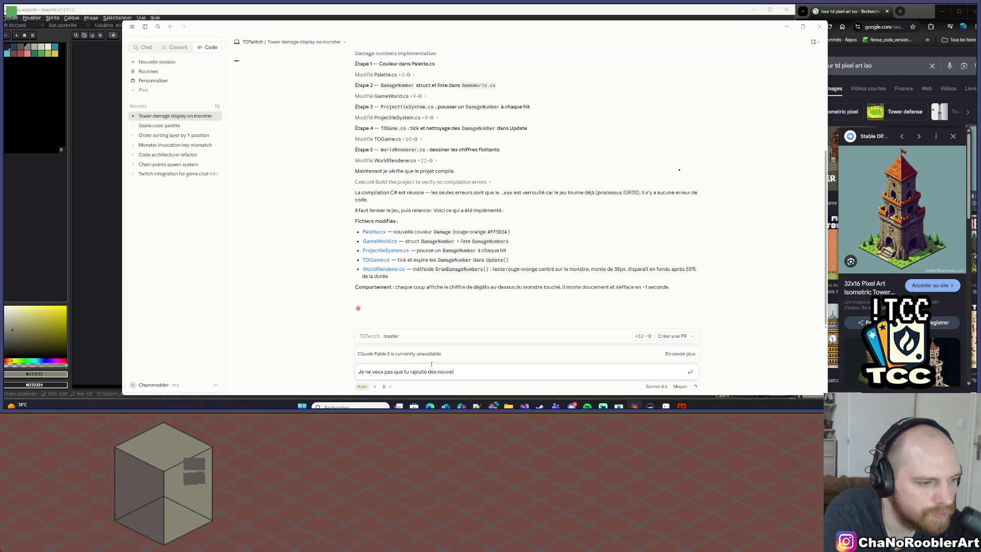
pyautogui.write('les co')
pyautogui.write(', je veux que tu')
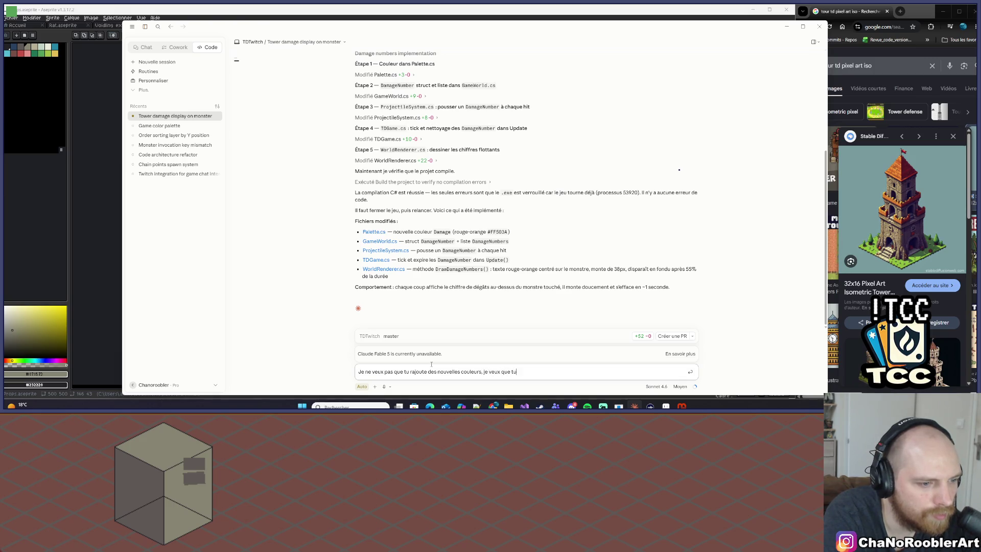
pyautogui.write('la paltte')
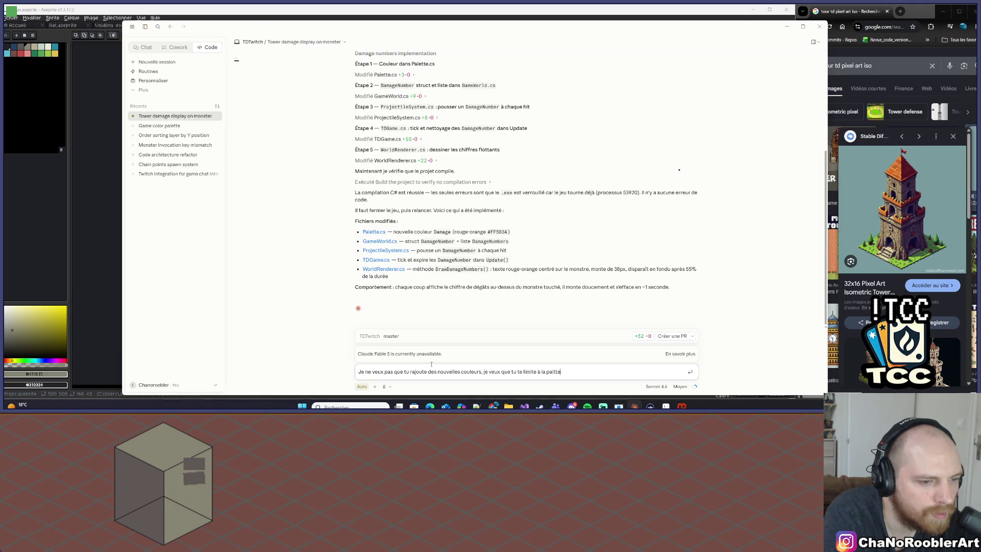
pyautogui.write(' que je t')
pyautogui.write("'es donné")
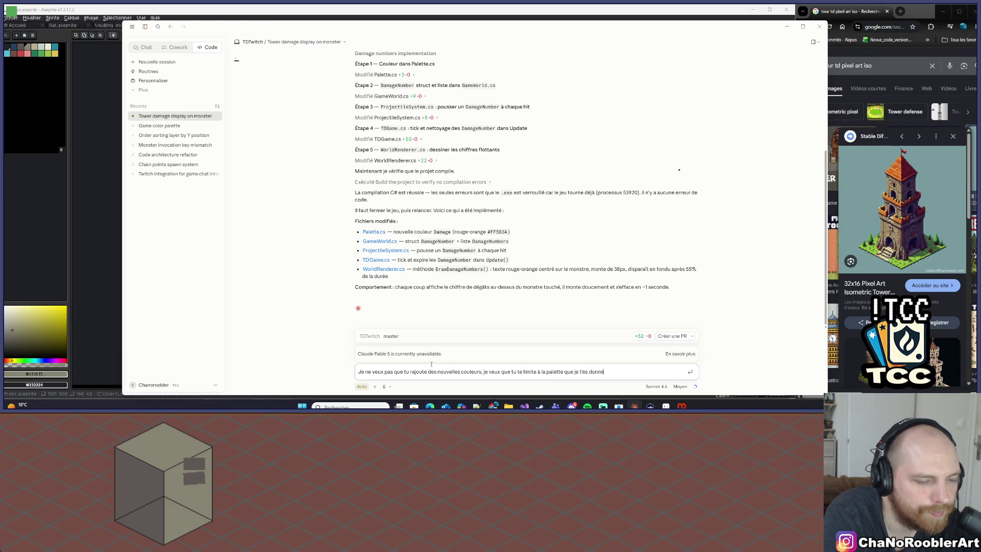
pyautogui.press('Return')
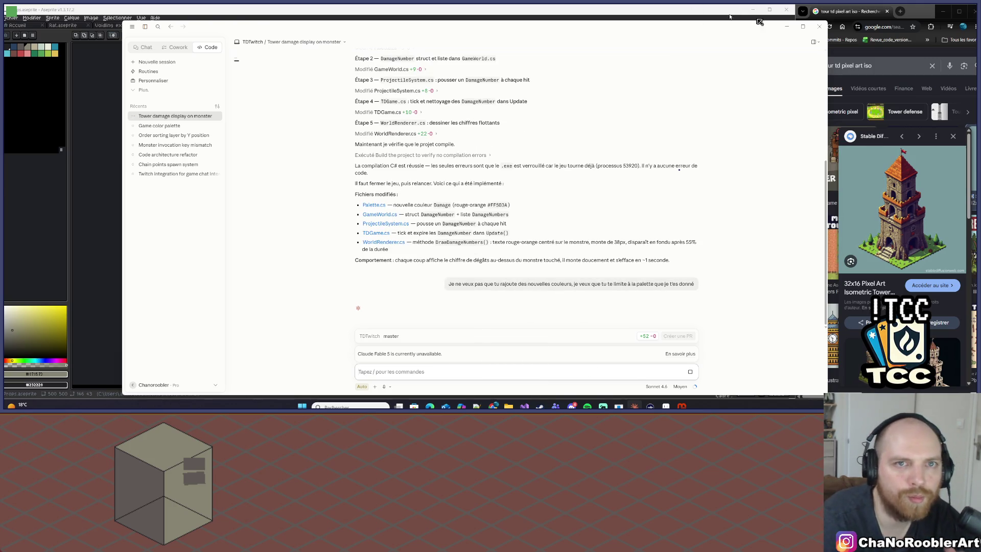
pyautogui.click(788, 30)
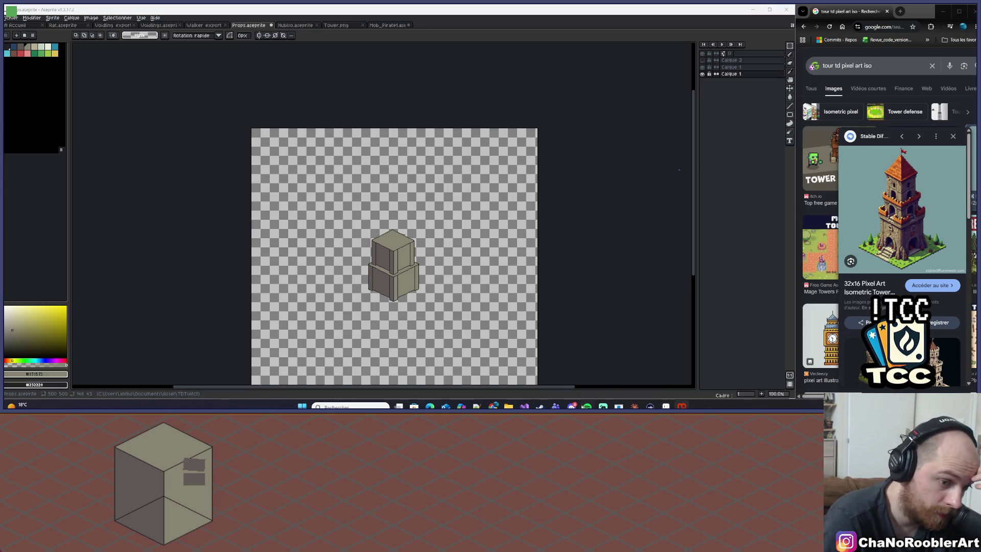
pyautogui.click(524, 406)
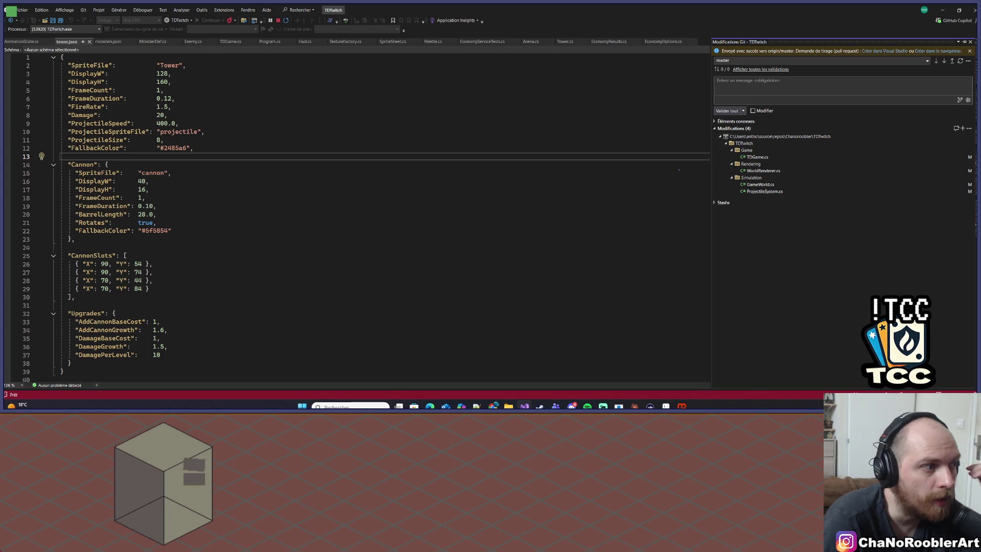
pyautogui.click(524, 406)
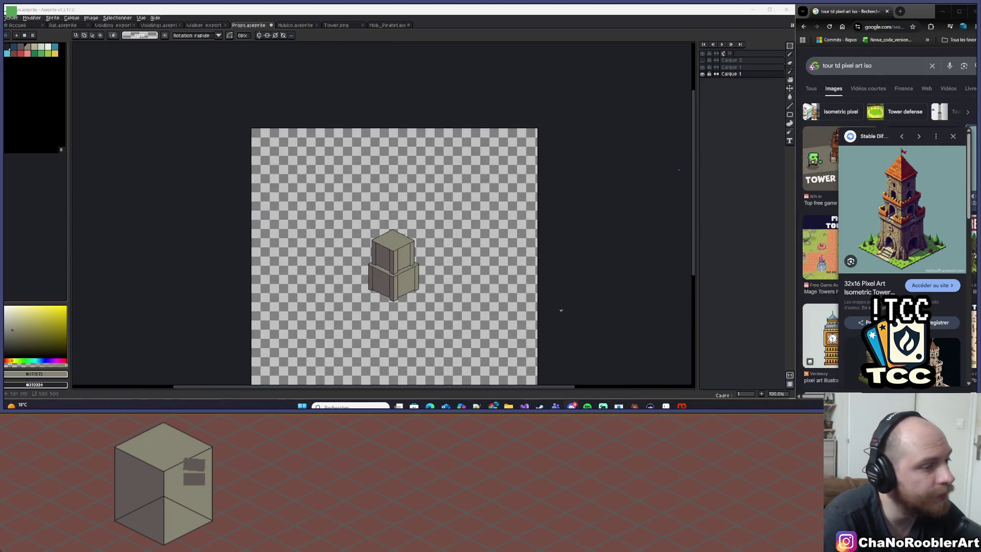
pyautogui.scroll(2, 437, 285)
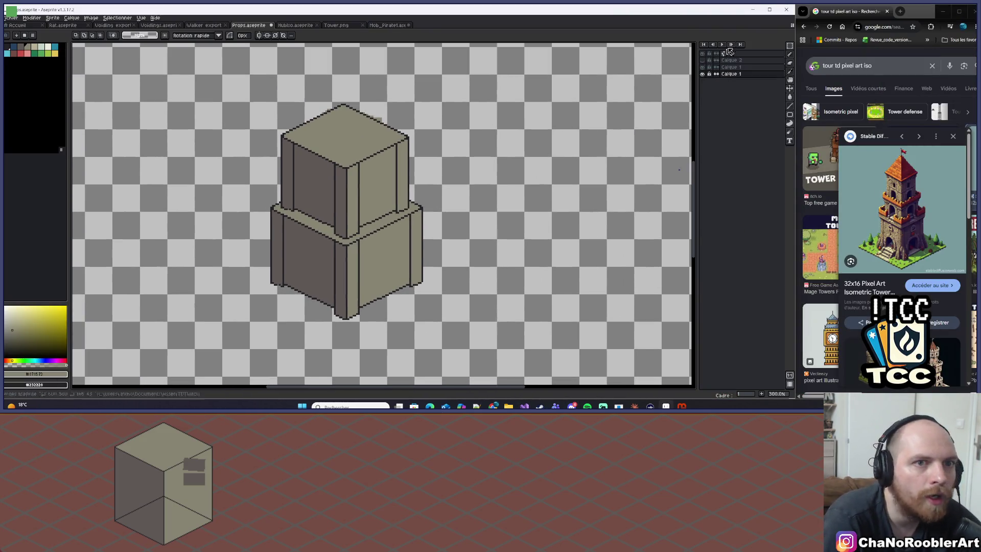
pyautogui.click(791, 45)
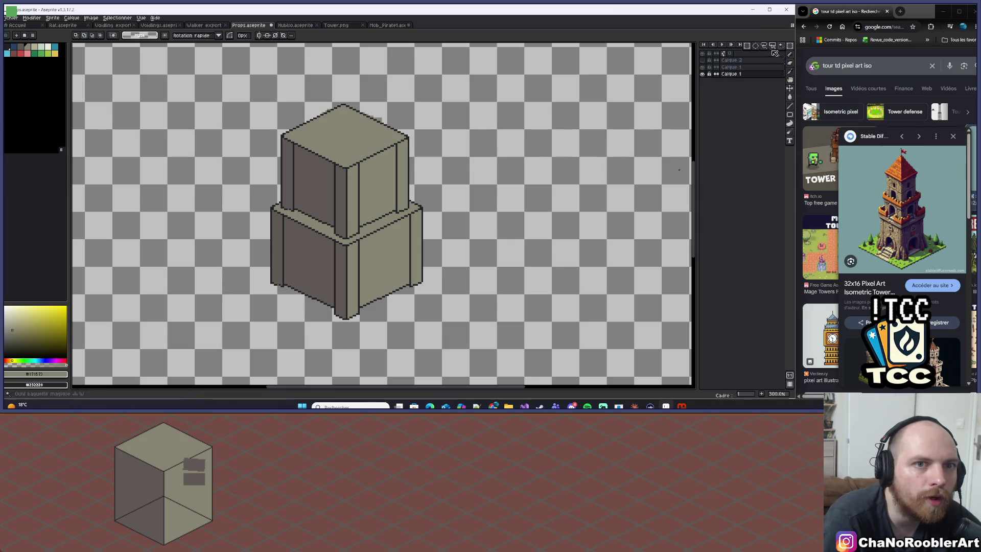
pyautogui.click(747, 47)
pyautogui.moveTo(293, 86)
pyautogui.mouseDown()
pyautogui.moveTo(407, 279)
pyautogui.moveTo(454, 312)
pyautogui.mouseUp()
pyautogui.scroll(1, 356, 189)
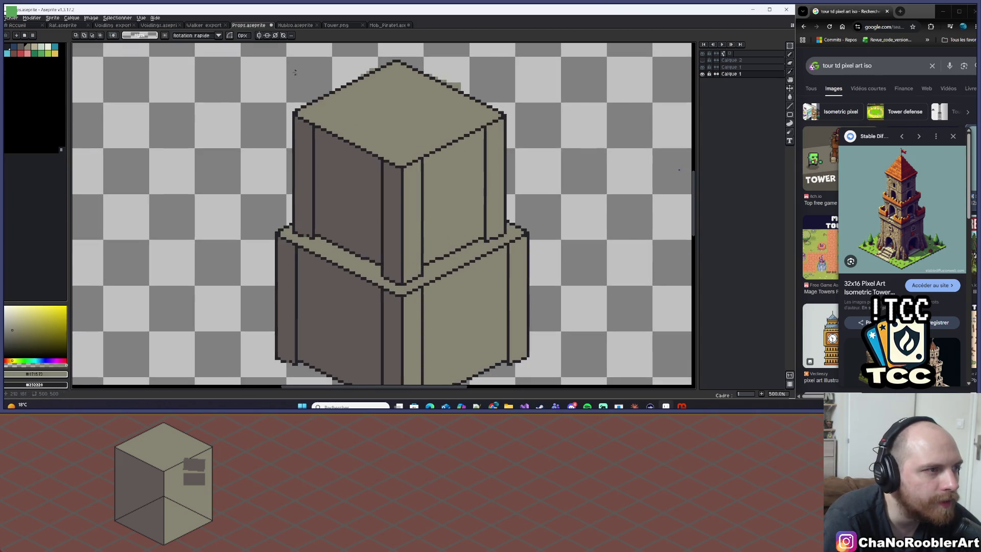
pyautogui.hotkey('ctrl', 'z')
pyautogui.hotkey('ctrl', 'z')
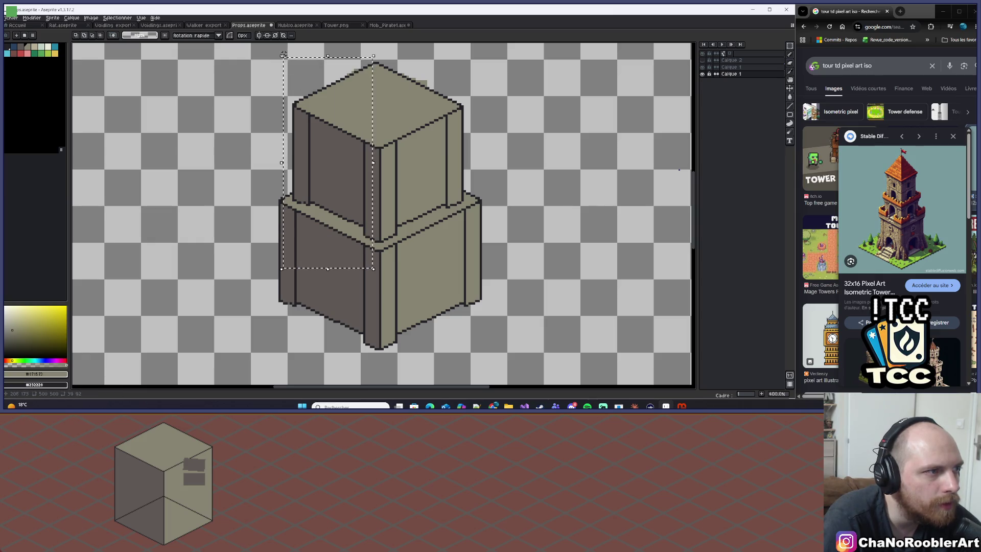
pyautogui.moveTo(276, 55)
pyautogui.mouseDown()
pyautogui.moveTo(387, 266)
pyautogui.moveTo(492, 352)
pyautogui.moveTo(480, 350)
pyautogui.mouseUp()
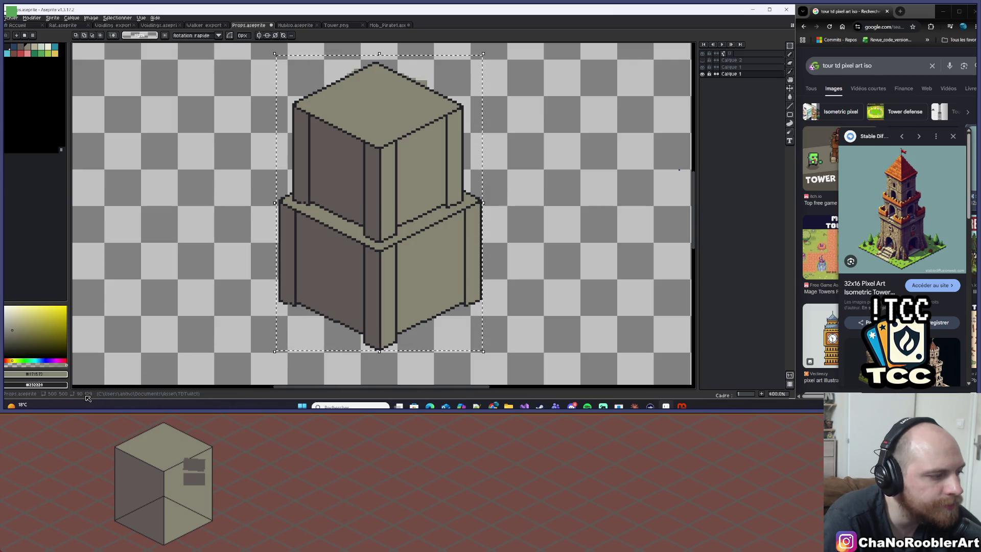
pyautogui.hotkey('ctrl', 'd')
pyautogui.moveTo(460, 149); pyautogui.dragTo(439, 179)
pyautogui.scroll(-1, 414, 195)
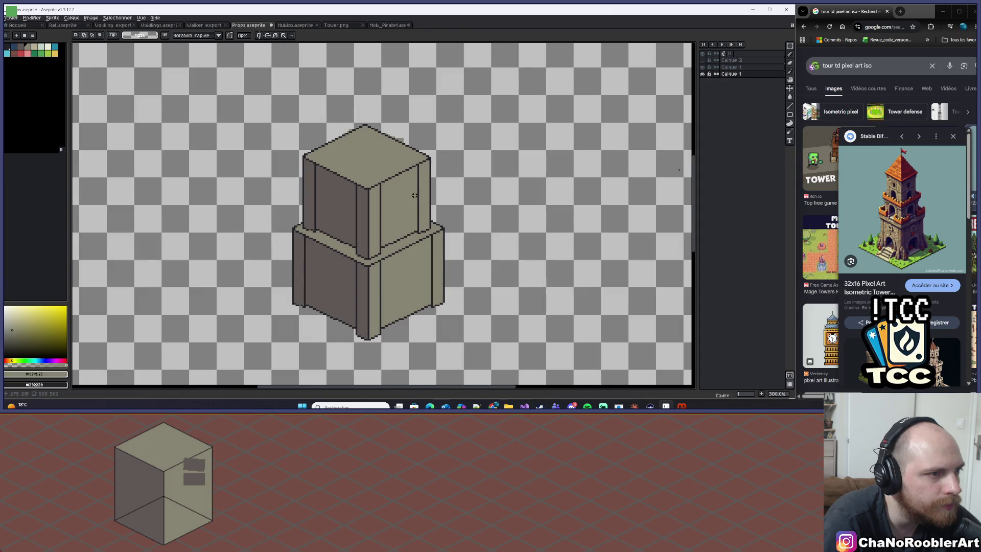
pyautogui.moveTo(276, 87); pyautogui.dragTo(460, 205)
pyautogui.click(730, 67)
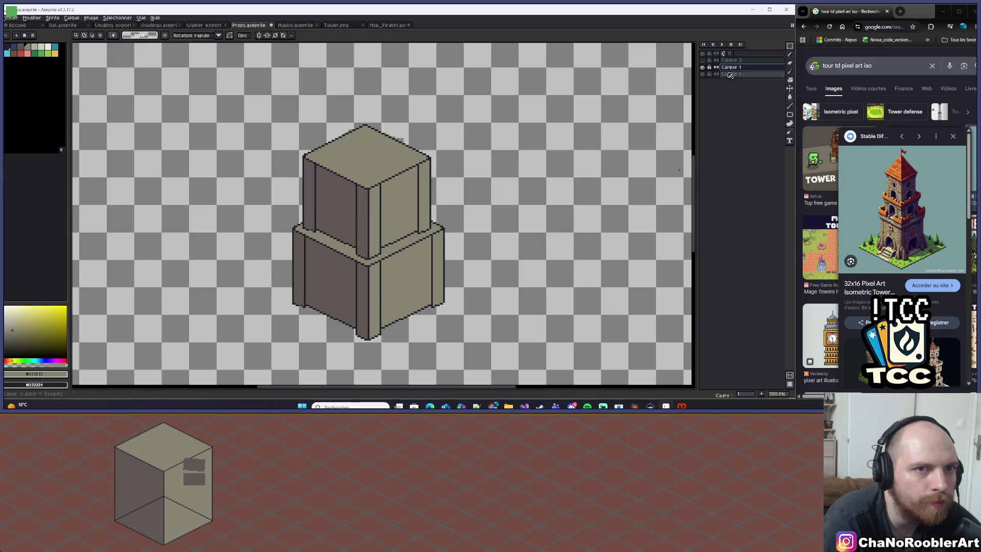
pyautogui.moveTo(274, 102); pyautogui.dragTo(453, 209)
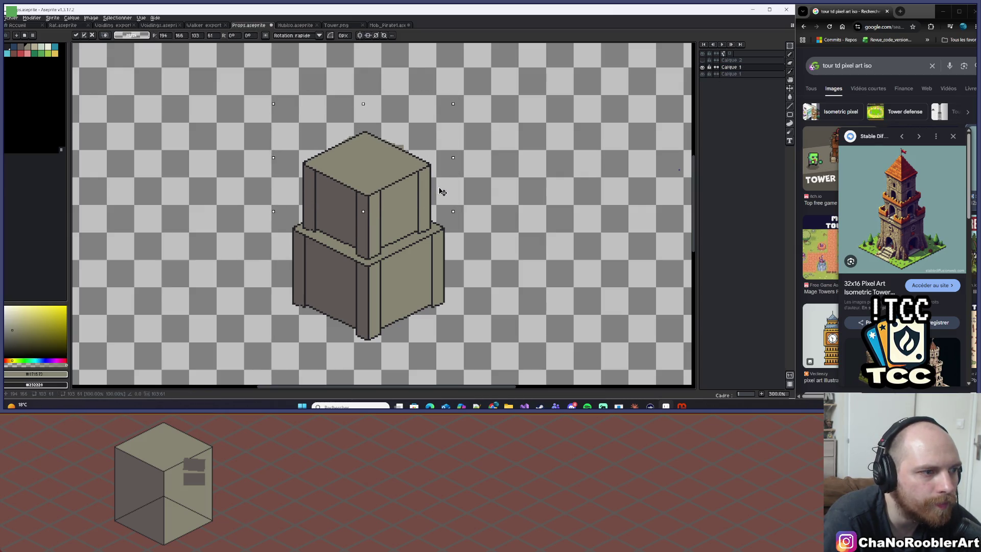
pyautogui.hotkey('ctrl', 'd')
pyautogui.click(730, 74)
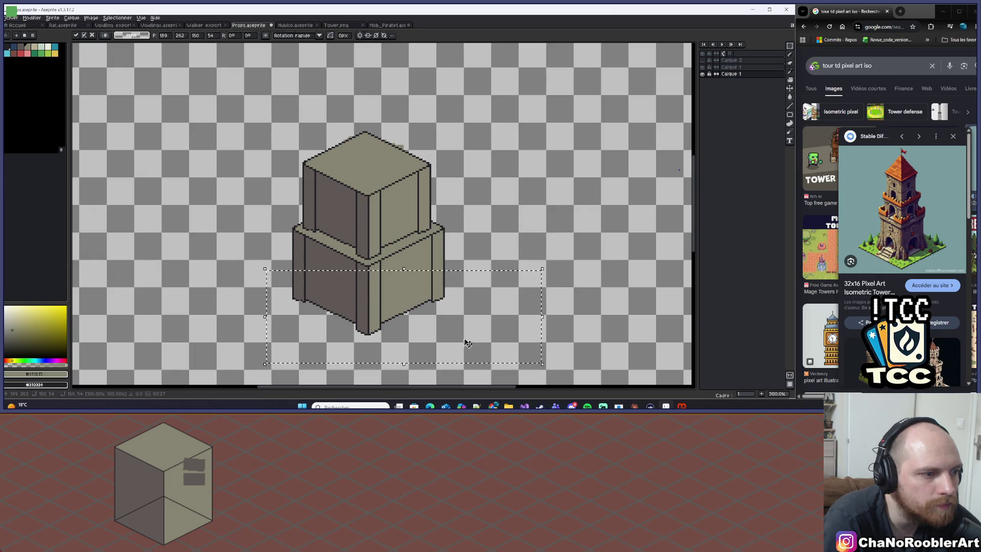
pyautogui.scroll(-4, 468, 223)
pyautogui.scroll(3, 468, 224)
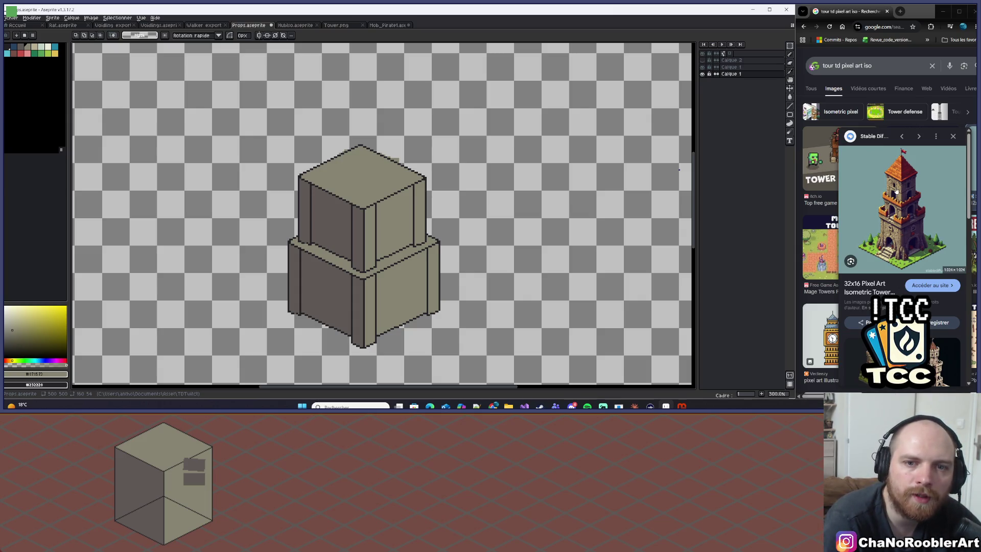
pyautogui.scroll(-1, 414, 136)
pyautogui.scroll(1, 414, 136)
pyautogui.moveTo(395, 156); pyautogui.dragTo(433, 141)
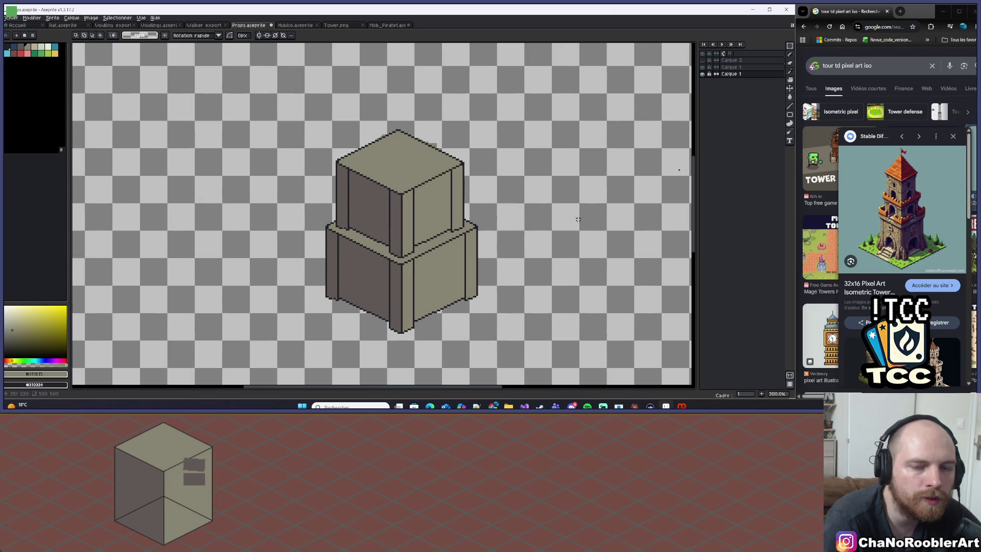
pyautogui.scroll(2, 407, 197)
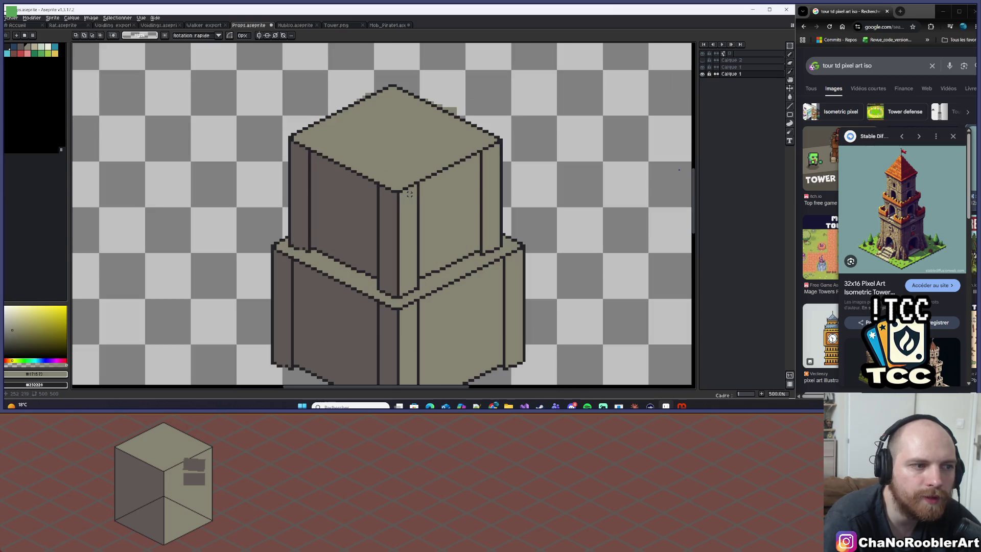
pyautogui.scroll(-3, 438, 182)
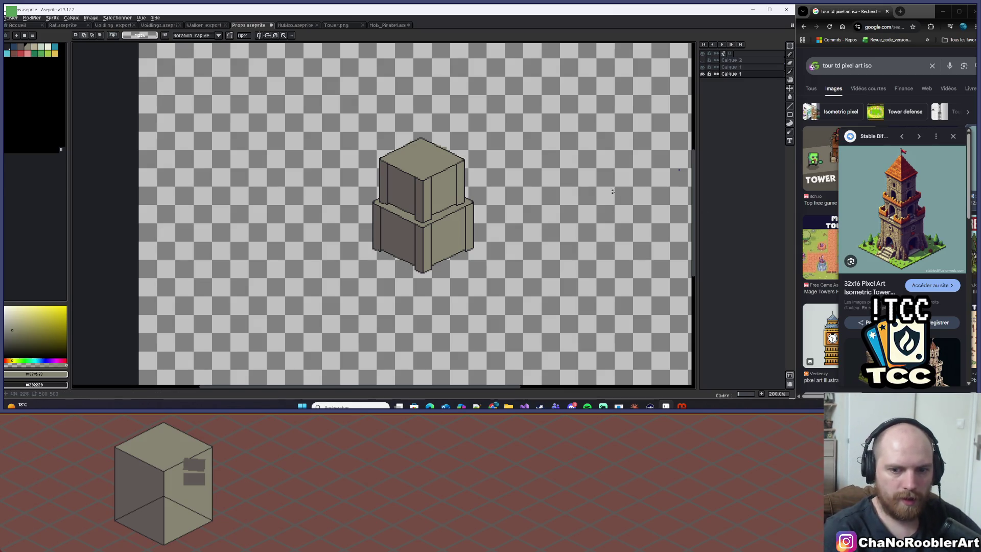
pyautogui.scroll(12, 436, 109)
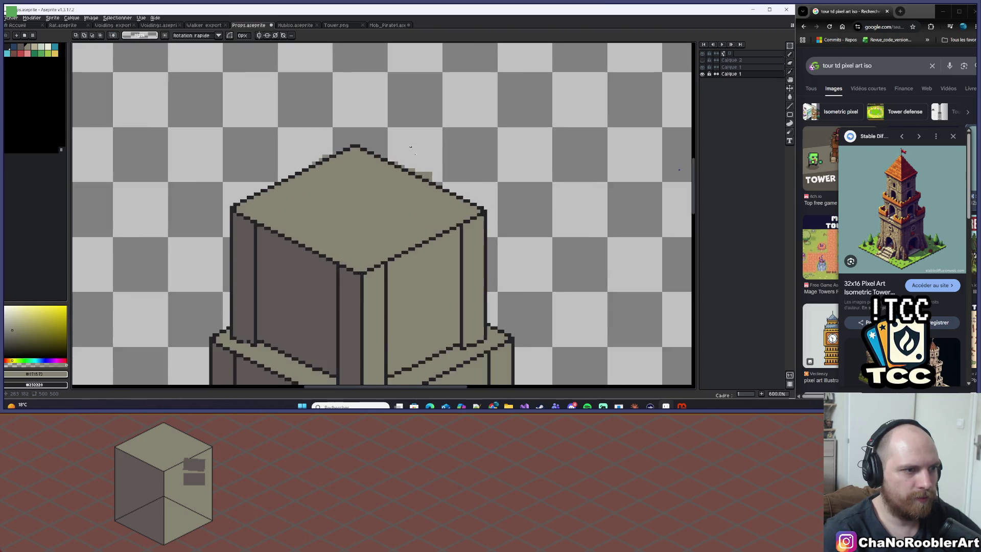
# Step: Set the eraser to 1 px and move to the upper Calque 1 layer
pyautogui.press('e')
pyautogui.scroll(-3, 413, 240)
pyautogui.press('-')
pyautogui.press('-')
pyautogui.press('-')
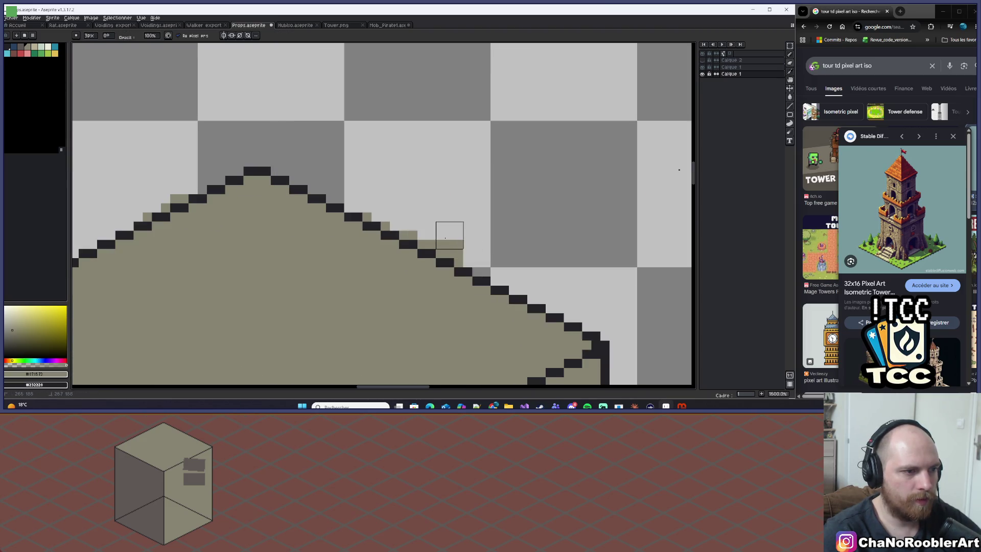
pyautogui.scroll(-3, 473, 207)
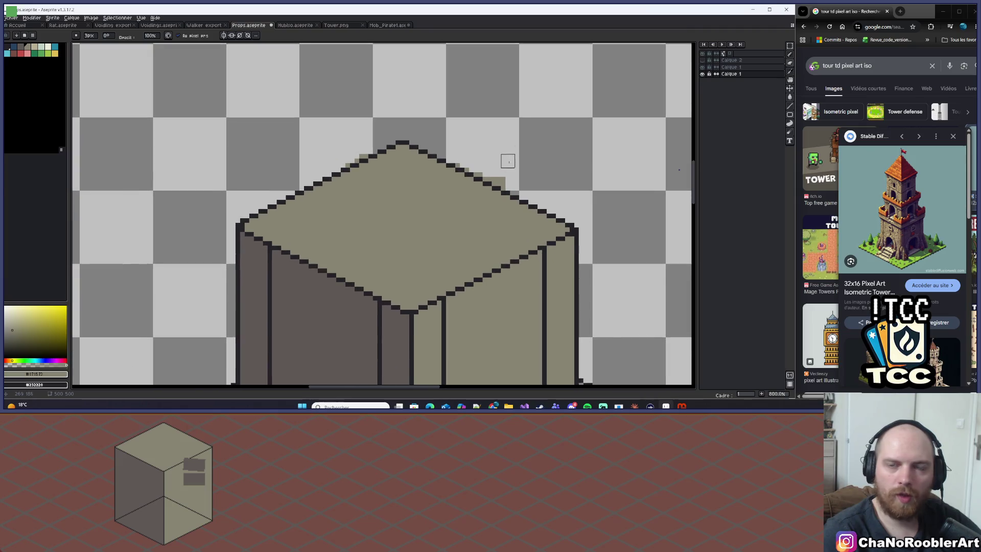
pyautogui.scroll(2, 505, 161)
pyautogui.press('-')
pyautogui.press('-')
pyautogui.scroll(1, 504, 172)
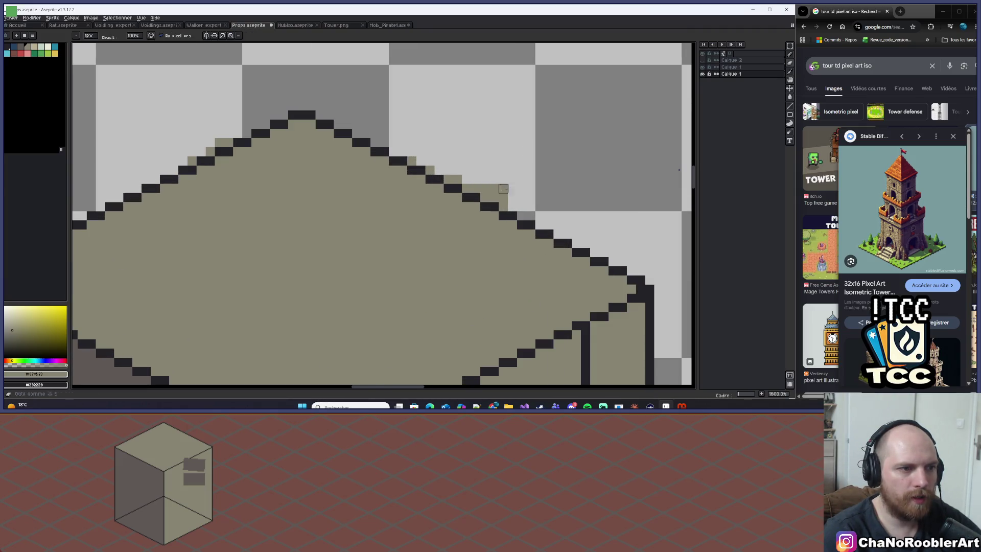
pyautogui.hotkey('alt', 'Up')
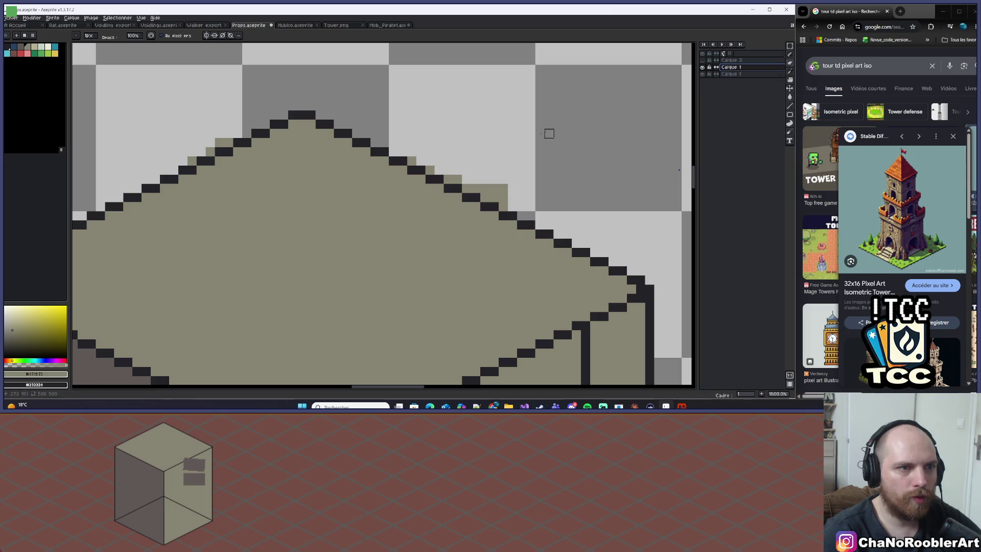
# Step: Erase the stray olive pixels along the right and upper-left roof edges
pyautogui.moveTo(457, 170)
pyautogui.mouseDown()
pyautogui.moveTo(452, 178)
pyautogui.moveTo(475, 189)
pyautogui.moveTo(510, 190)
pyautogui.moveTo(485, 197)
pyautogui.moveTo(501, 199)
pyautogui.moveTo(484, 180)
pyautogui.moveTo(413, 160)
pyautogui.mouseUp()
pyautogui.scroll(-4, 458, 145)
pyautogui.scroll(3, 465, 149)
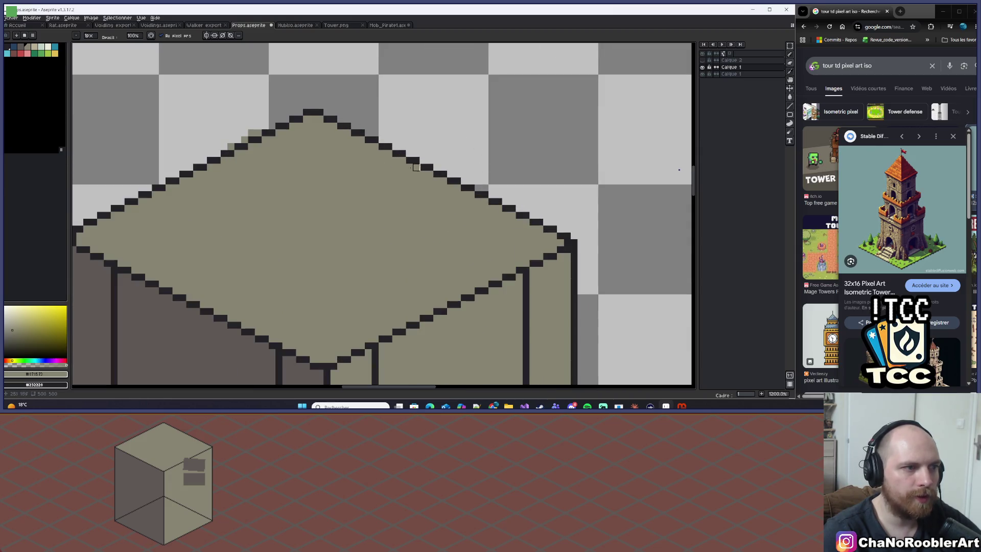
pyautogui.moveTo(265, 133); pyautogui.dragTo(231, 147)
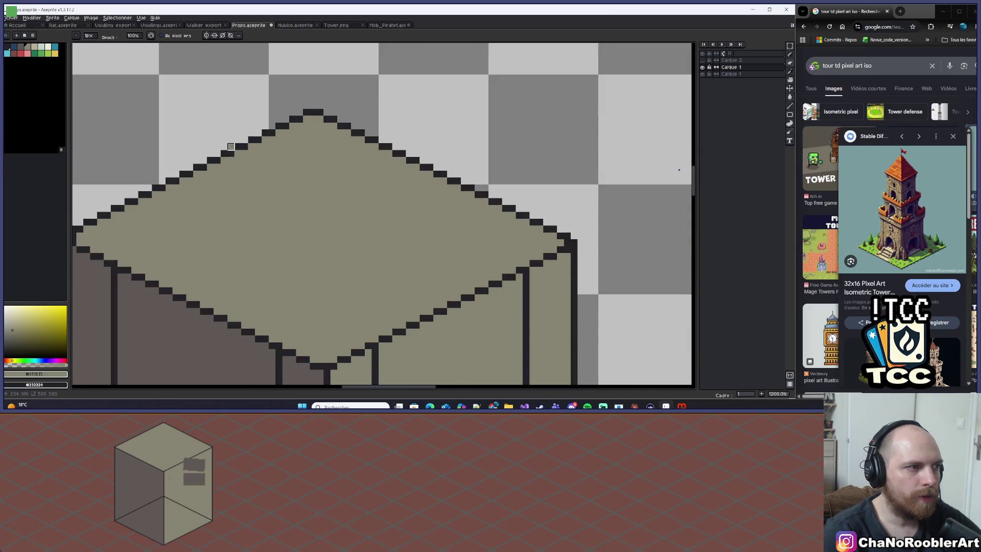
pyautogui.scroll(-4, 225, 145)
pyautogui.scroll(-2, 222, 146)
pyautogui.scroll(3, 401, 143)
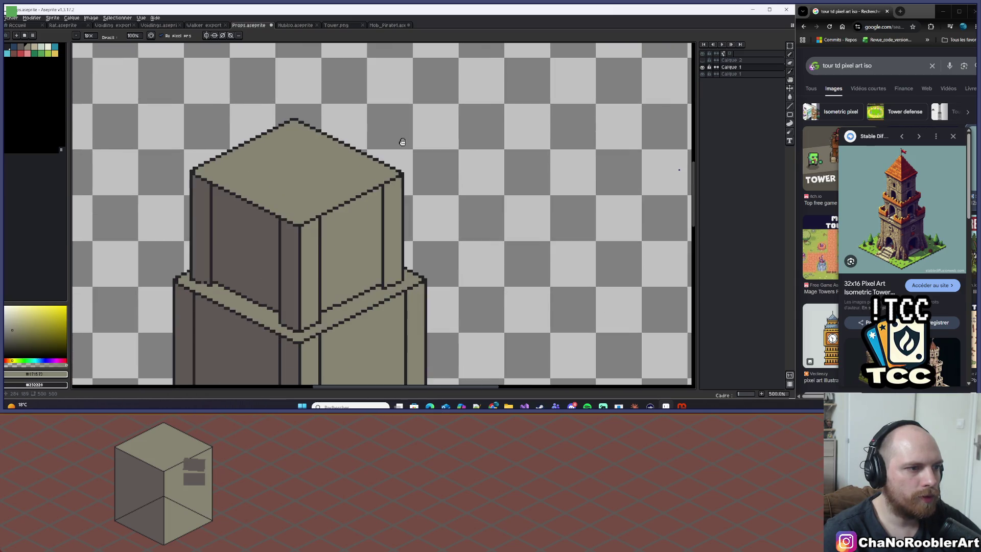
# Step: Recentre the view on the tower and zoom out to check the clean outline
pyautogui.moveTo(404, 143); pyautogui.dragTo(488, 101)
pyautogui.scroll(-2, 483, 141)
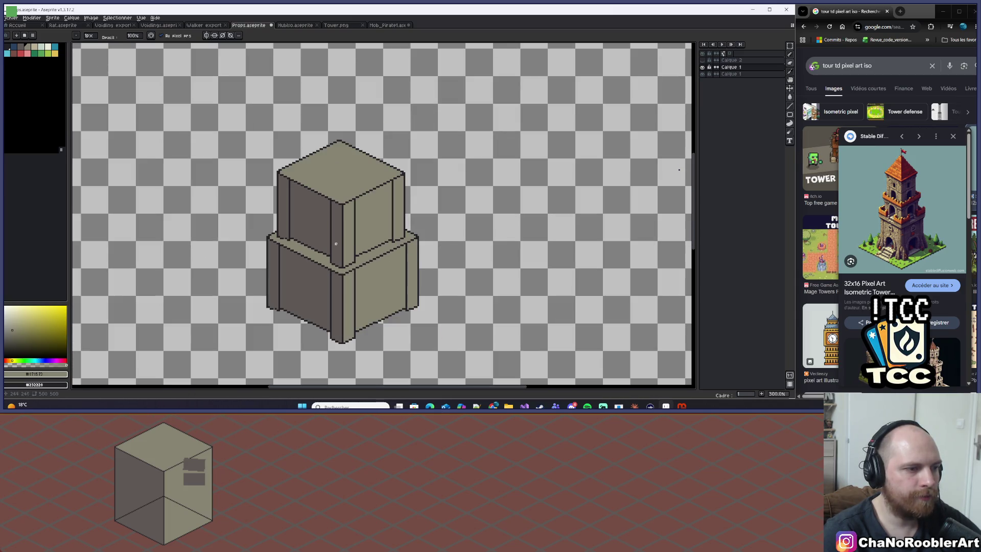
pyautogui.moveTo(447, 211)
pyautogui.mouseDown()
pyautogui.moveTo(459, 188)
pyautogui.moveTo(489, 186)
pyautogui.mouseUp()
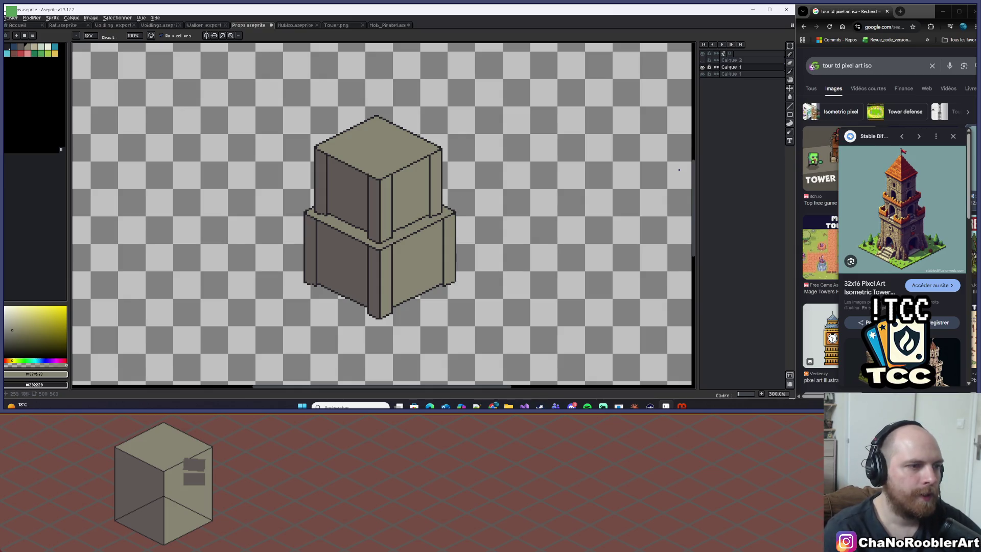
pyautogui.scroll(1, 377, 120)
pyautogui.scroll(-1, 377, 120)
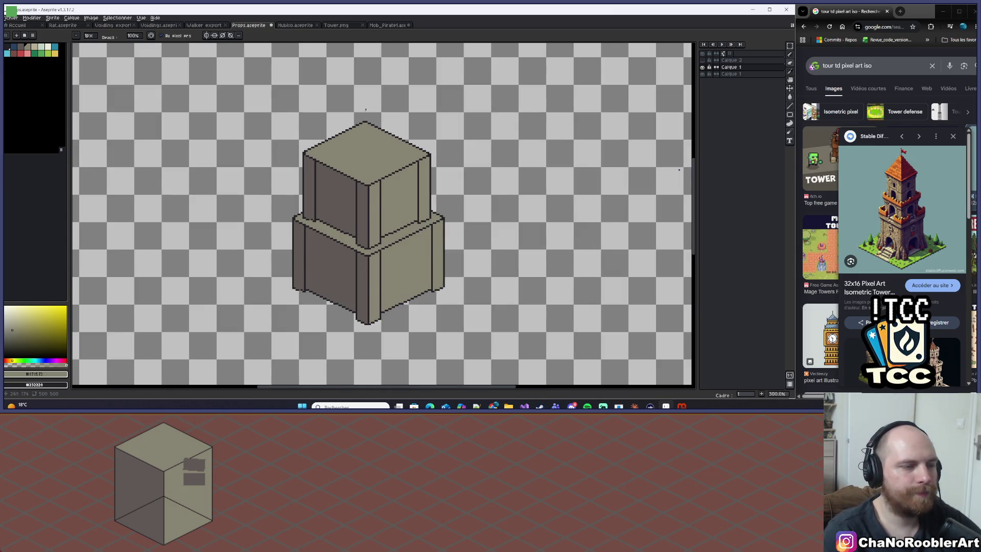
pyautogui.scroll(-1, 366, 110)
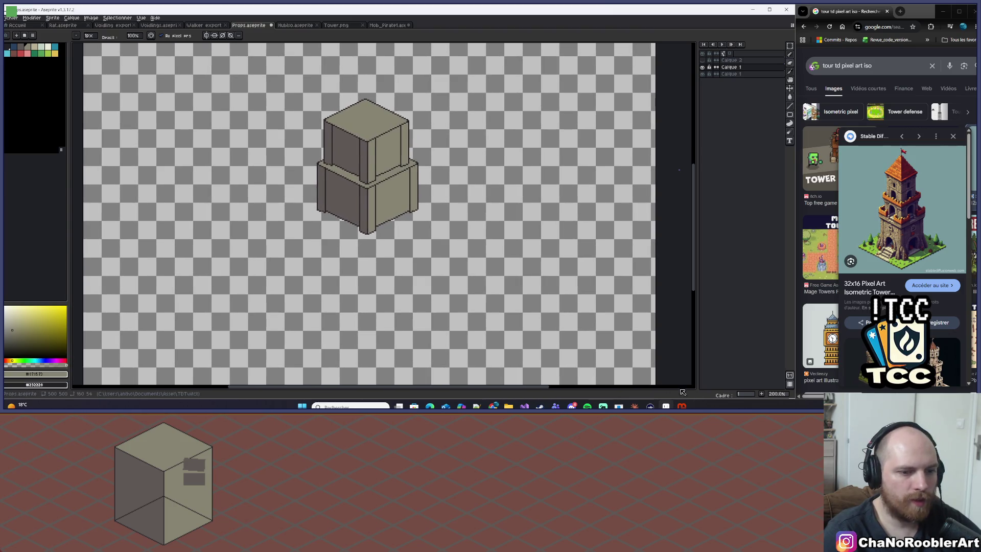
pyautogui.click(634, 406)
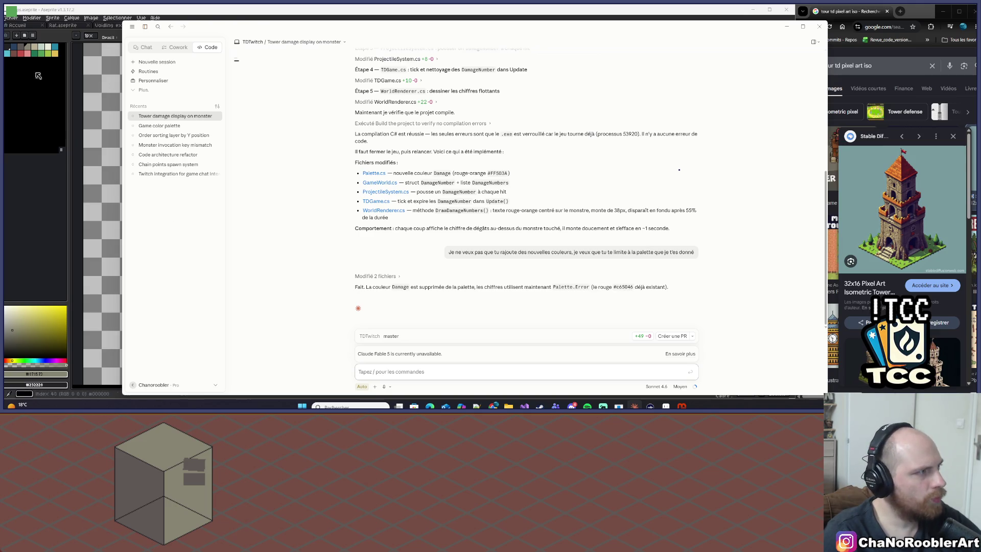
# Step: Set Aseprite's foreground to palette red #c65046, then bring up Palette.cs in Visual Studio
pyautogui.click(23, 55)
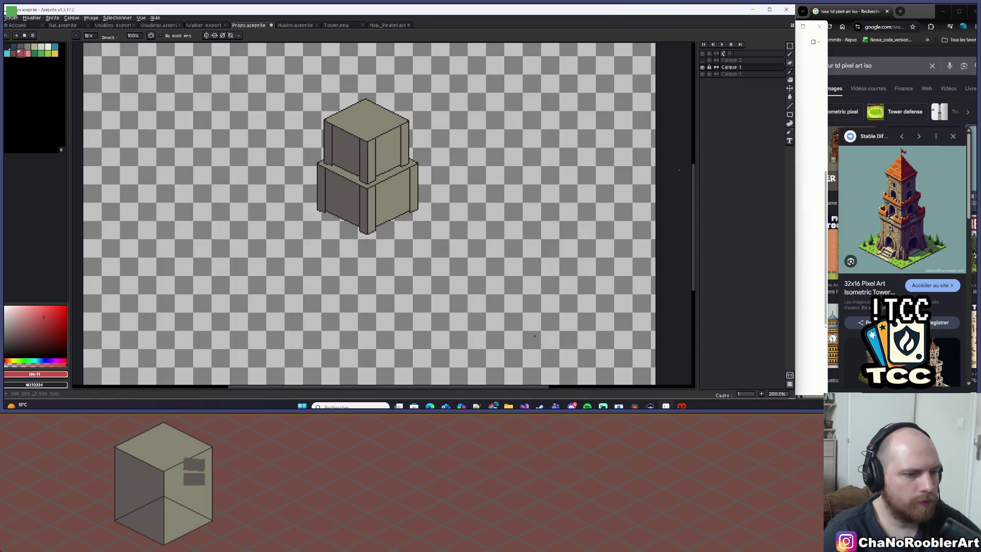
pyautogui.click(524, 406)
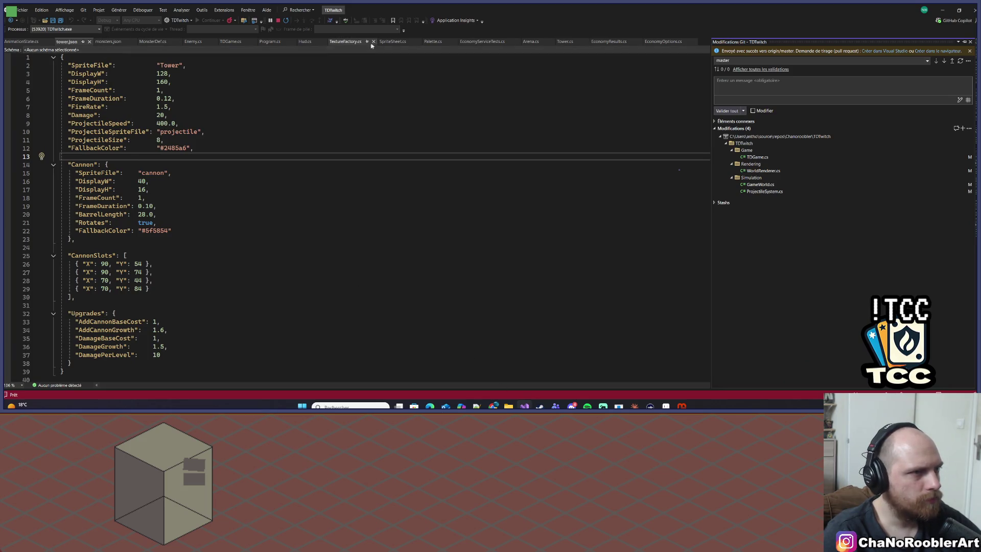
pyautogui.click(431, 42)
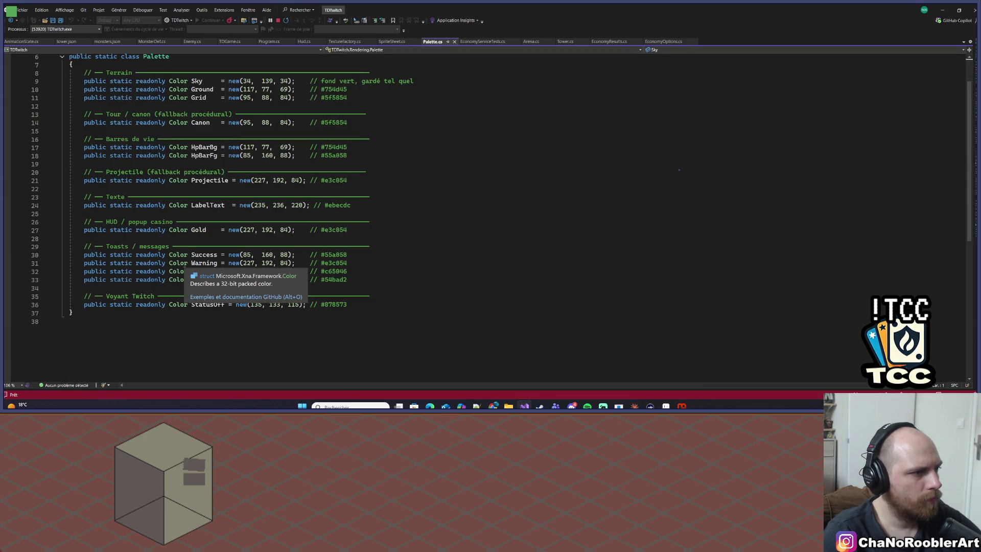
# Step: Go to the Error colour (198, 80, 70) on line 32 of Palette.cs
pyautogui.scroll(2, 395, 252)
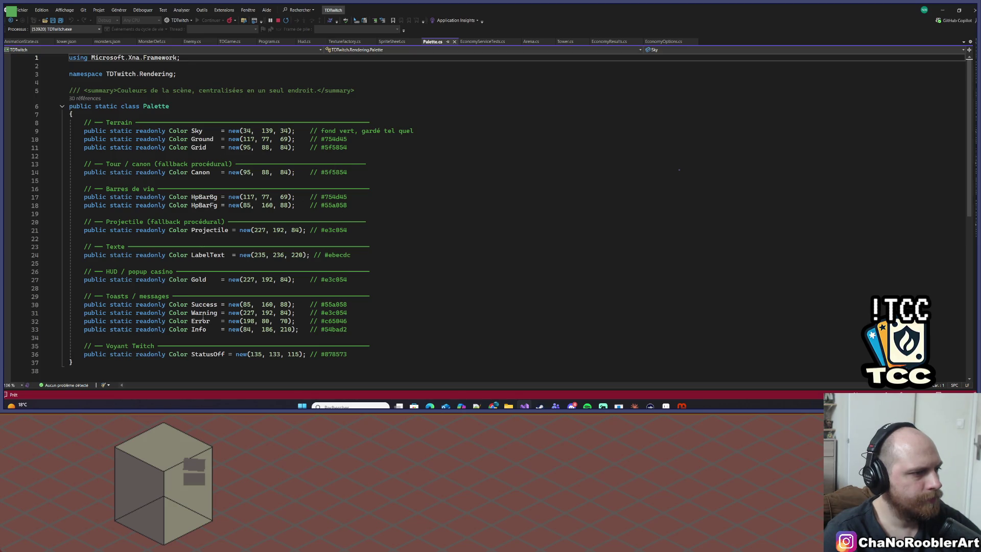
pyautogui.hotkey('alt', 'Tab')
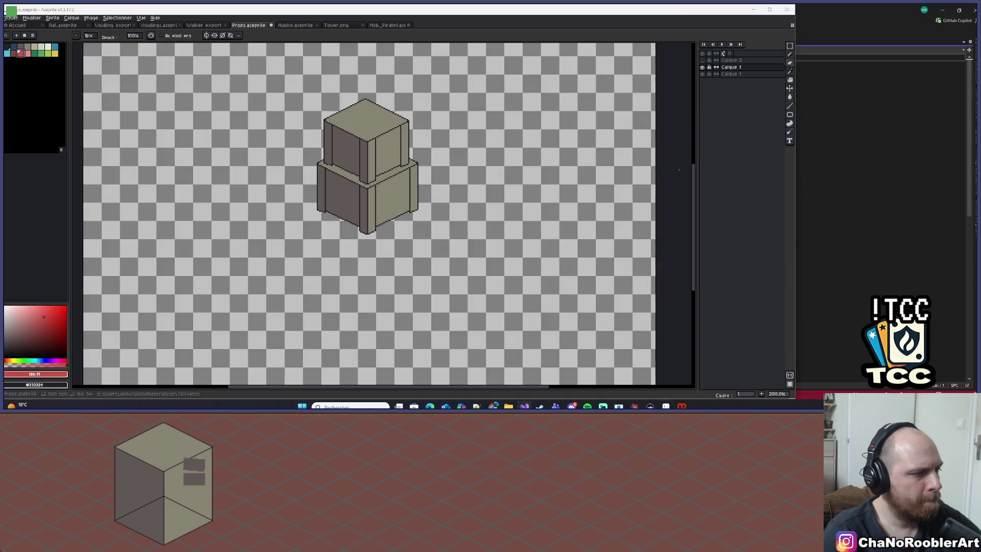
pyautogui.hotkey('alt', 'Tab')
pyautogui.click(634, 406)
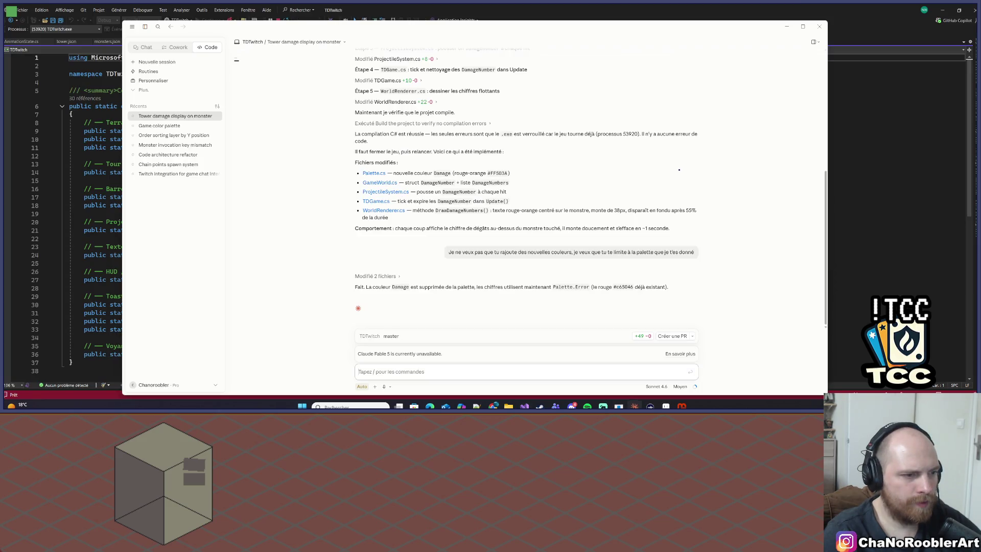
pyautogui.hotkey('alt', 'Tab')
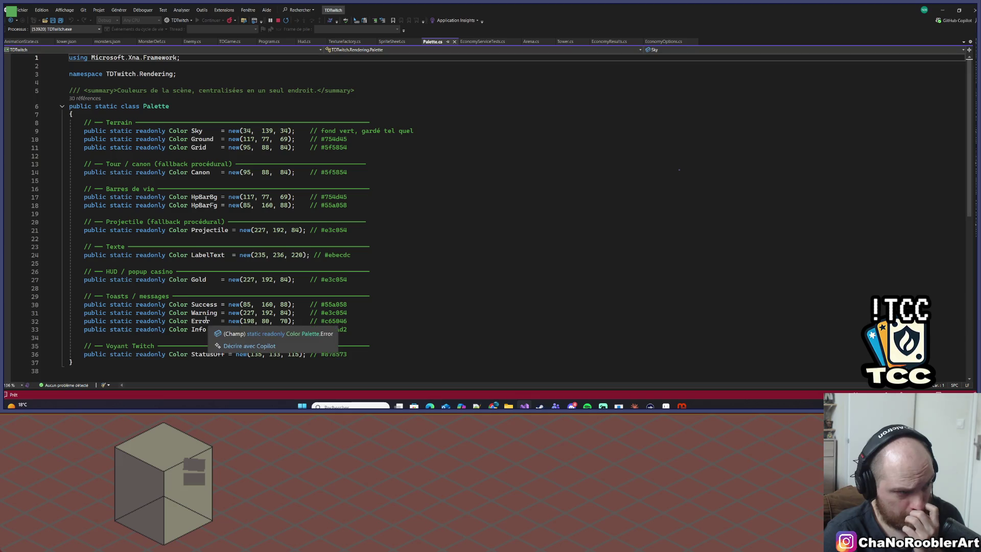
pyautogui.click(200, 321)
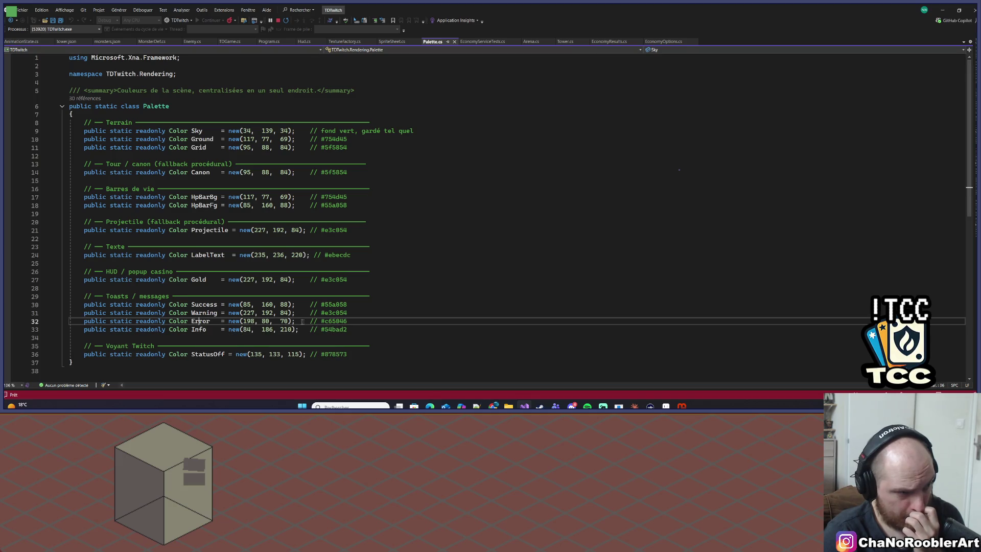
# Step: Launch the TDTwitch game and move its window up and to the right
pyautogui.hotkey('alt', 'Tab')
pyautogui.hotkey('alt', 'Tab')
pyautogui.hotkey('alt', 'Tab')
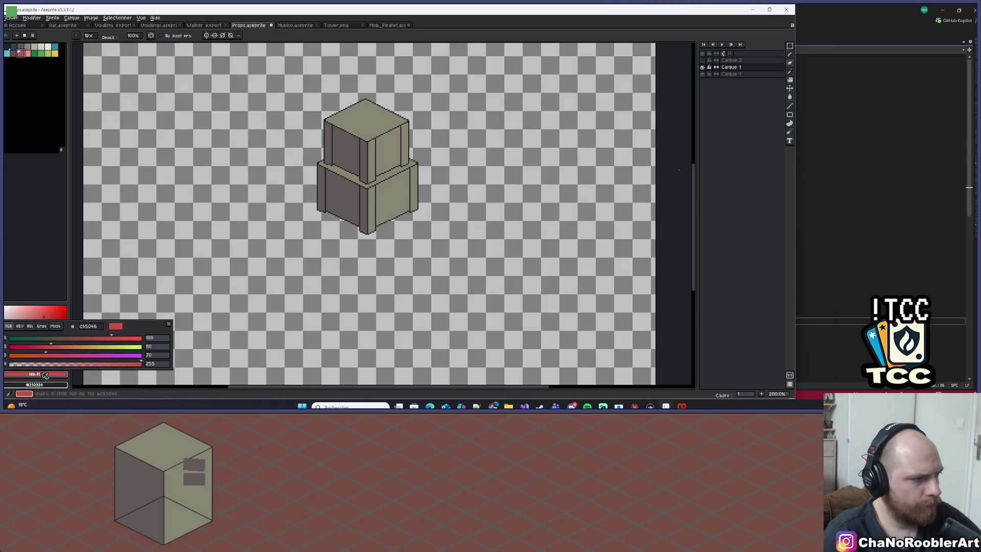
pyautogui.hotkey('alt', 'Tab')
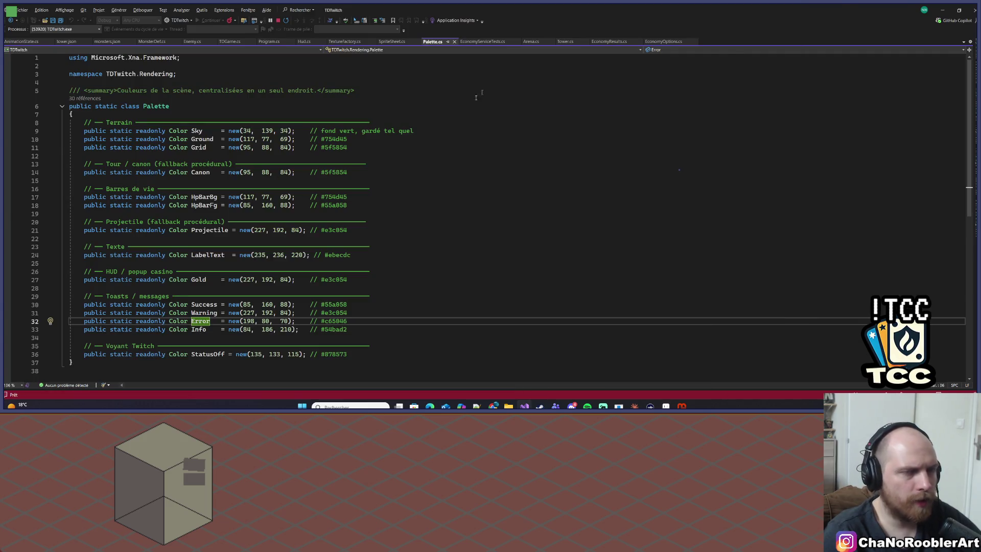
pyautogui.hotkey('alt', 'Tab')
pyautogui.hotkey('alt', 'Tab')
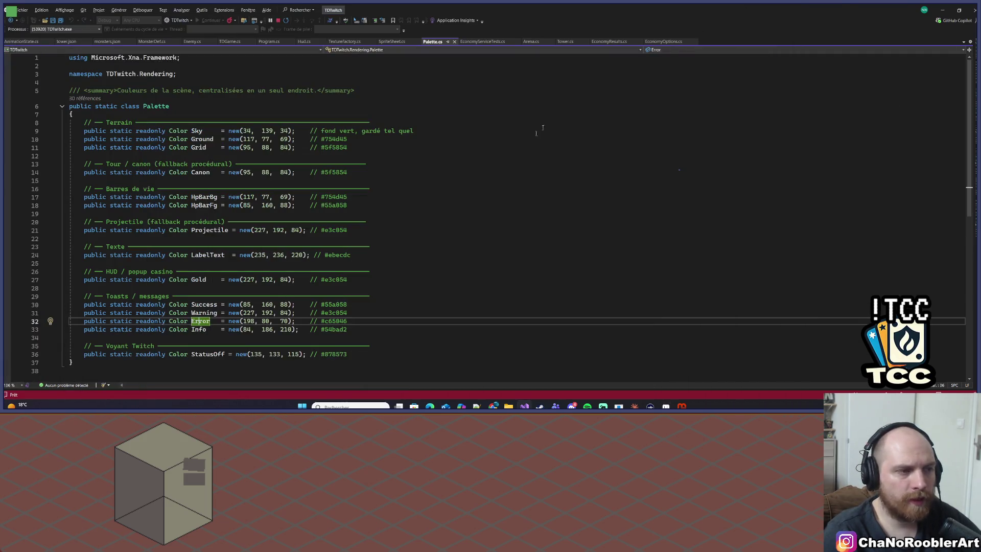
pyautogui.hotkey('alt', 'Tab')
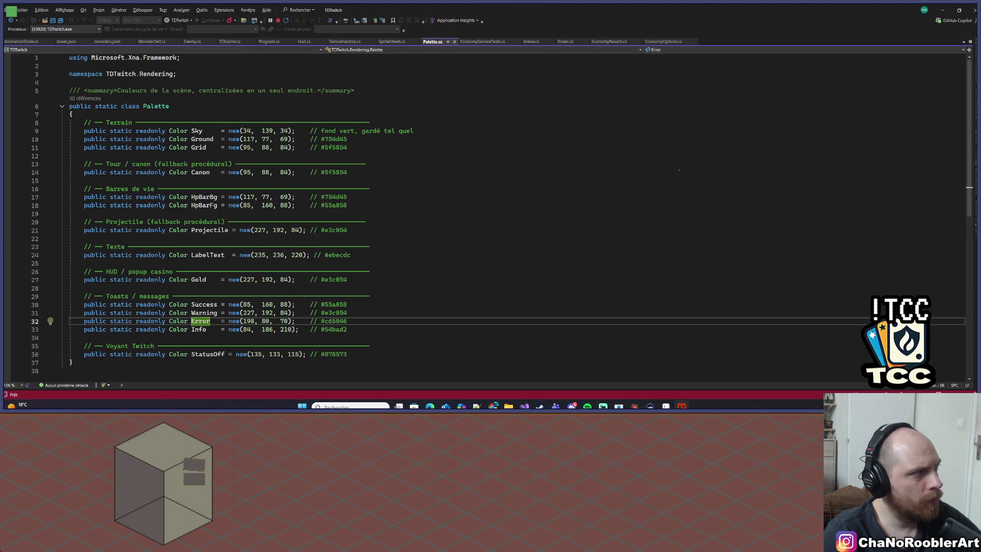
pyautogui.hotkey('alt', 'Tab')
pyautogui.moveTo(417, 215); pyautogui.dragTo(475, 177)
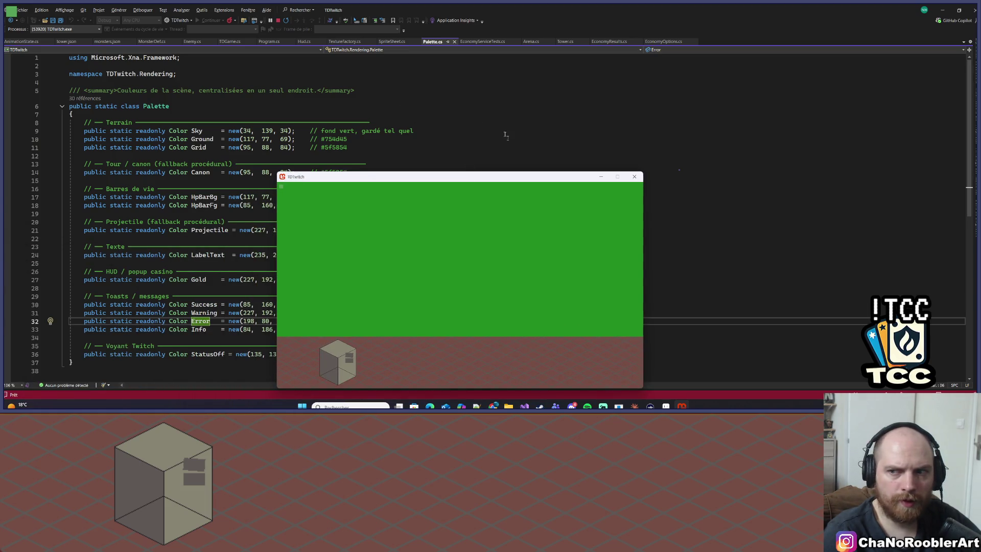
# Step: Stop the game, run Générer > Régénérer la solution, relaunch, and move the game window left
pyautogui.click(634, 176)
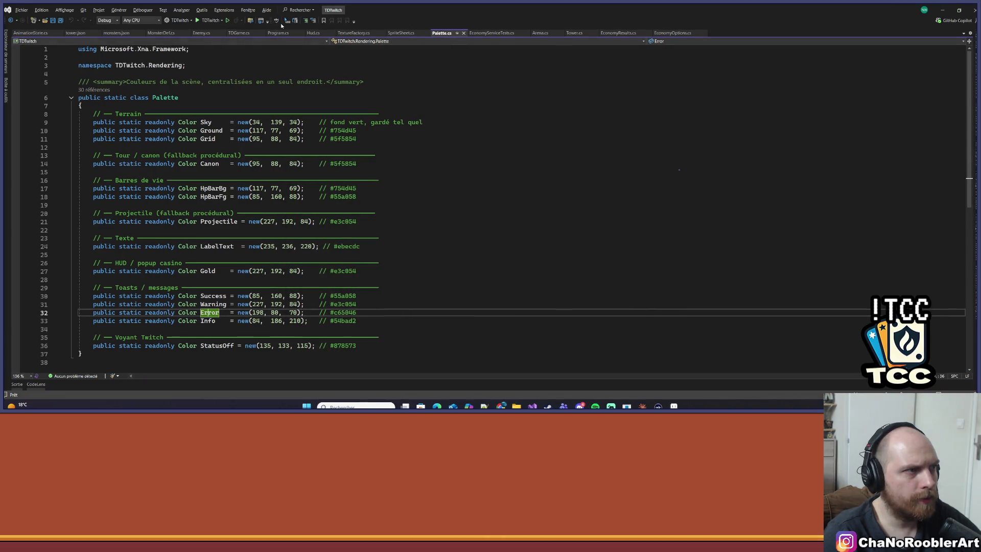
pyautogui.click(119, 10)
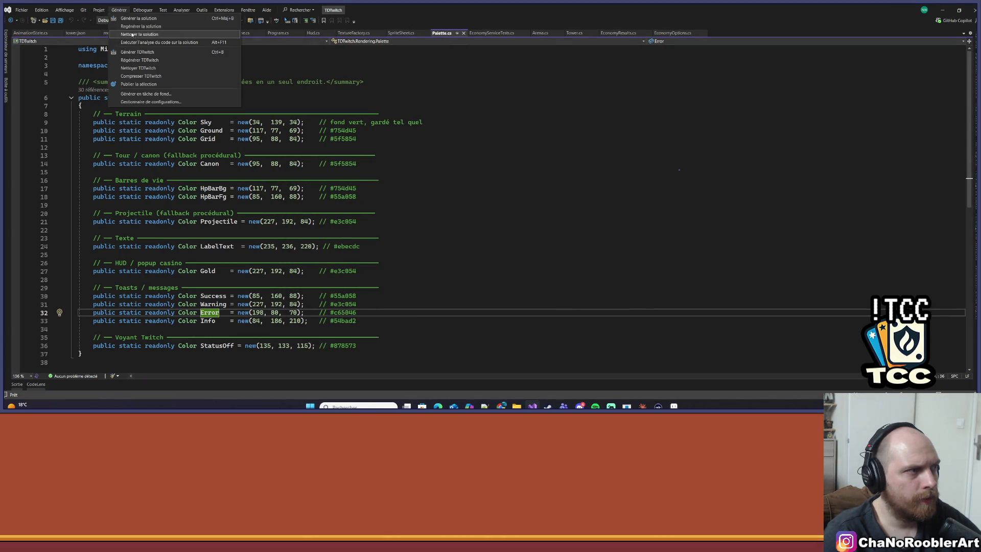
pyautogui.click(140, 26)
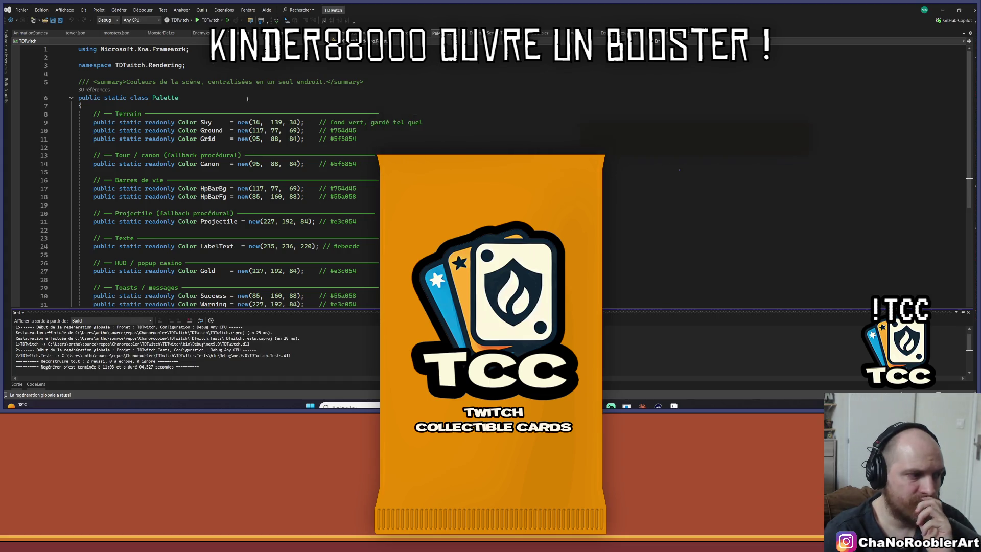
pyautogui.click(205, 21)
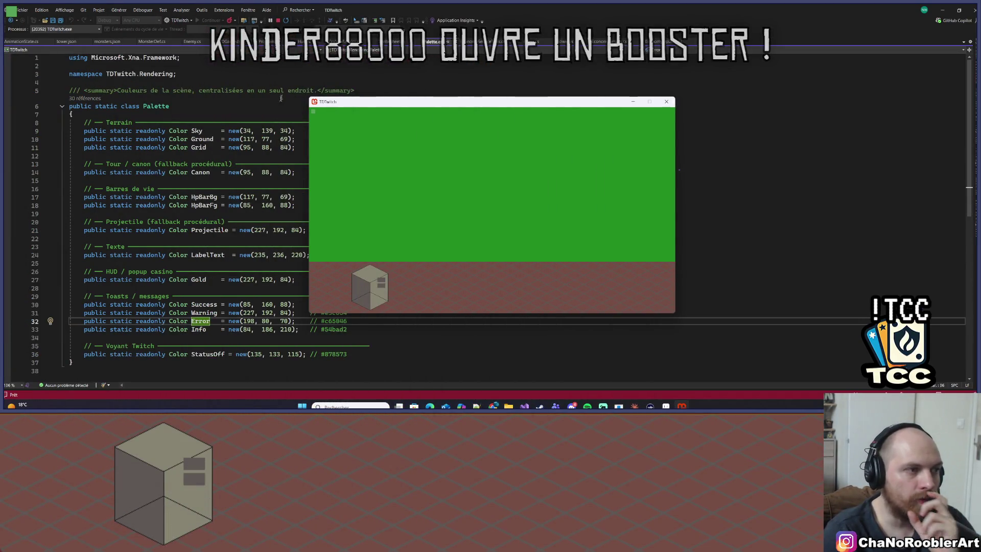
pyautogui.moveTo(355, 105); pyautogui.dragTo(284, 111)
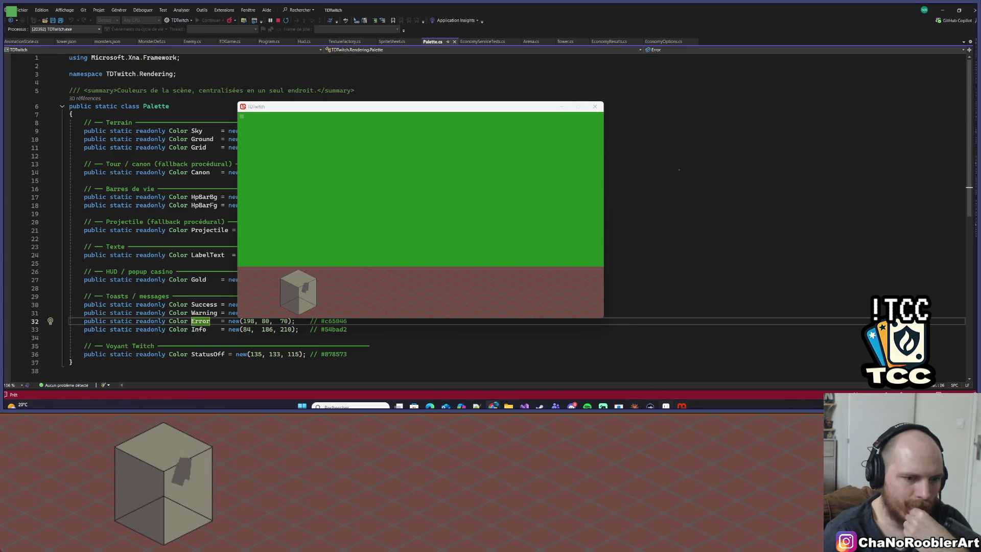
pyautogui.click(634, 406)
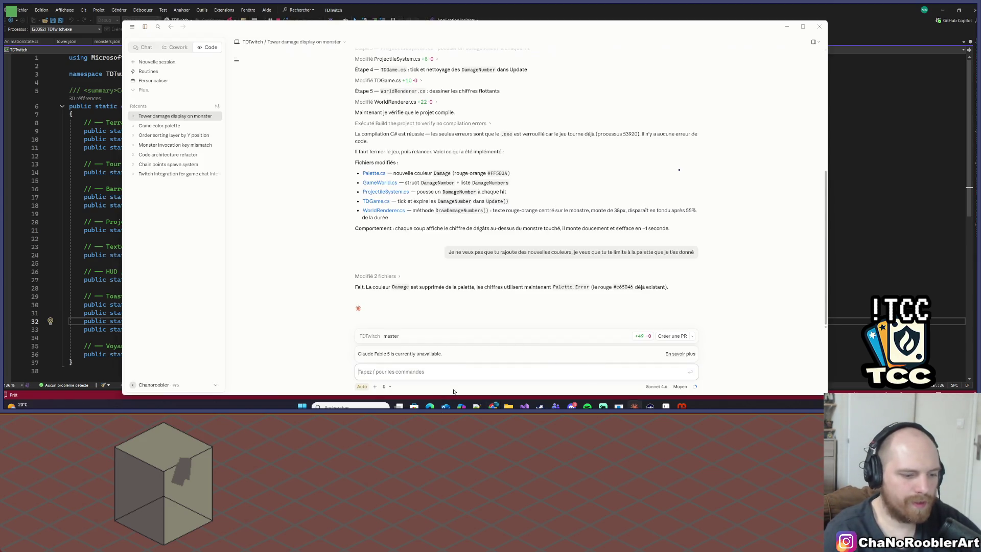
# Step: Tell Claude only one damage text appears despite two cannons, then minimize the chat
pyautogui.write("J'a")
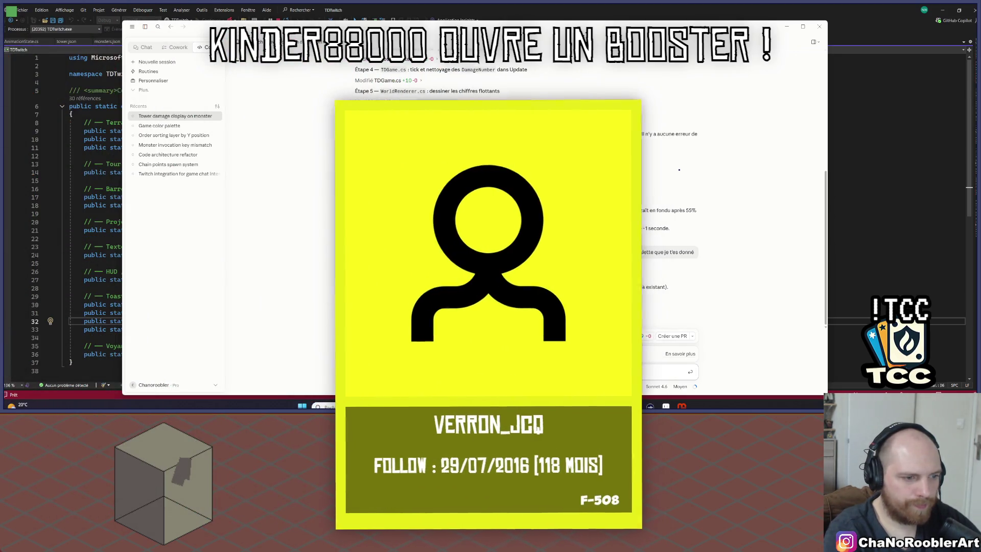
pyautogui.press('Return')
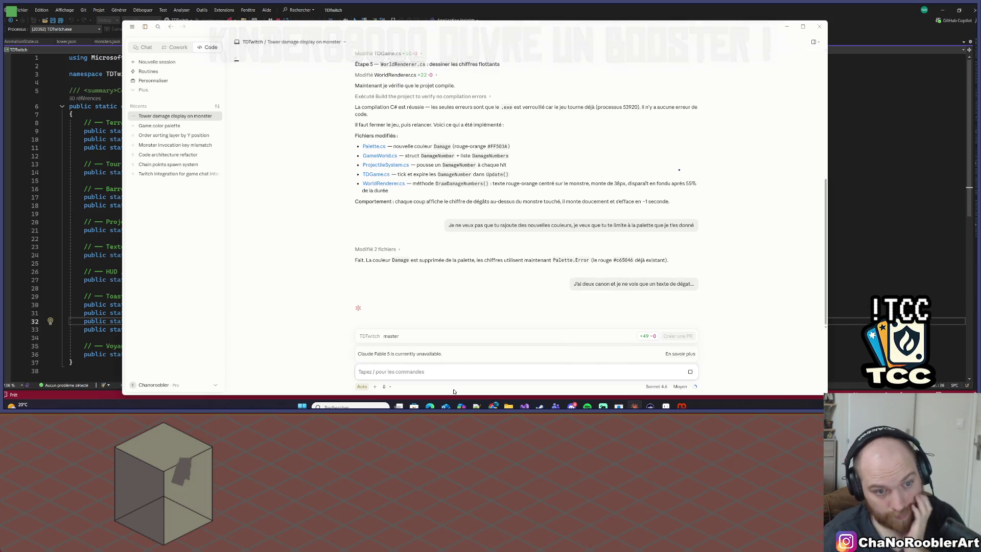
pyautogui.click(786, 26)
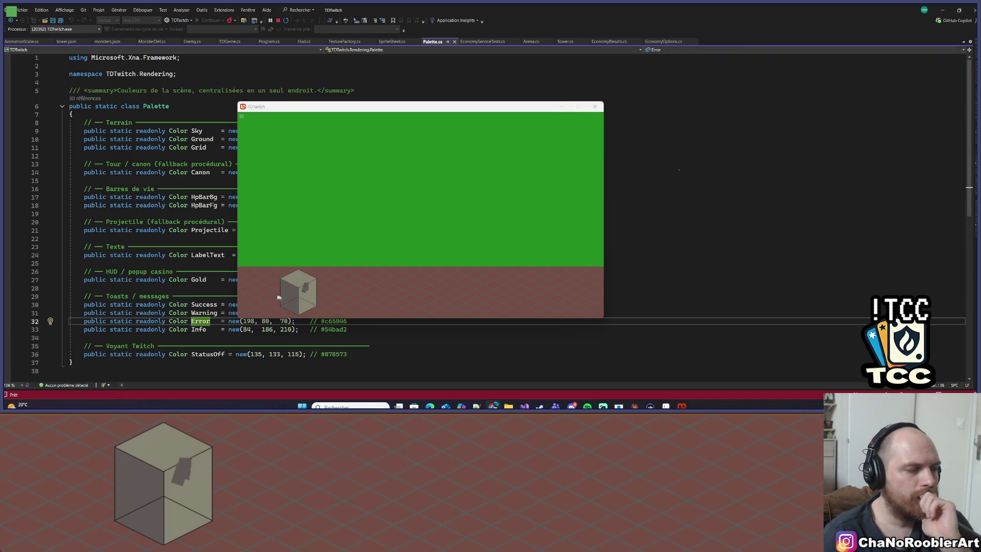
# Step: Duplicate the cube layer and lift the copy into a third tier, with tower reference images alongside
pyautogui.hotkey('alt', 'Tab')
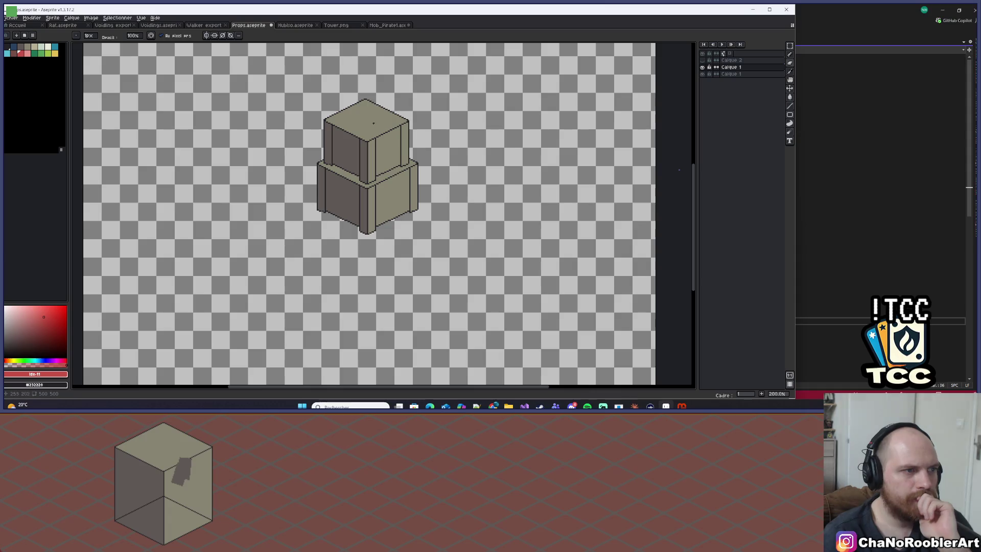
pyautogui.scroll(1, 365, 158)
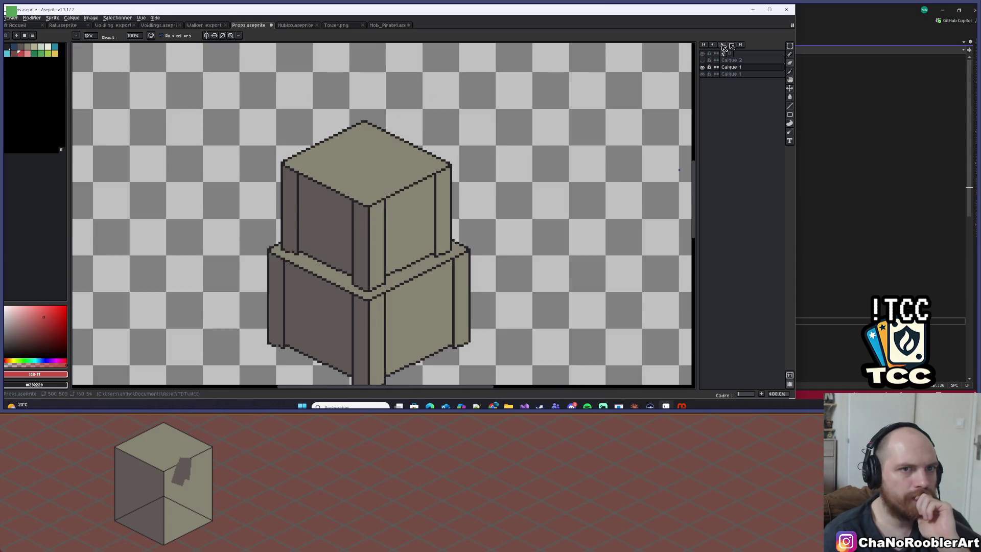
pyautogui.moveTo(737, 70); pyautogui.dragTo(744, 69)
pyautogui.press('-')
pyautogui.press('-')
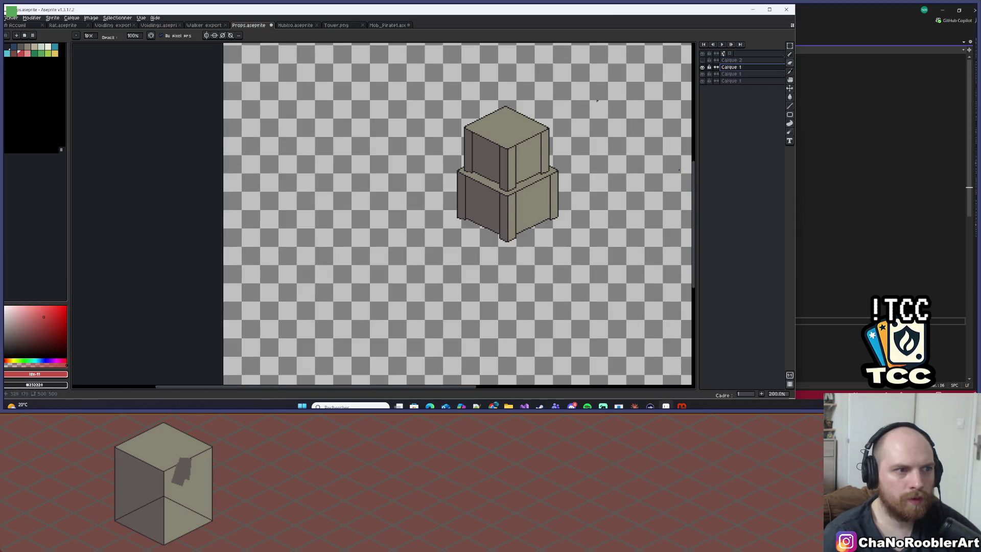
pyautogui.click(790, 89)
pyautogui.moveTo(460, 164)
pyautogui.mouseDown()
pyautogui.moveTo(467, 103)
pyautogui.moveTo(456, 122)
pyautogui.mouseUp()
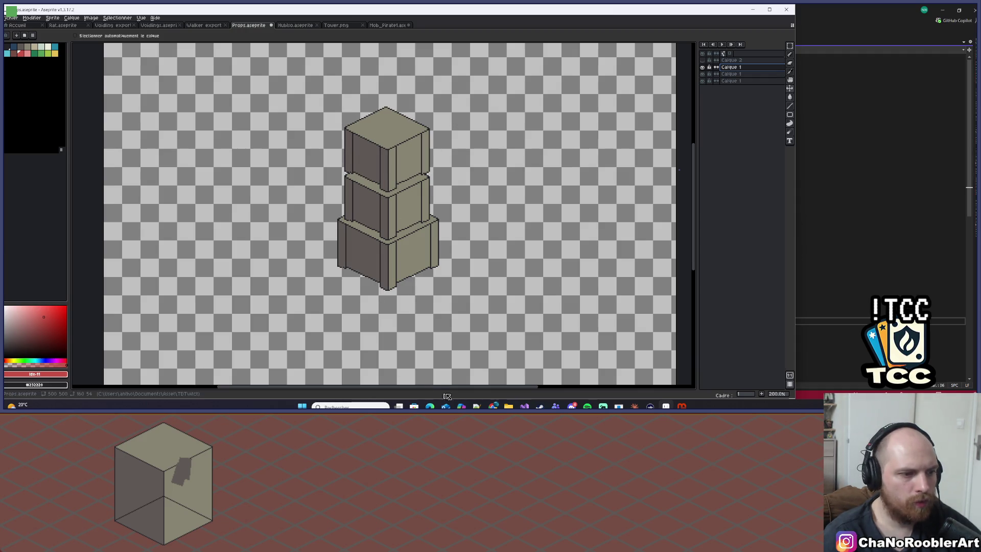
pyautogui.moveTo(493, 406)
pyautogui.click(537, 372)
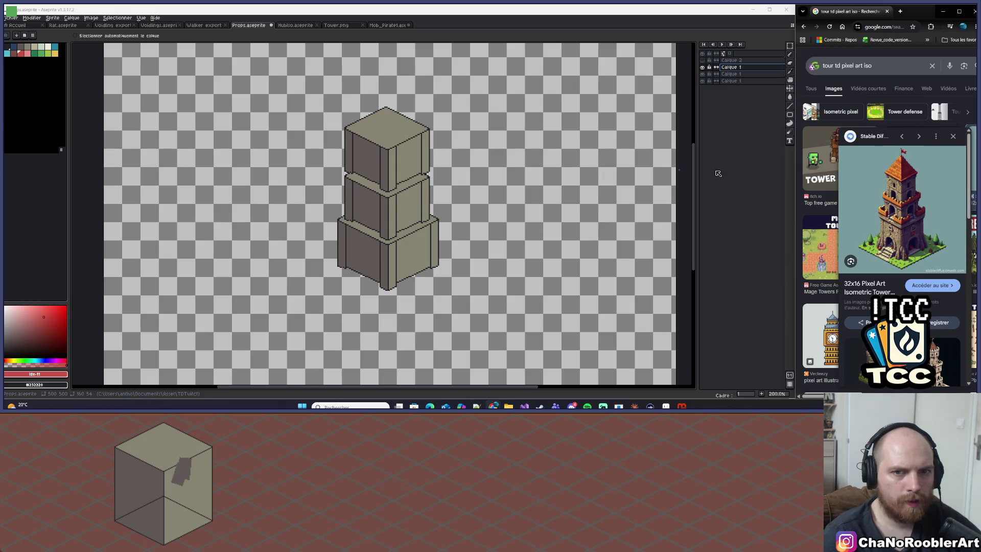
# Step: Marquee-select the left side of the upper tiers and shift it to the right
pyautogui.scroll(1, 416, 133)
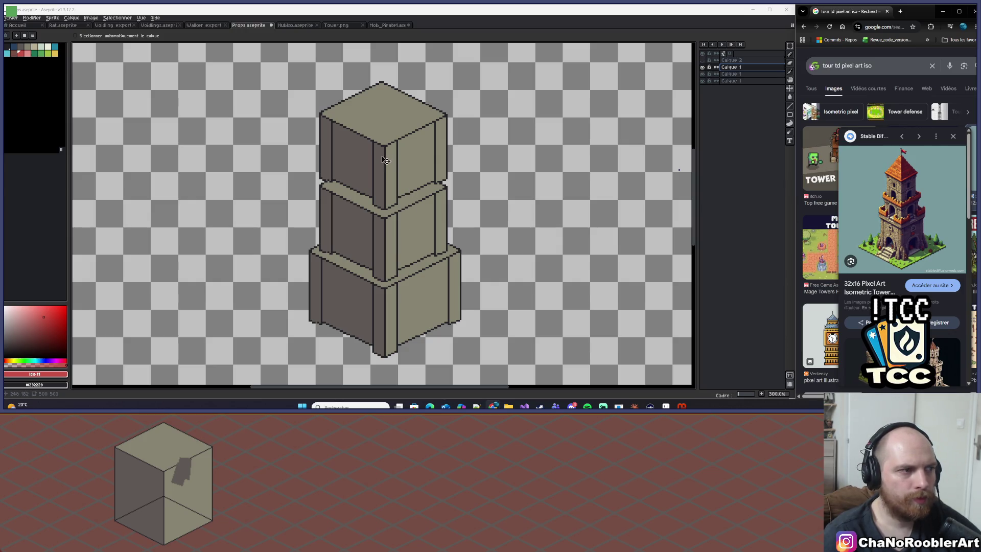
pyautogui.scroll(-1, 420, 155)
pyautogui.scroll(1, 510, 117)
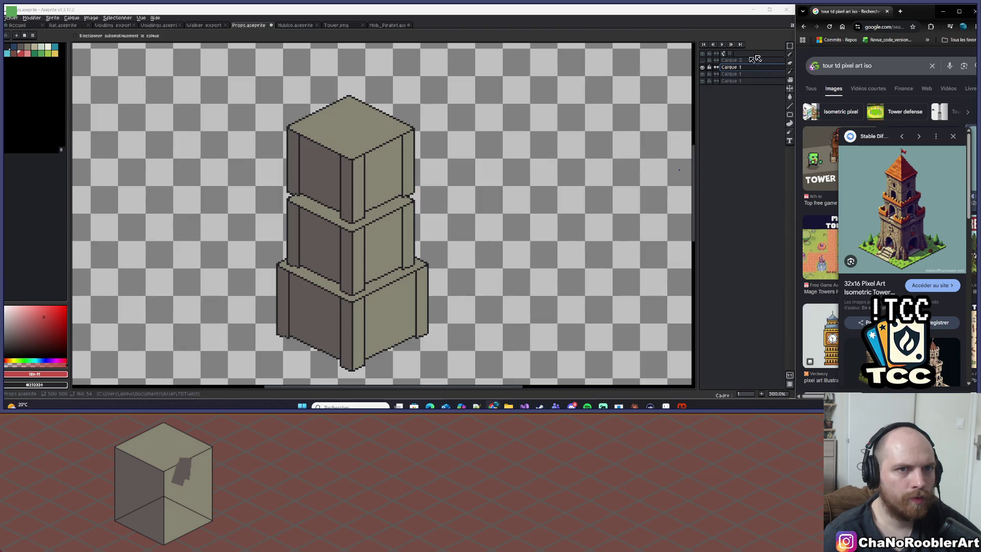
pyautogui.click(789, 45)
pyautogui.scroll(1, 337, 164)
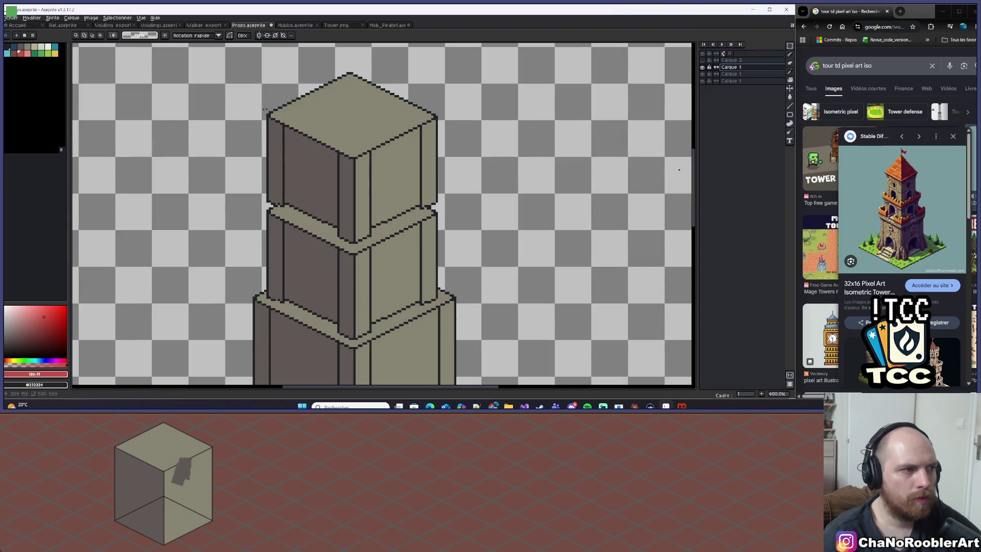
pyautogui.scroll(1, 271, 92)
pyautogui.moveTo(259, 82); pyautogui.dragTo(338, 279)
pyautogui.moveTo(329, 212)
pyautogui.mouseDown()
pyautogui.moveTo(353, 220)
pyautogui.moveTo(339, 215)
pyautogui.mouseUp()
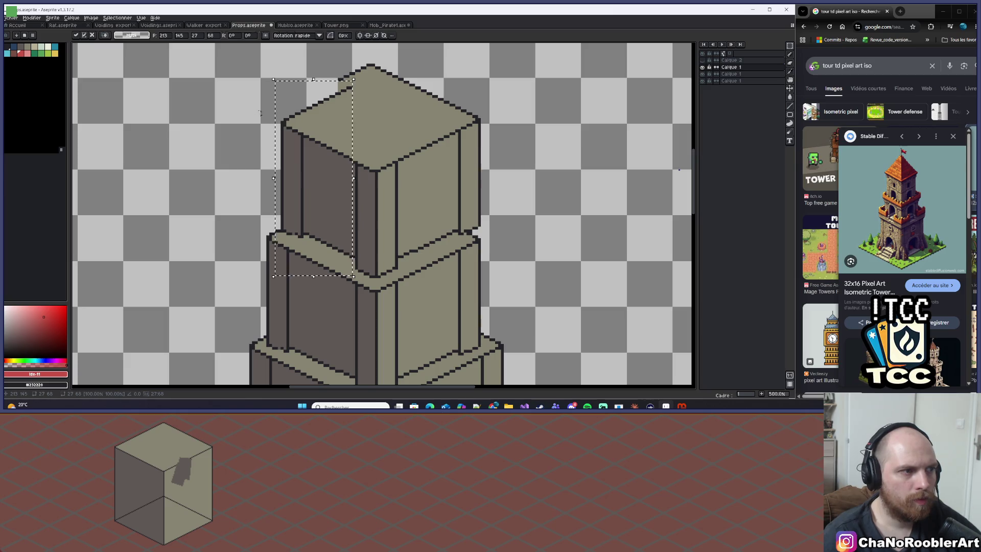
pyautogui.click(244, 79)
# Step: Slide the top tier's left wall inward and nudge it one pixel into place
pyautogui.moveTo(256, 90); pyautogui.dragTo(342, 273)
pyautogui.moveTo(330, 216); pyautogui.dragTo(340, 220)
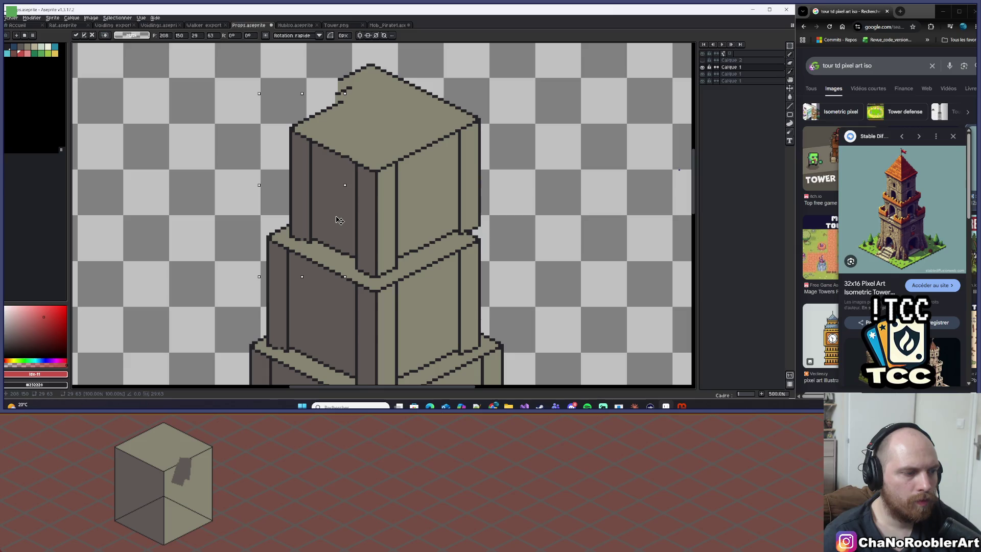
pyautogui.moveTo(339, 220); pyautogui.dragTo(338, 218)
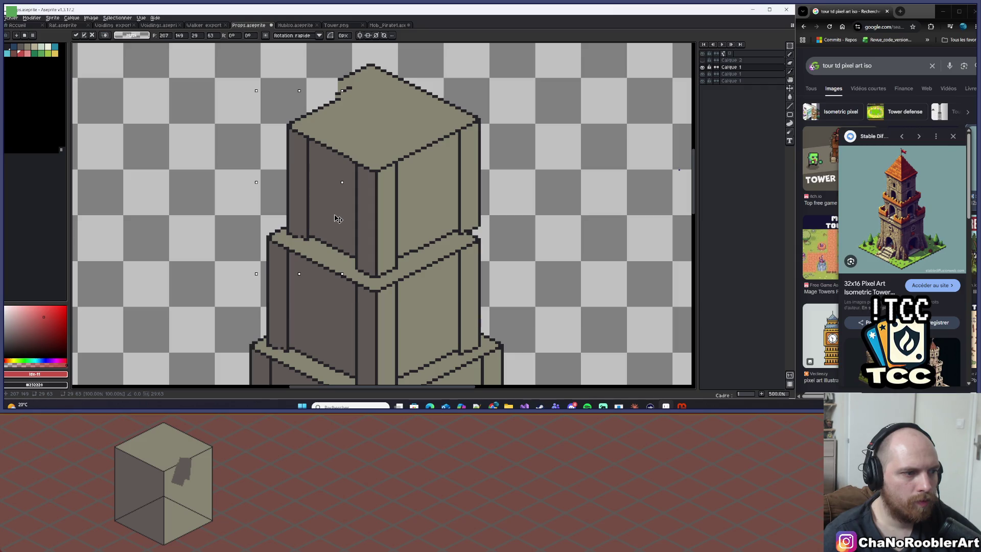
pyautogui.moveTo(338, 219); pyautogui.dragTo(339, 219)
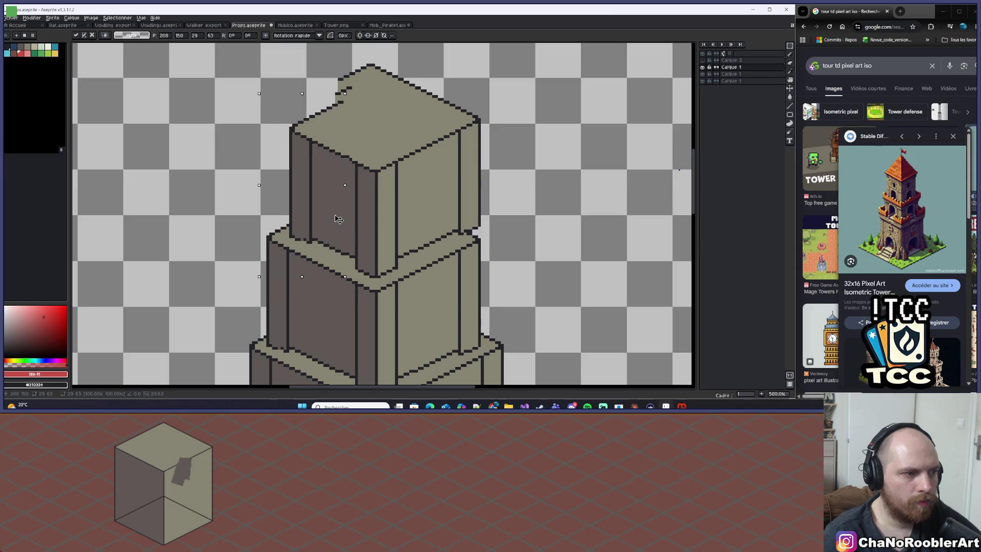
pyautogui.scroll(-2, 338, 219)
# Step: Move the top tier's right wall inward, an extra two pixels on the second pass
pyautogui.hotkey('ctrl', 'd')
pyautogui.scroll(-1, 380, 217)
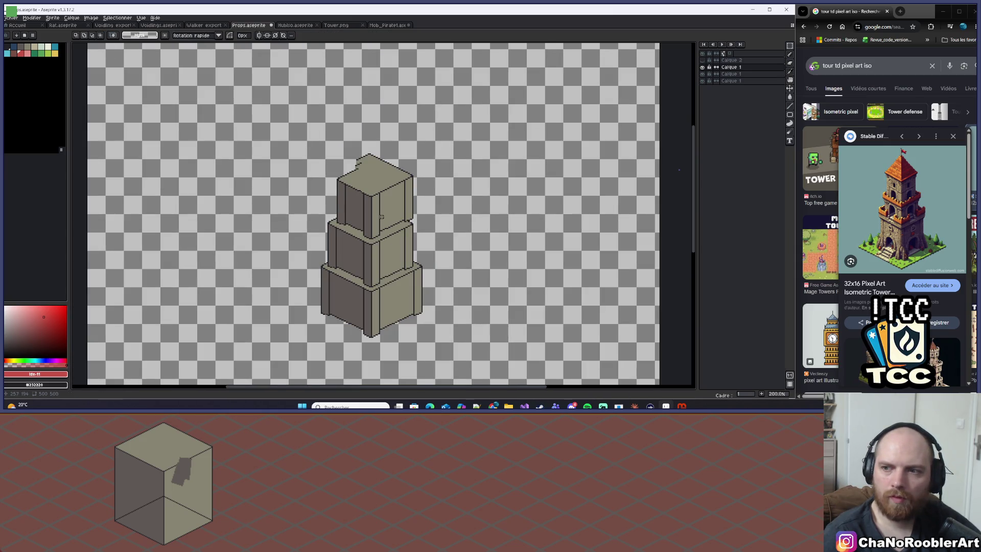
pyautogui.scroll(3, 409, 188)
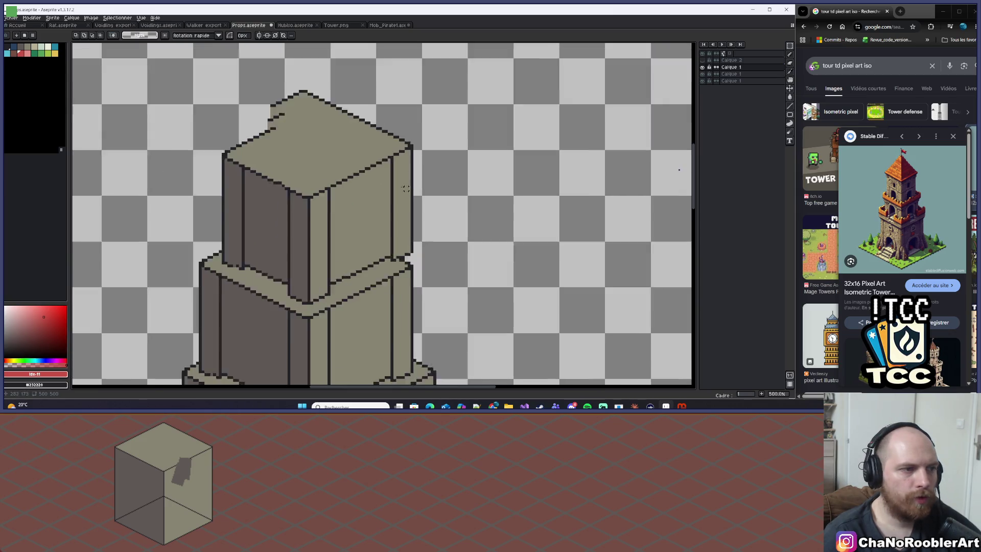
pyautogui.scroll(1, 408, 188)
pyautogui.moveTo(359, 62)
pyautogui.mouseDown()
pyautogui.moveTo(391, 162)
pyautogui.moveTo(469, 298)
pyautogui.mouseUp()
pyautogui.moveTo(432, 244); pyautogui.dragTo(415, 250)
pyautogui.click(477, 167)
pyautogui.scroll(1, 486, 174)
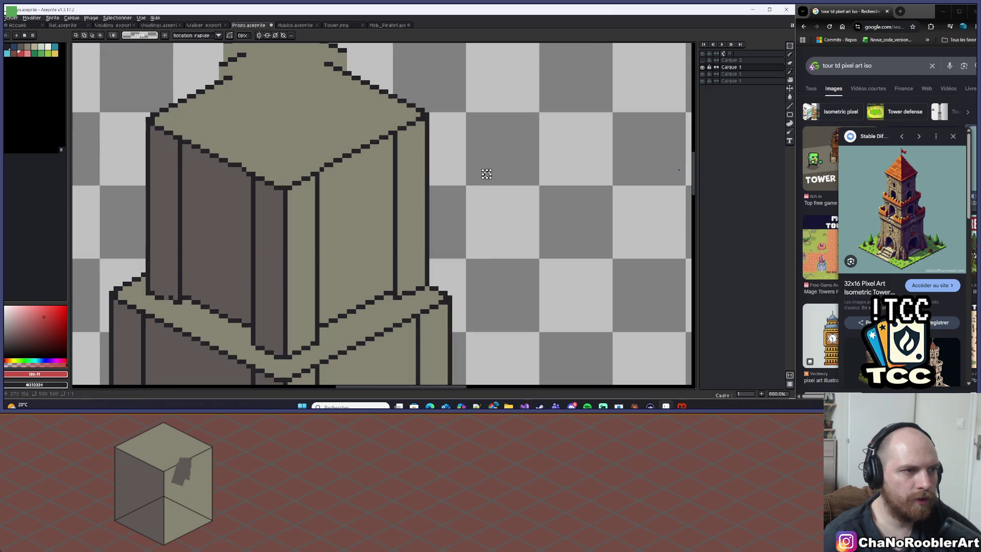
pyautogui.moveTo(364, 76); pyautogui.dragTo(467, 314)
pyautogui.scroll(2, 468, 286)
pyautogui.moveTo(442, 232); pyautogui.dragTo(433, 236)
pyautogui.scroll(-4, 449, 218)
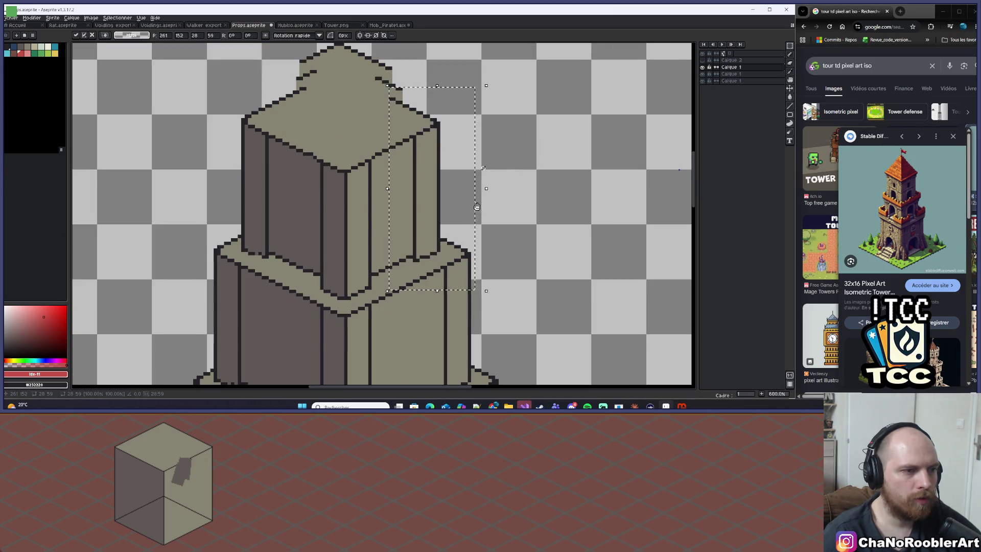
pyautogui.scroll(1, 475, 205)
pyautogui.hotkey('ctrl', 'd')
pyautogui.scroll(3, 434, 128)
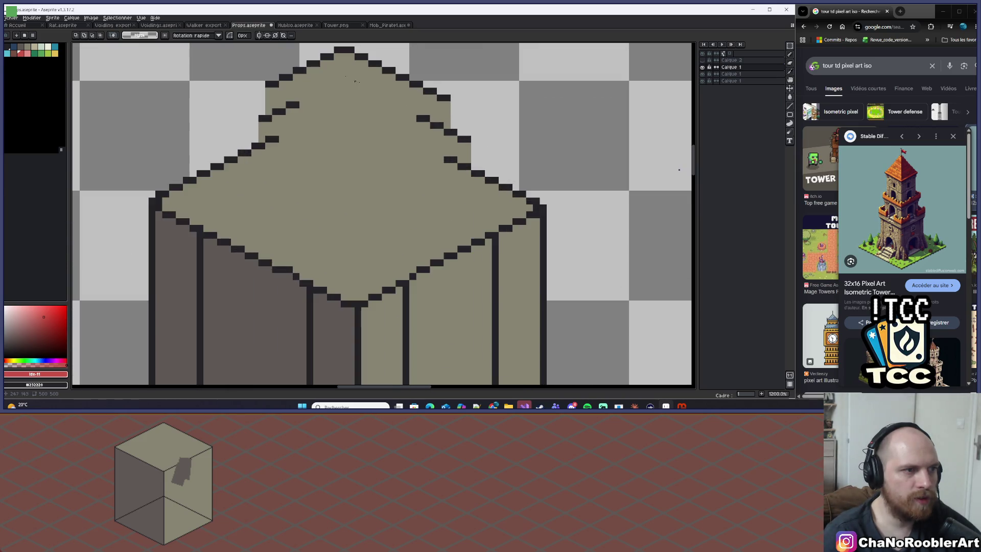
# Step: Eyedrop the dark outline colour and draw two stepped roof edge lines
pyautogui.moveTo(234, 49); pyautogui.dragTo(497, 130)
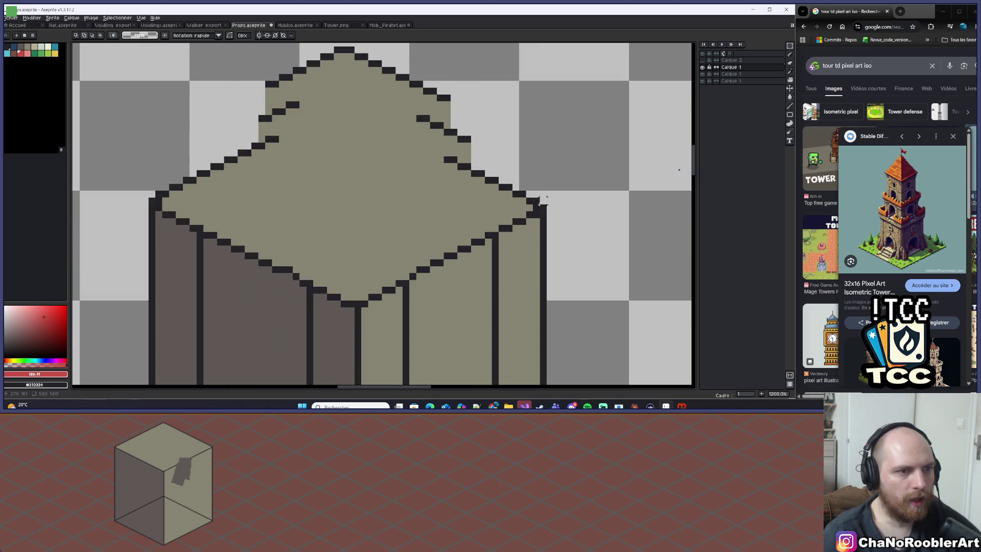
pyautogui.press('i')
pyautogui.click(538, 201)
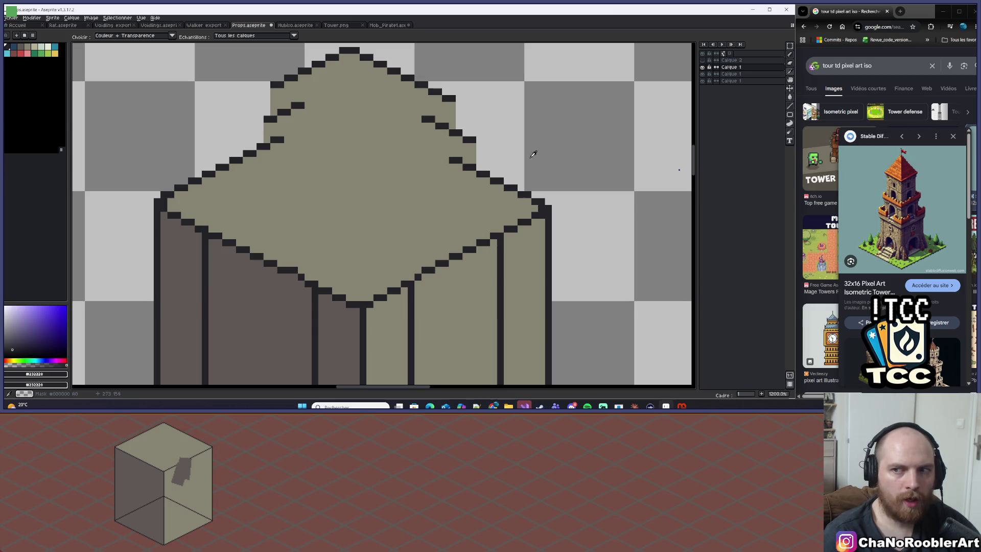
pyautogui.scroll(1, 540, 187)
pyautogui.press('l')
pyautogui.moveTo(543, 216)
pyautogui.mouseDown()
pyautogui.moveTo(363, 153)
pyautogui.moveTo(275, 106)
pyautogui.moveTo(285, 103)
pyautogui.mouseUp()
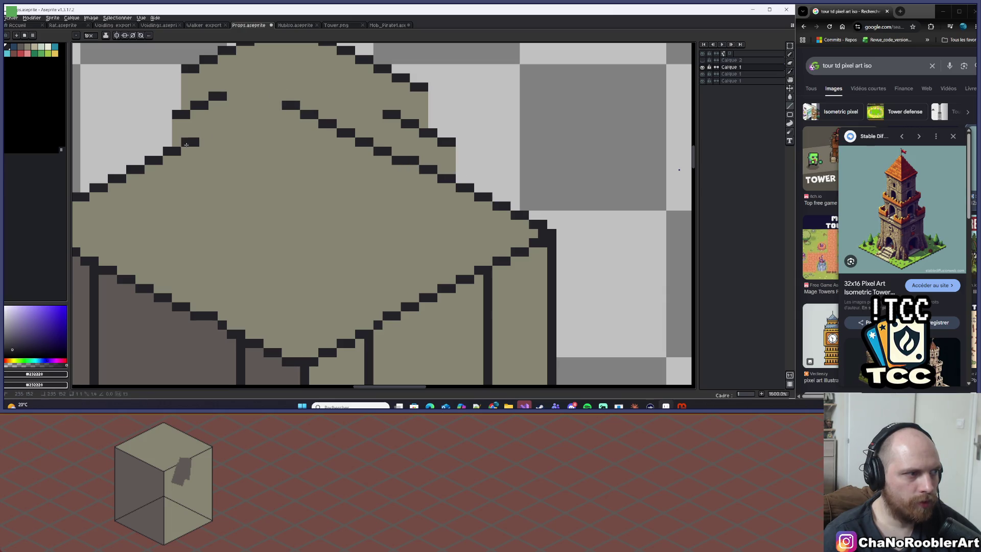
pyautogui.moveTo(185, 145); pyautogui.dragTo(278, 105)
pyautogui.scroll(-6, 282, 102)
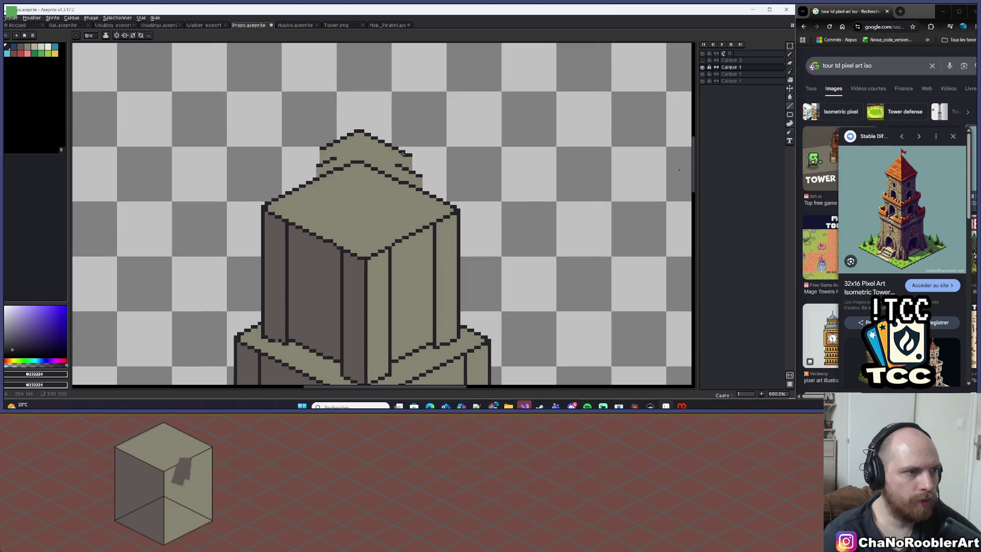
pyautogui.scroll(4, 405, 153)
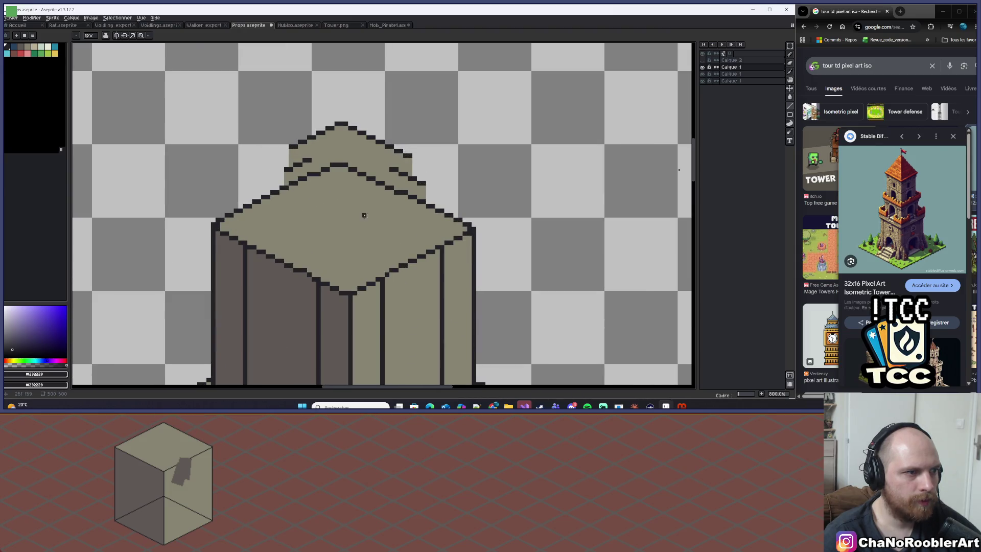
pyautogui.scroll(2, 367, 215)
# Step: Draw a vertical ridge line up from the front corner and erase stray pixels near it
pyautogui.moveTo(350, 316); pyautogui.dragTo(351, 108)
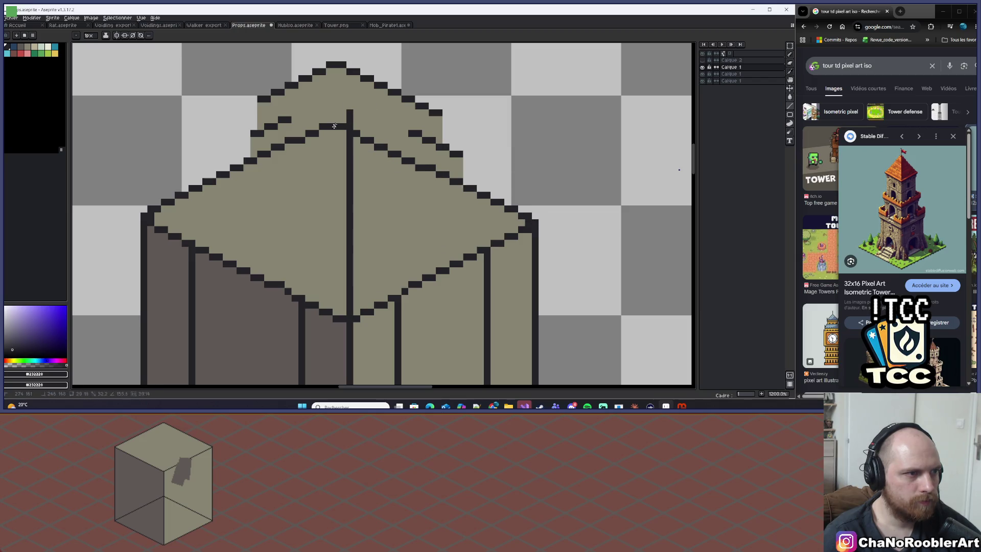
pyautogui.keyDown('shift'); pyautogui.click(352, 114); pyautogui.keyUp('shift')
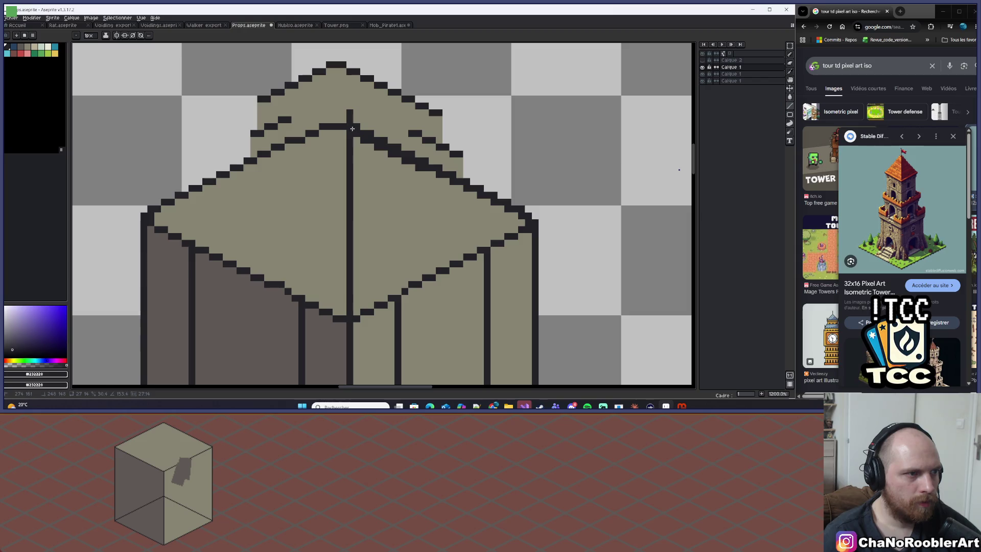
pyautogui.hotkey('ctrl', 'z')
pyautogui.press('e')
pyautogui.moveTo(302, 149)
pyautogui.mouseDown()
pyautogui.moveTo(327, 123)
pyautogui.moveTo(350, 127)
pyautogui.moveTo(401, 159)
pyautogui.moveTo(541, 213)
pyautogui.moveTo(486, 197)
pyautogui.mouseUp()
# Step: Redraw the roof edge up-left from the right corner and pick a mid-grey from the roof
pyautogui.press('l')
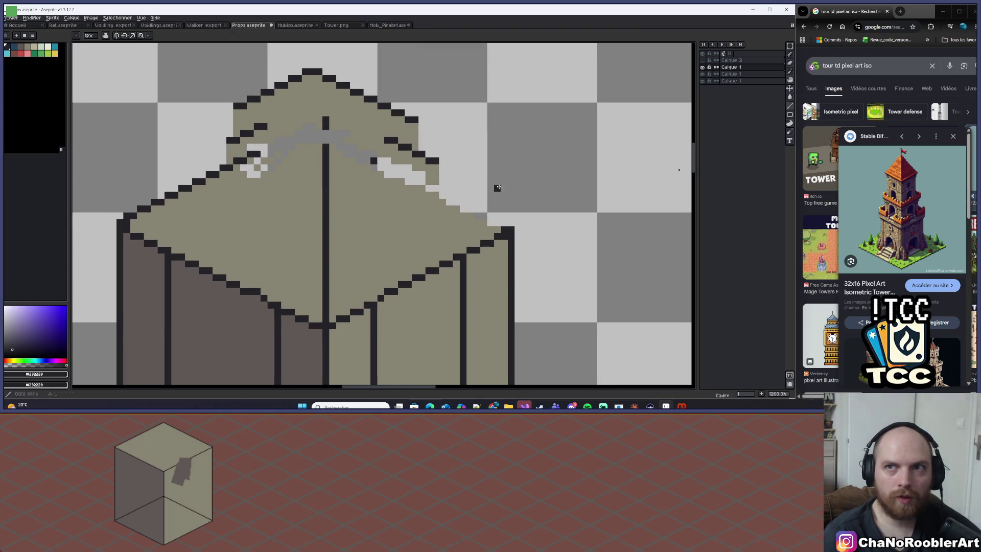
pyautogui.moveTo(508, 228); pyautogui.dragTo(325, 133)
pyautogui.moveTo(120, 221)
pyautogui.mouseDown()
pyautogui.moveTo(294, 144)
pyautogui.moveTo(317, 118)
pyautogui.moveTo(315, 134)
pyautogui.mouseUp()
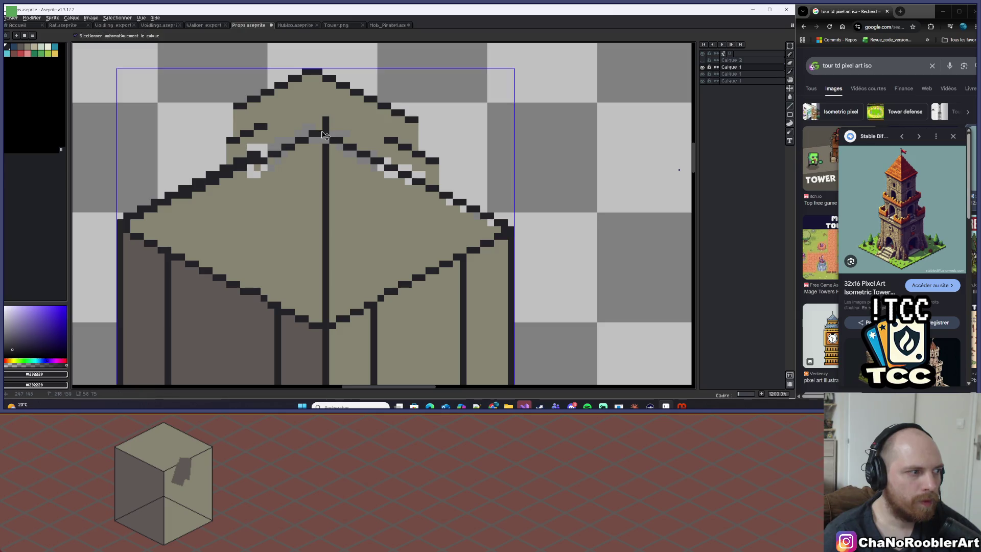
pyautogui.hotkey('ctrl', 'z')
pyautogui.moveTo(129, 221); pyautogui.dragTo(231, 192)
pyautogui.keyDown('alt'); pyautogui.click(231, 192); pyautogui.keyUp('alt')
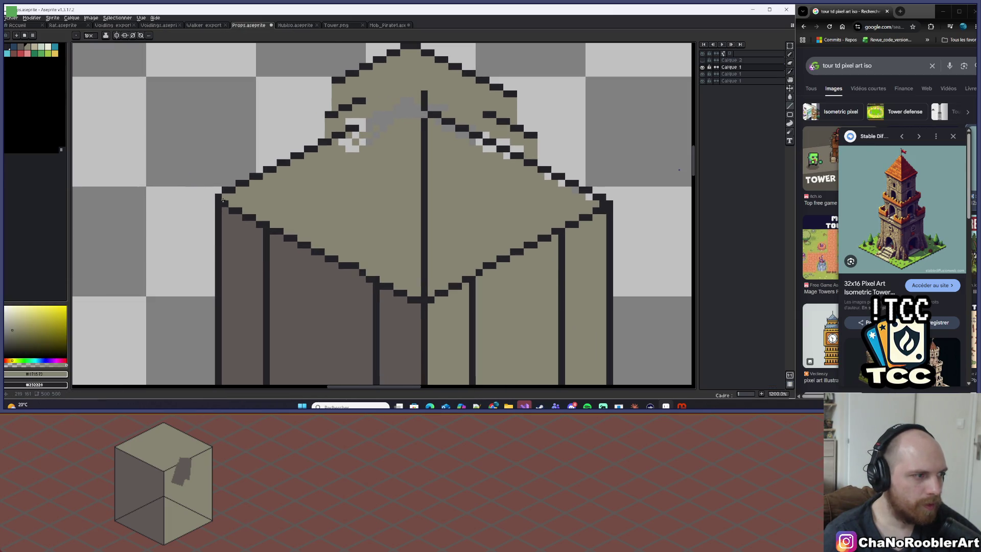
# Step: Sample the dark outline colour and add dark pixels and a stepped edge to the tower cap
pyautogui.scroll(-8, 367, 217)
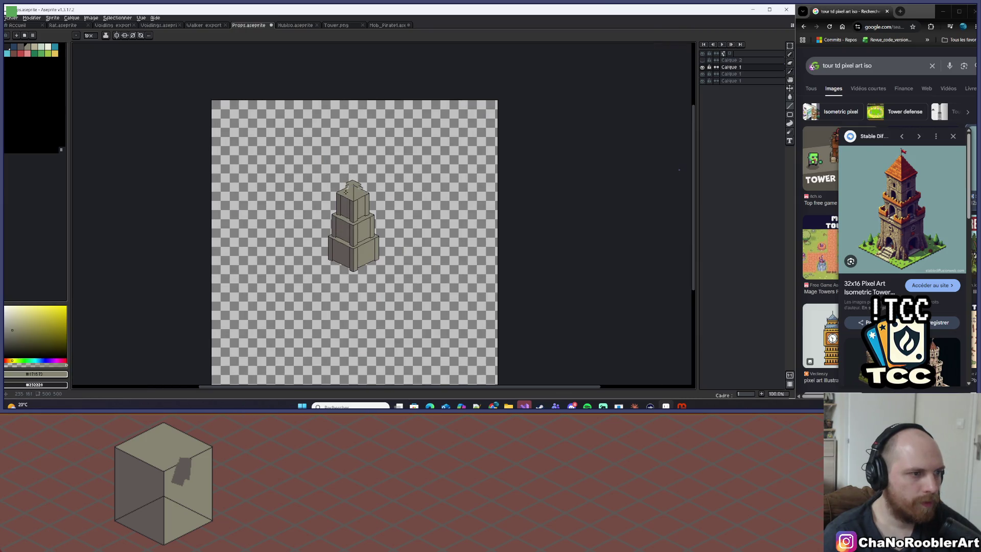
pyautogui.scroll(1, 337, 179)
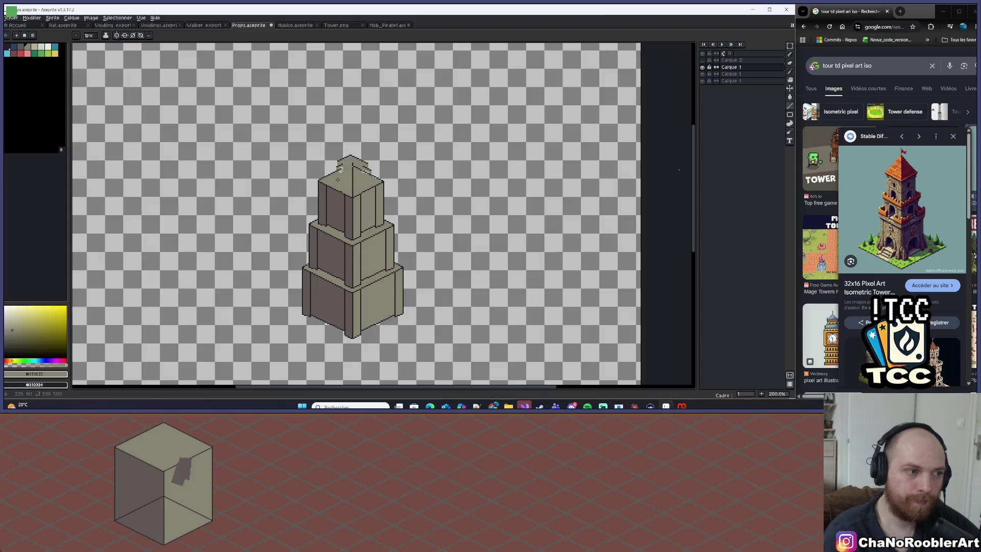
pyautogui.scroll(10, 336, 178)
pyautogui.press('alt')
pyautogui.keyDown('alt'); pyautogui.click(178, 214); pyautogui.keyUp('alt')
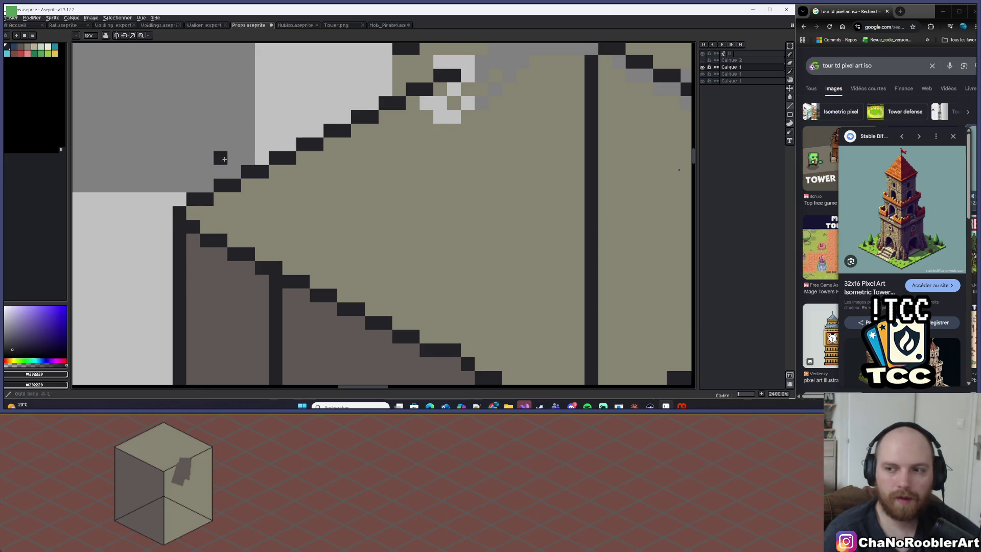
pyautogui.click(221, 231)
pyautogui.scroll(3, 520, 163)
pyautogui.moveTo(520, 163); pyautogui.dragTo(585, 142)
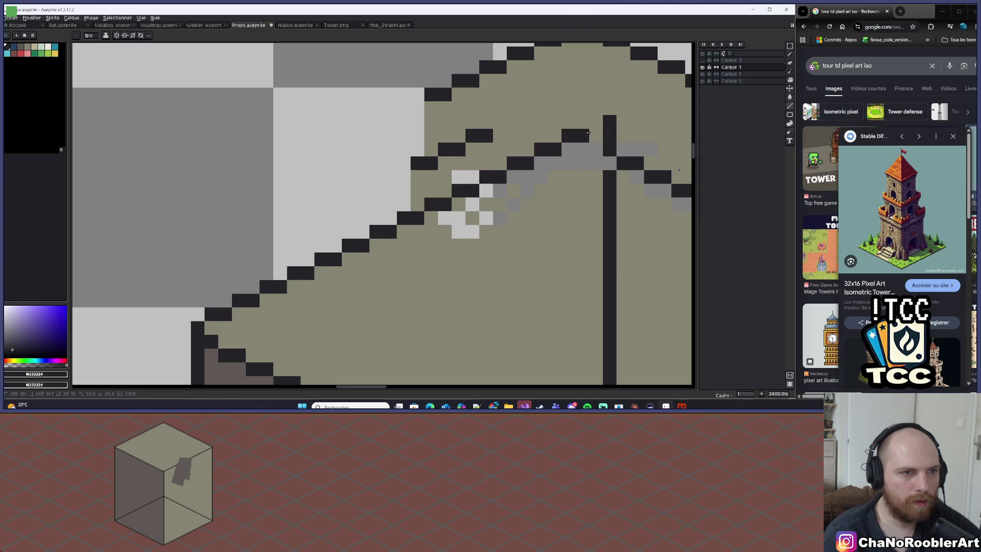
pyautogui.click(591, 125)
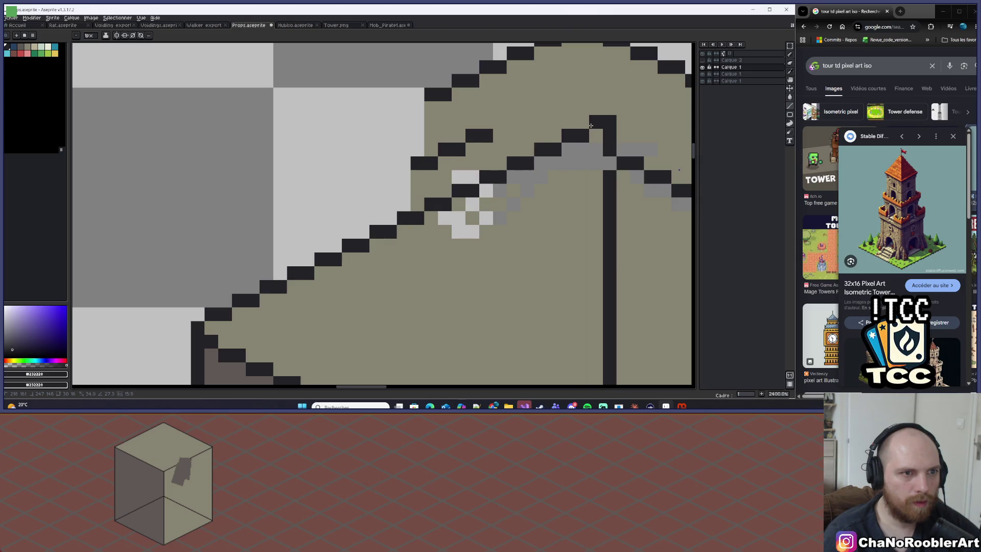
# Step: Draw a dark diagonal edge across the cap, then undo the misplaced redraw
pyautogui.scroll(-5, 590, 125)
pyautogui.moveTo(549, 115); pyautogui.dragTo(419, 104)
pyautogui.scroll(1, 458, 110)
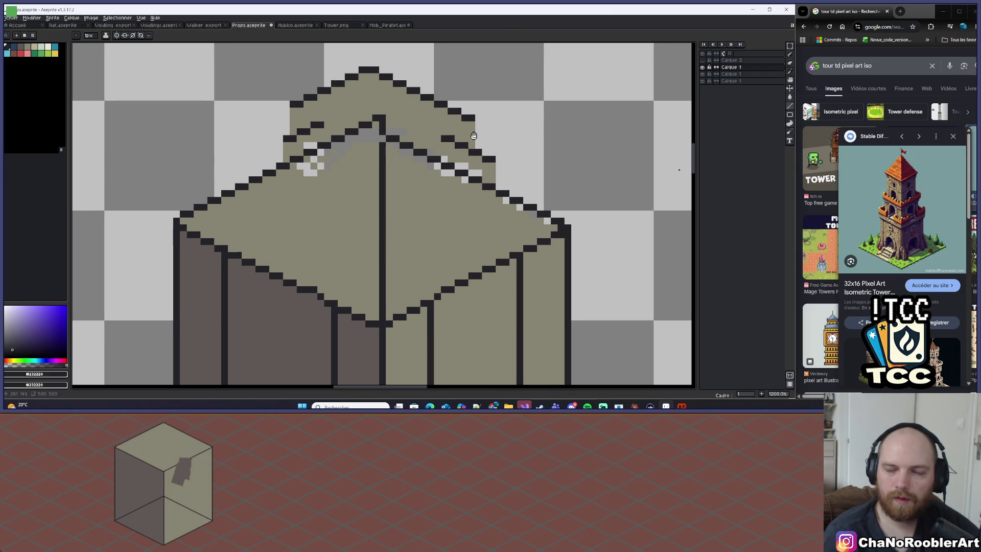
pyautogui.moveTo(473, 135); pyautogui.dragTo(469, 145)
pyautogui.moveTo(484, 193); pyautogui.dragTo(381, 134)
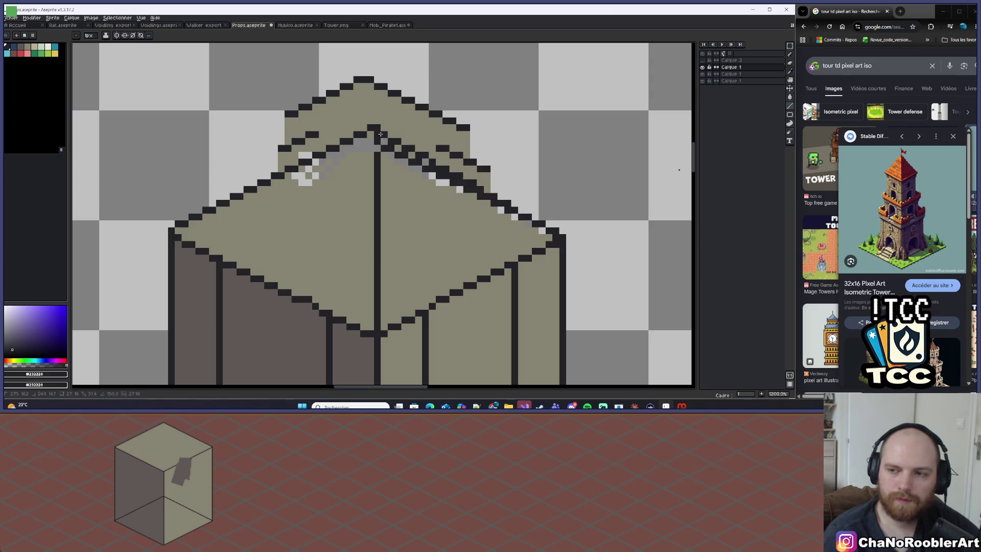
pyautogui.moveTo(380, 134); pyautogui.dragTo(512, 204)
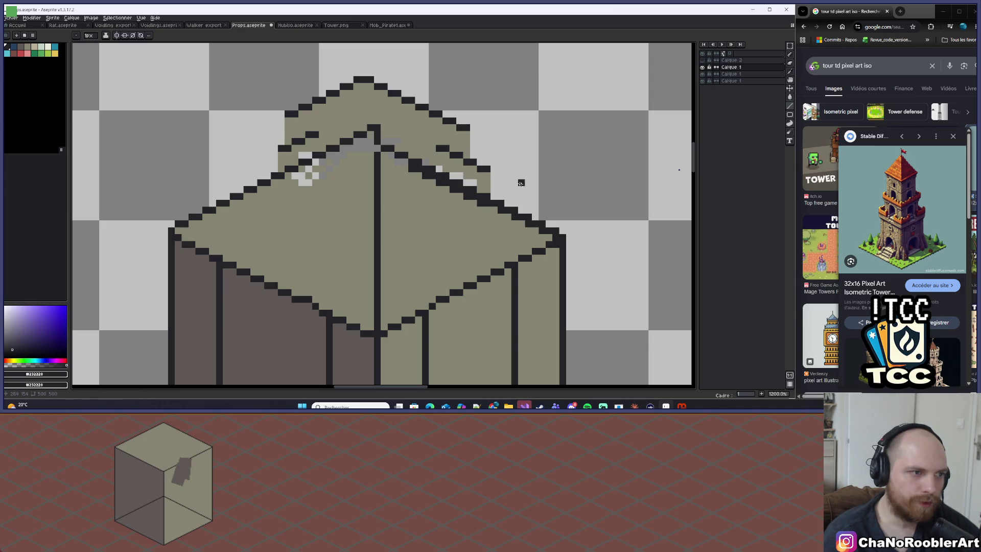
pyautogui.hotkey('ctrl', 'z')
pyautogui.scroll(-3, 525, 185)
# Step: Paint over the top face's vertical edge line in the olive face colour
pyautogui.keyDown('alt'); pyautogui.click(443, 228); pyautogui.keyUp('alt')
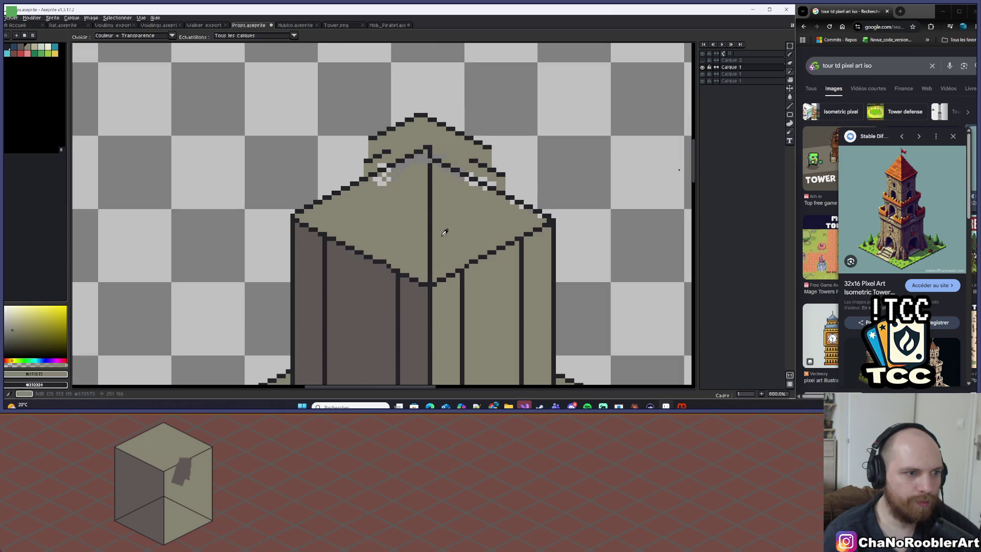
pyautogui.moveTo(428, 148); pyautogui.dragTo(428, 279)
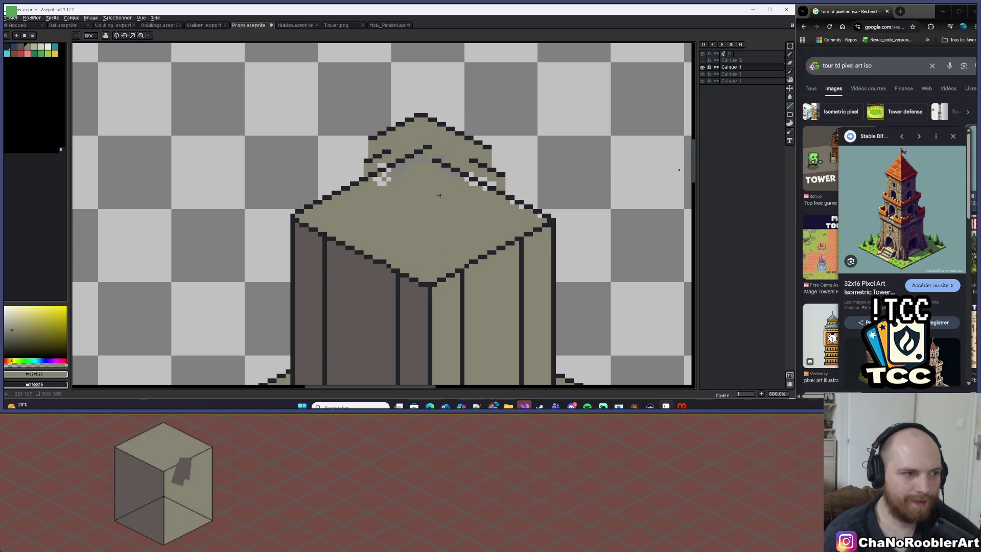
pyautogui.scroll(-2, 439, 195)
pyautogui.scroll(2, 432, 178)
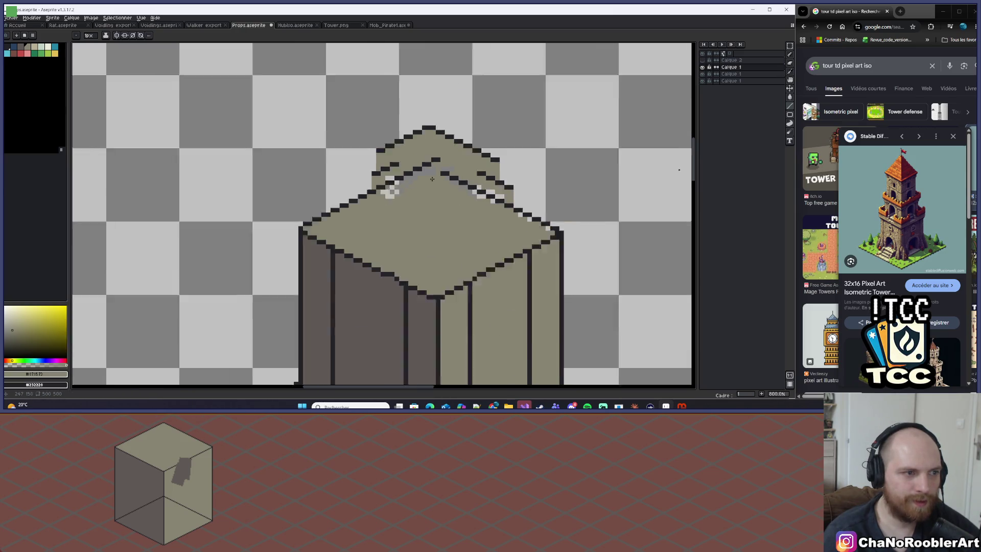
pyautogui.scroll(-4, 432, 178)
pyautogui.scroll(3, 432, 181)
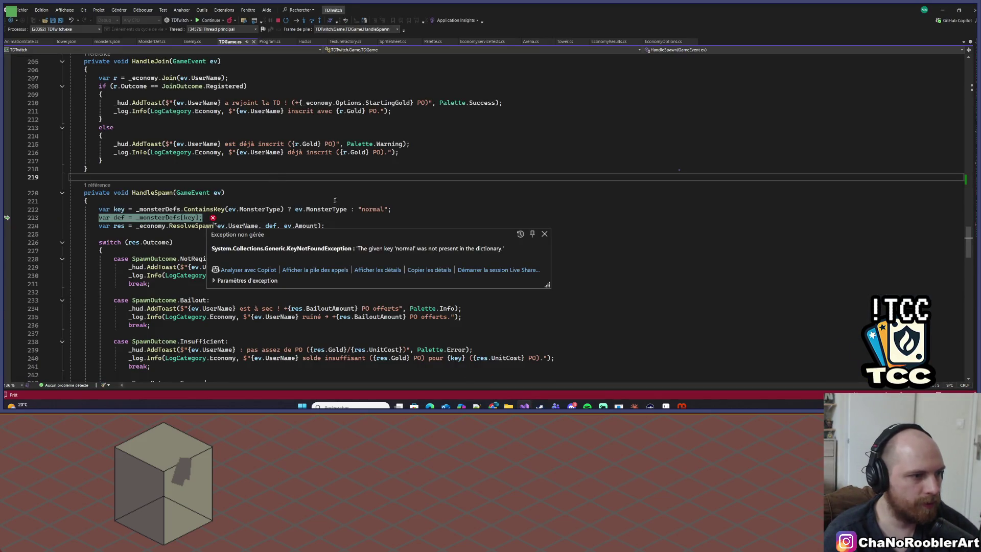
# Step: Dismiss the KeyNotFoundException, end the debug session, rebuild and run TDTwitch, then bring Claude forward
pyautogui.click(477, 217)
pyautogui.press('F5')
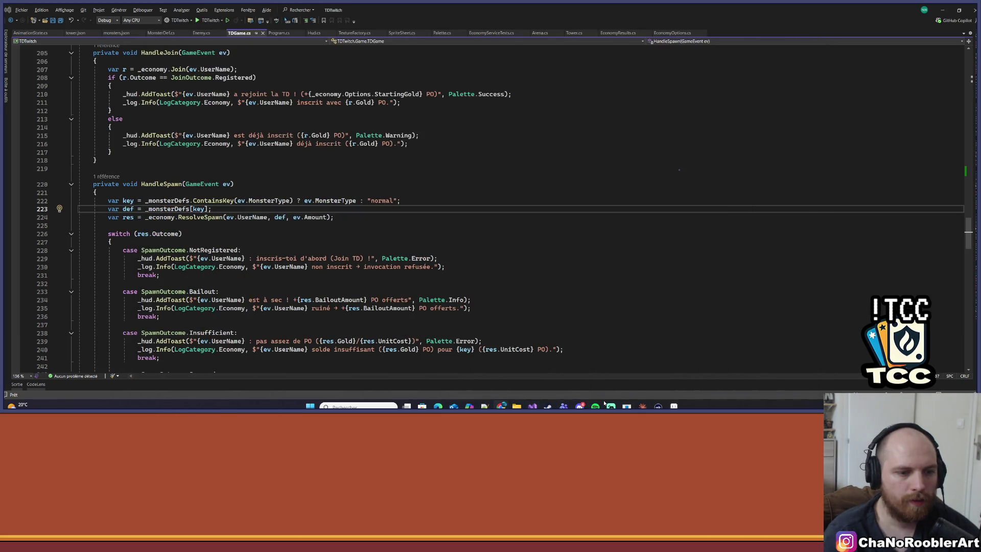
pyautogui.moveTo(501, 406)
pyautogui.moveTo(566, 372)
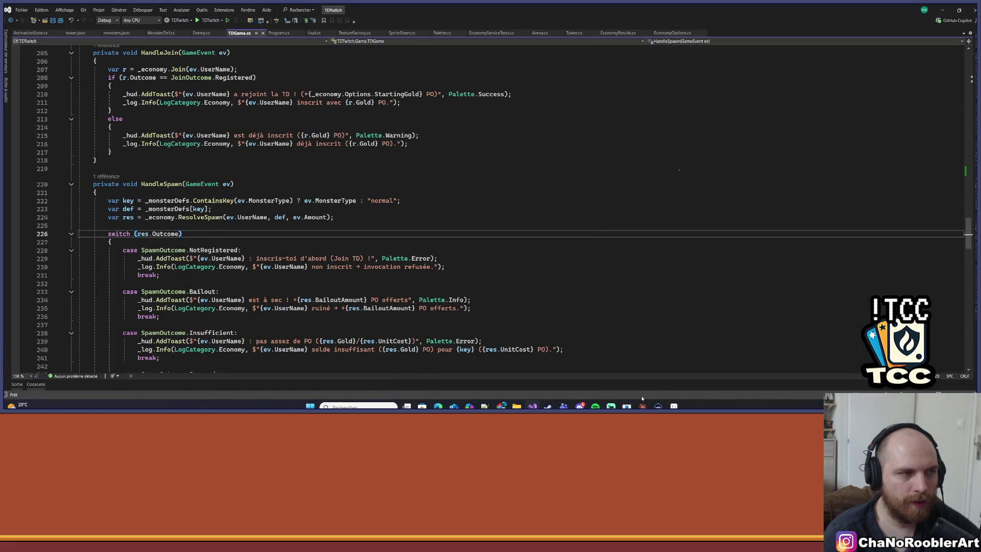
pyautogui.click(204, 21)
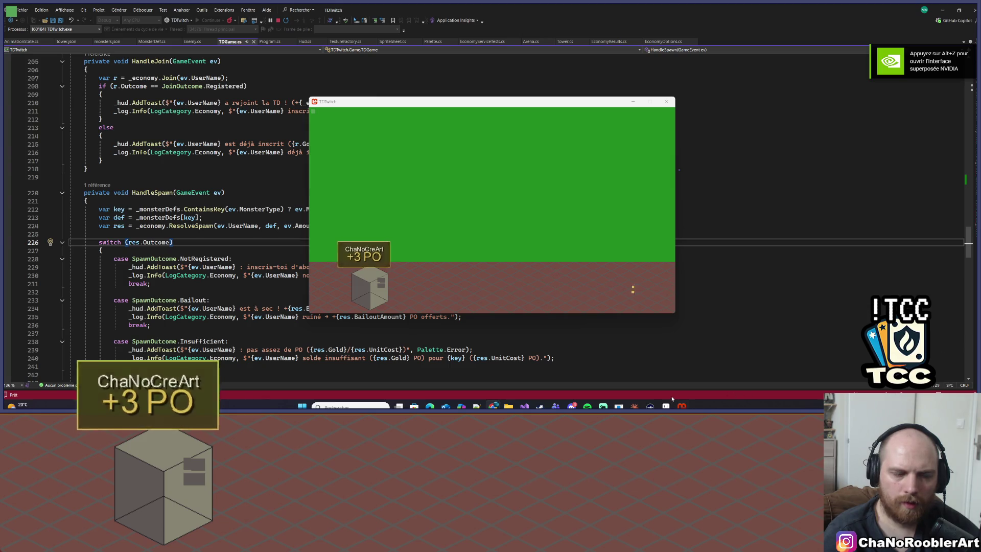
pyautogui.click(634, 406)
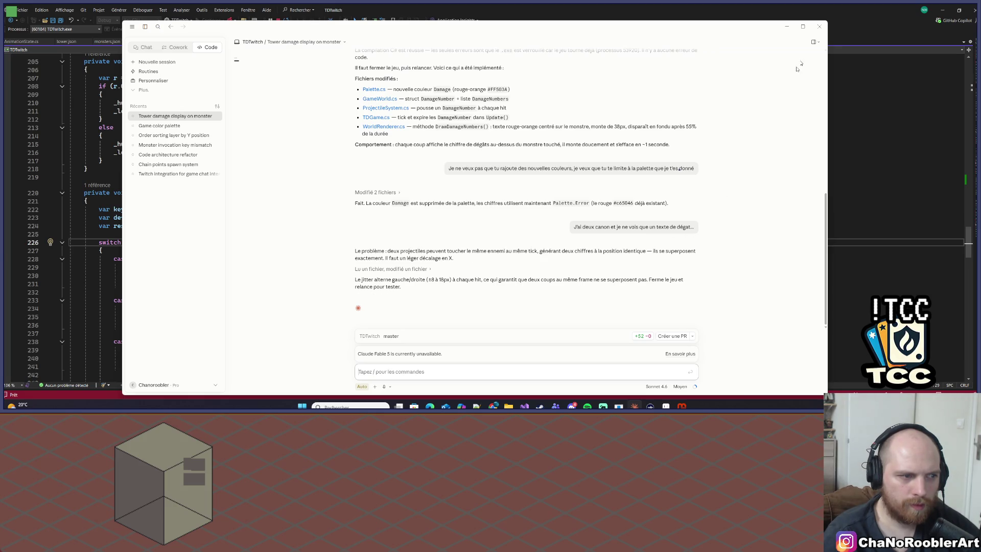
# Step: Minimize the Claude chat to reveal Visual Studio and the running TDTwitch game
pyautogui.click(786, 26)
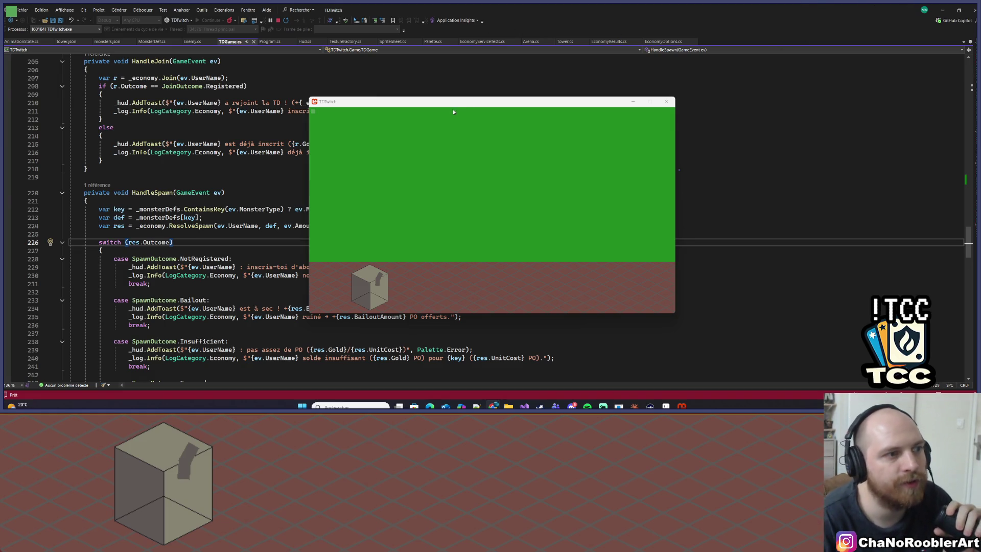
# Step: Open Git Changes for TDTwitch and enter the commit message 'Correction double hit & affichage dégat'
pyautogui.click(294, 2)
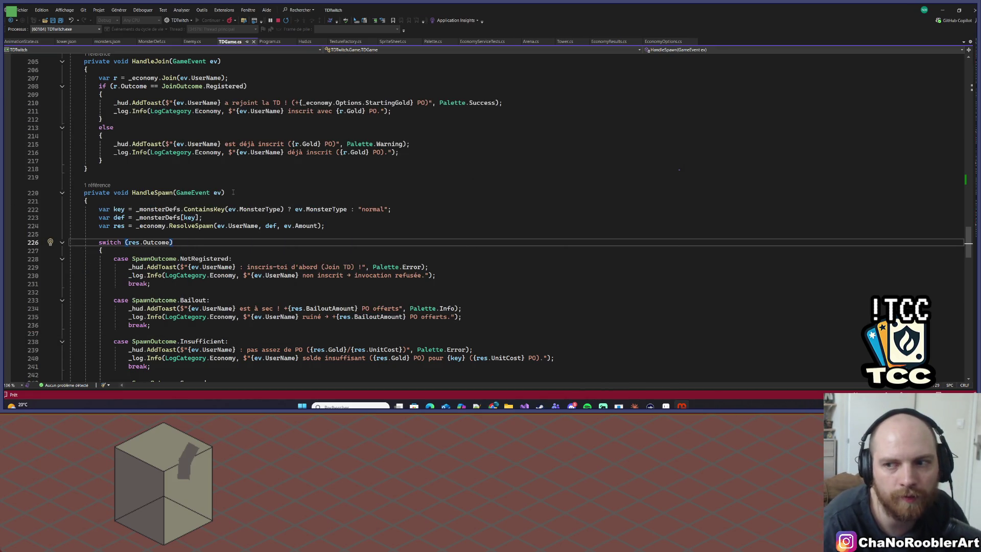
pyautogui.click(604, 270)
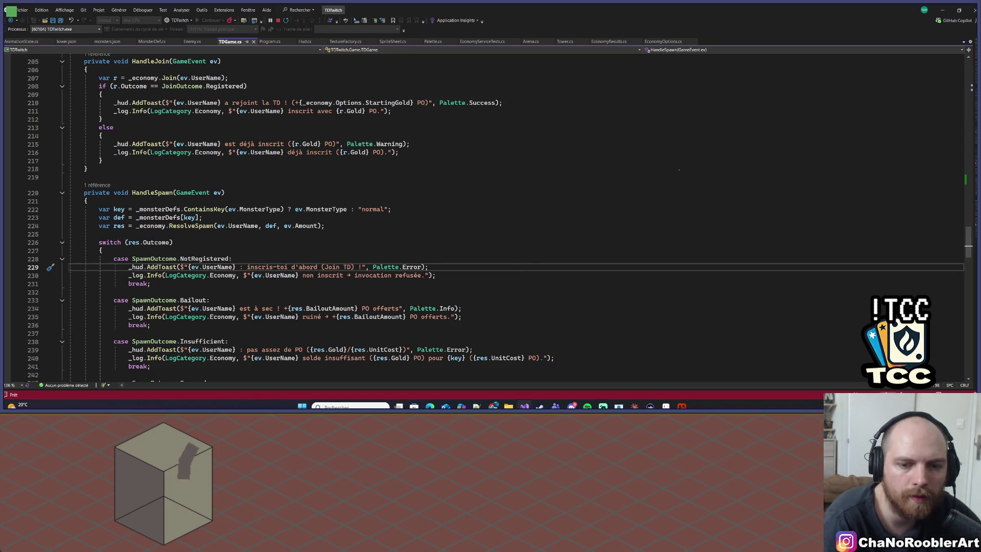
pyautogui.hotkey('ctrl', '0')
pyautogui.hotkey('ctrl', 'g')
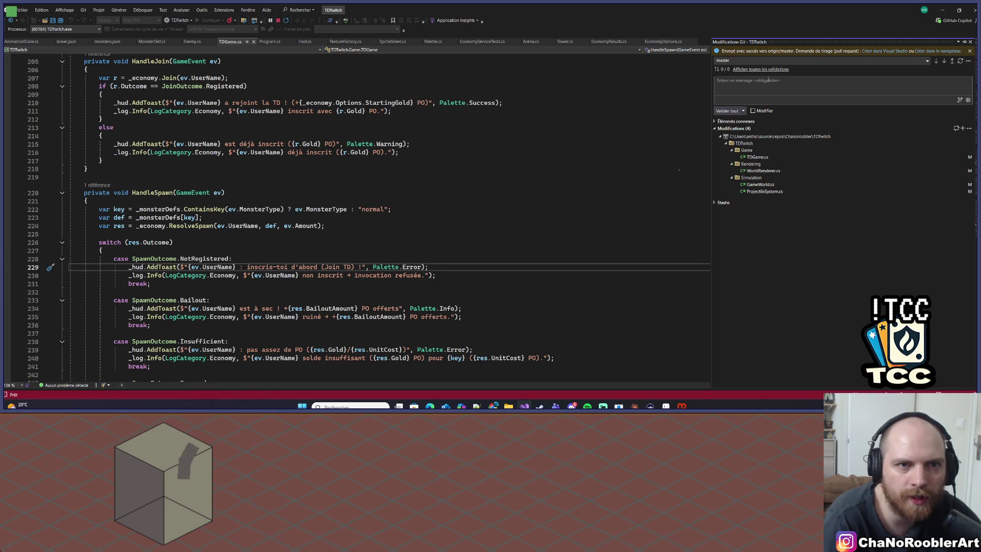
pyautogui.click(758, 89)
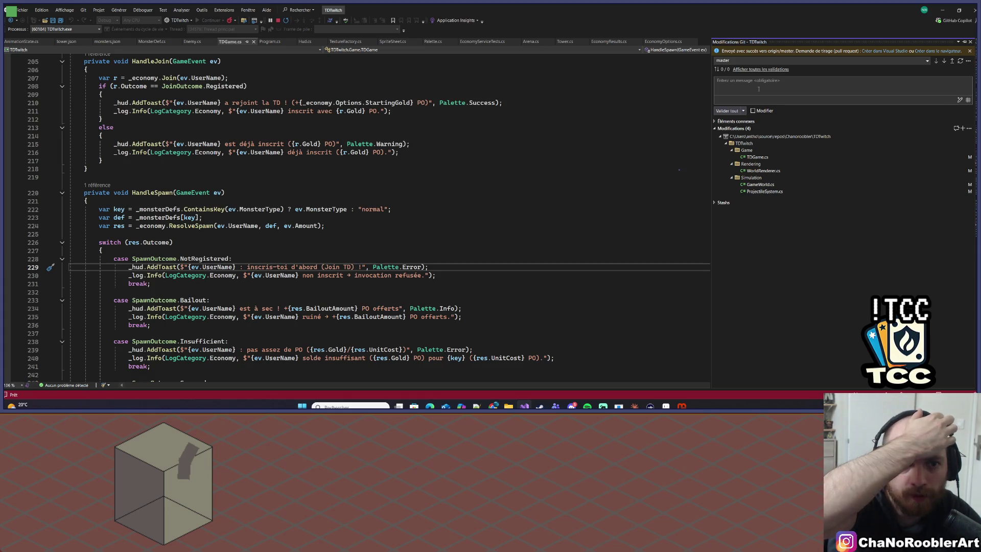
pyautogui.write('C')
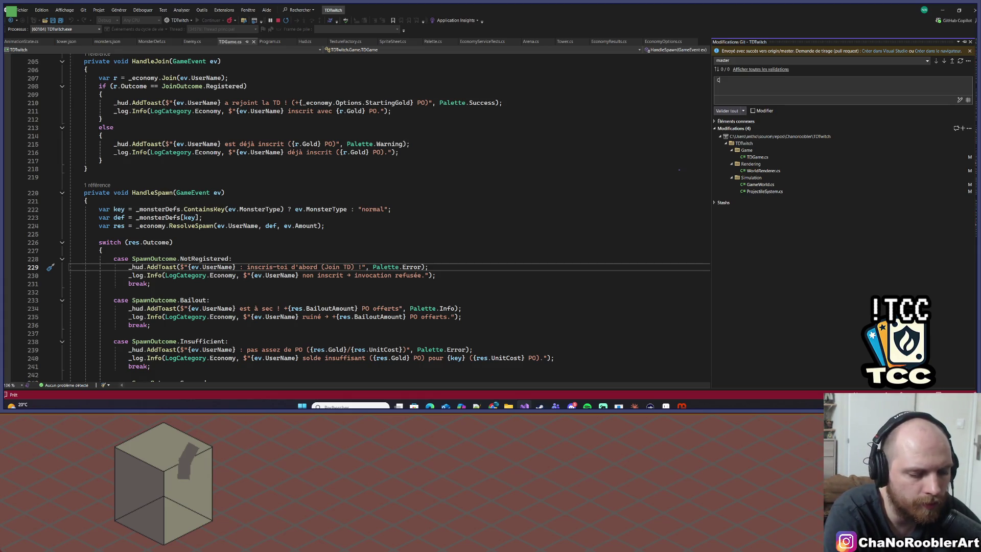
pyautogui.write('orrection doubl')
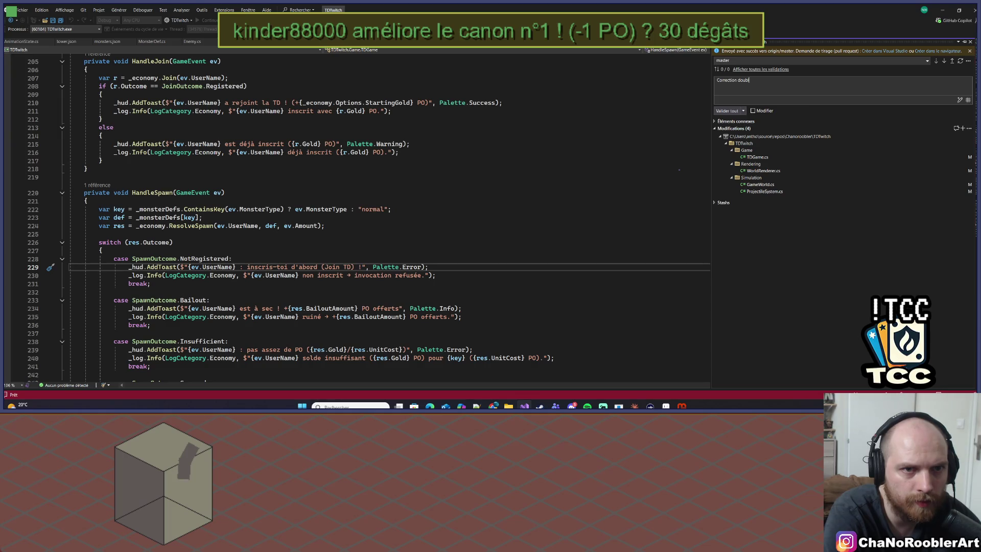
pyautogui.write('e hit & affichage dégat')
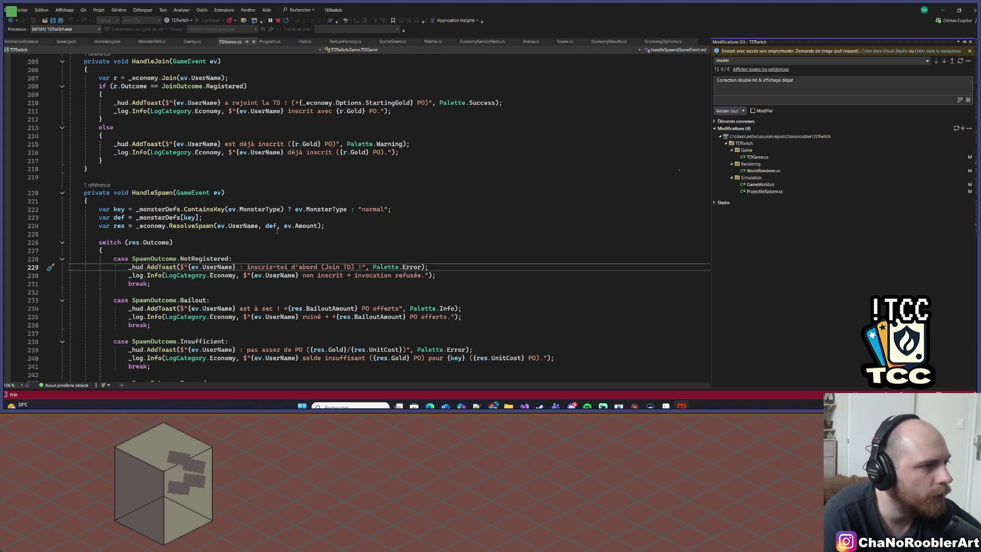
# Step: Commit all four modified files and push to master with the GitHub account, returning to Aseprite
pyautogui.scroll(6, 232, 126)
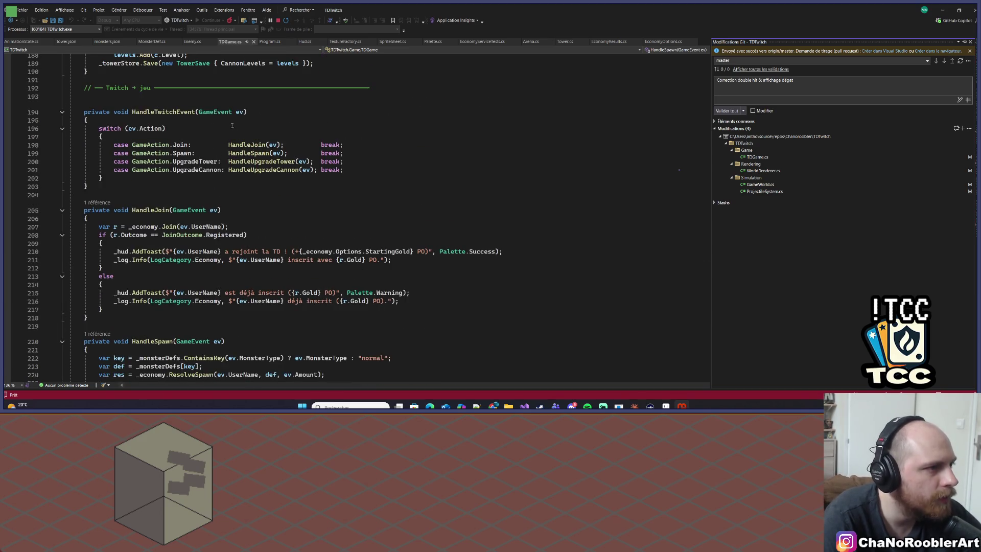
pyautogui.scroll(3, 192, 133)
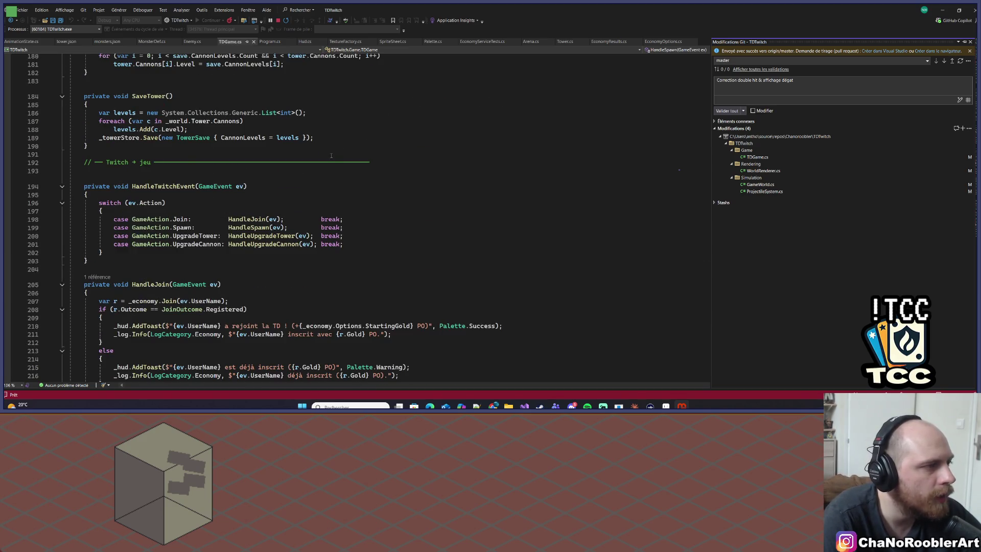
pyautogui.scroll(-5, 326, 152)
pyautogui.click(884, 86)
pyautogui.click(743, 113)
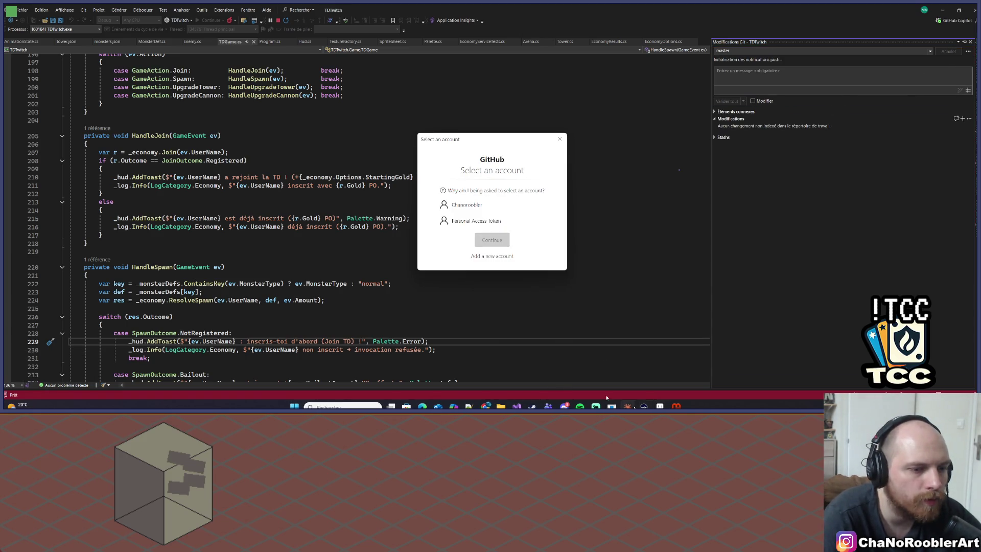
pyautogui.click(497, 207)
pyautogui.click(492, 239)
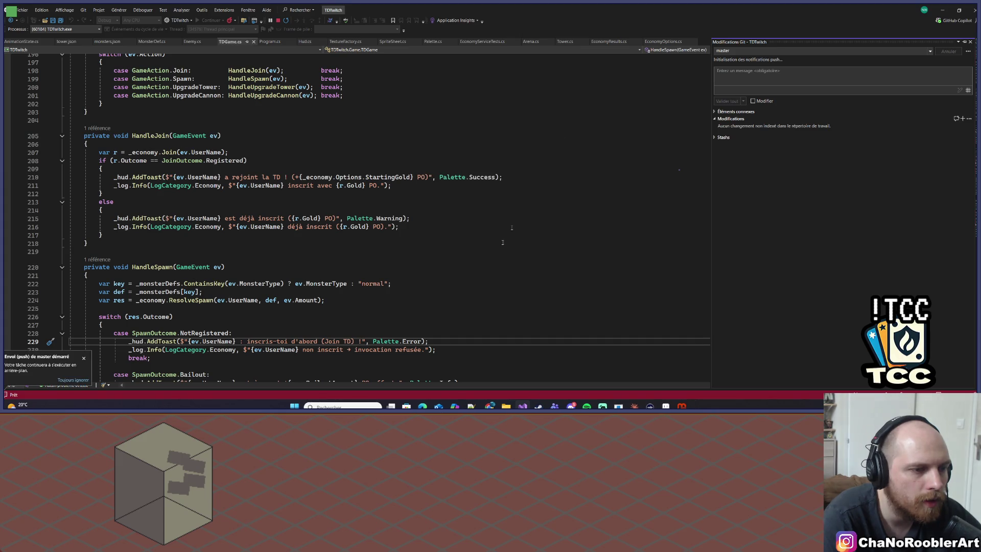
pyautogui.hotkey('alt', 'Tab')
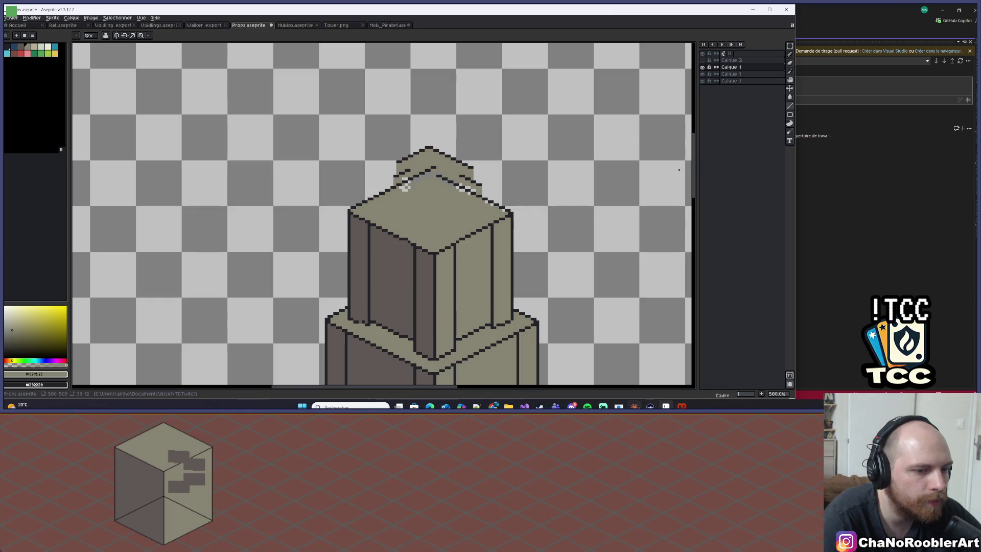
# Step: Bring up the Claude tower-damage chat, then minimize it to show the tower sprite
pyautogui.click(635, 406)
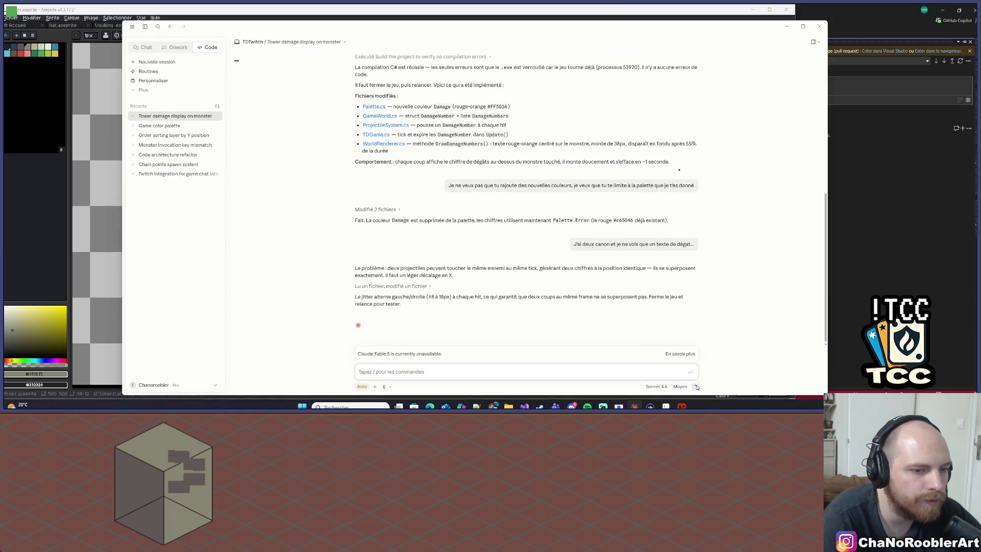
pyautogui.moveTo(697, 387)
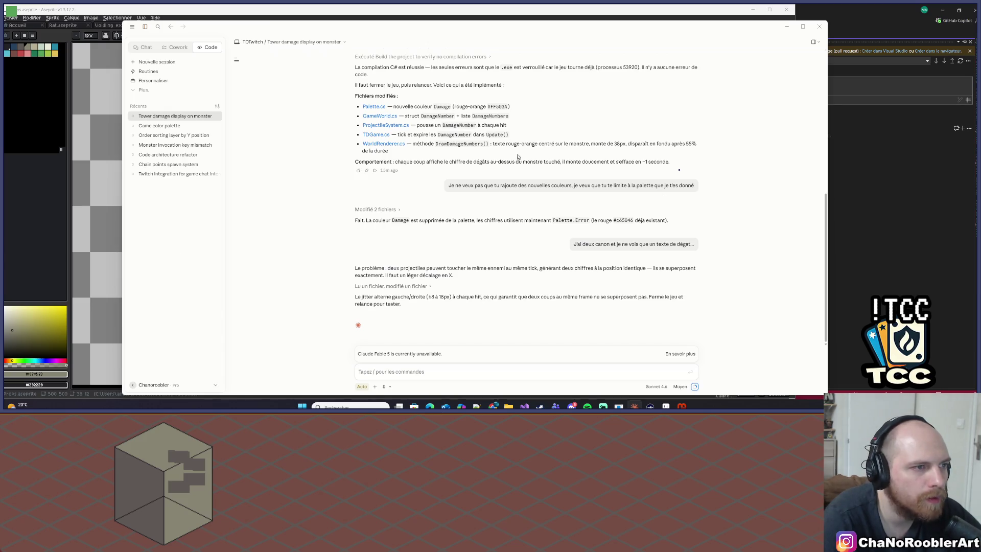
pyautogui.click(786, 26)
# Step: Pencil stray peak pixels light grey and draw a dark stair-step edge line
pyautogui.scroll(8, 429, 133)
pyautogui.press('b')
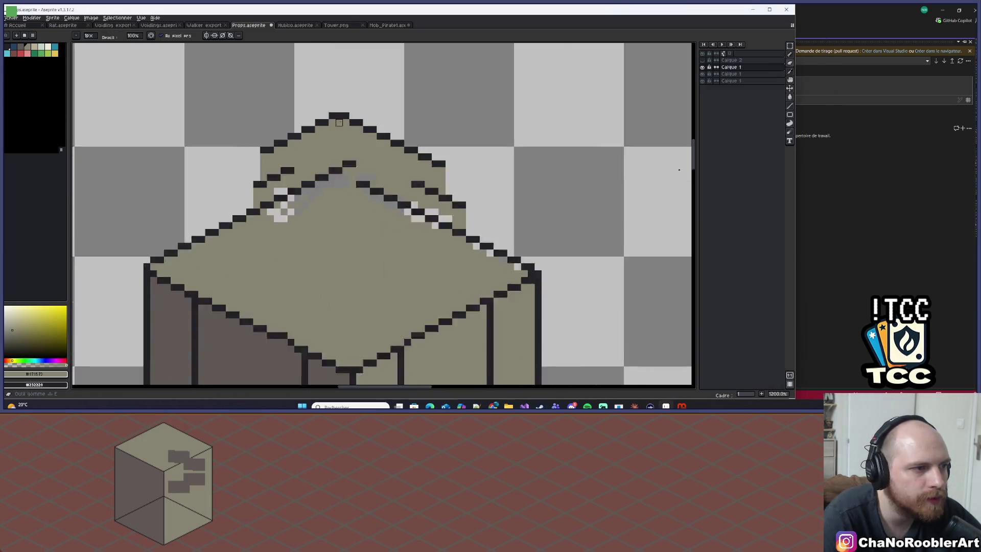
pyautogui.moveTo(208, 253)
pyautogui.mouseDown()
pyautogui.moveTo(265, 272)
pyautogui.moveTo(225, 291)
pyautogui.moveTo(190, 290)
pyautogui.moveTo(209, 272)
pyautogui.moveTo(208, 290)
pyautogui.mouseUp()
pyautogui.scroll(-5, 245, 225)
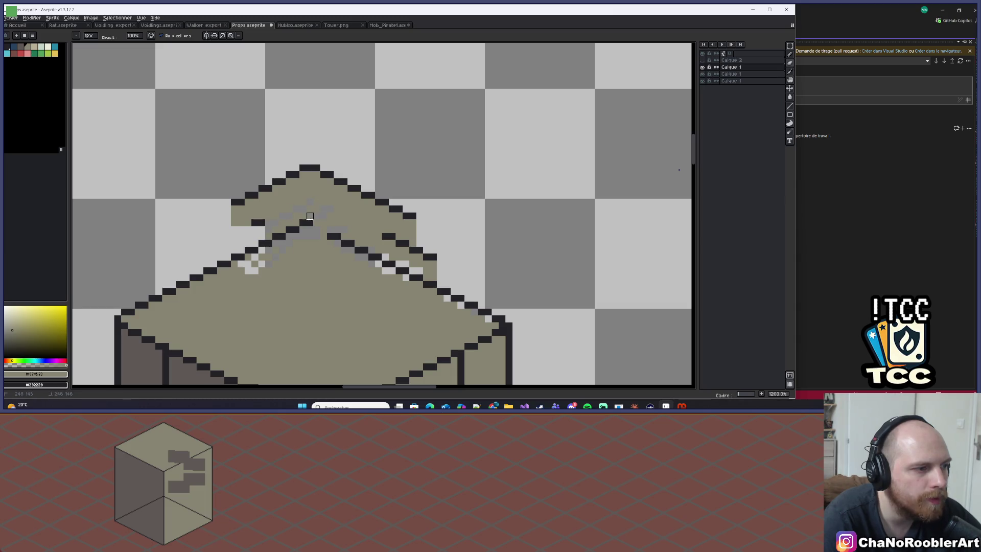
pyautogui.scroll(5, 370, 268)
pyautogui.scroll(-4, 447, 145)
pyautogui.scroll(2, 388, 193)
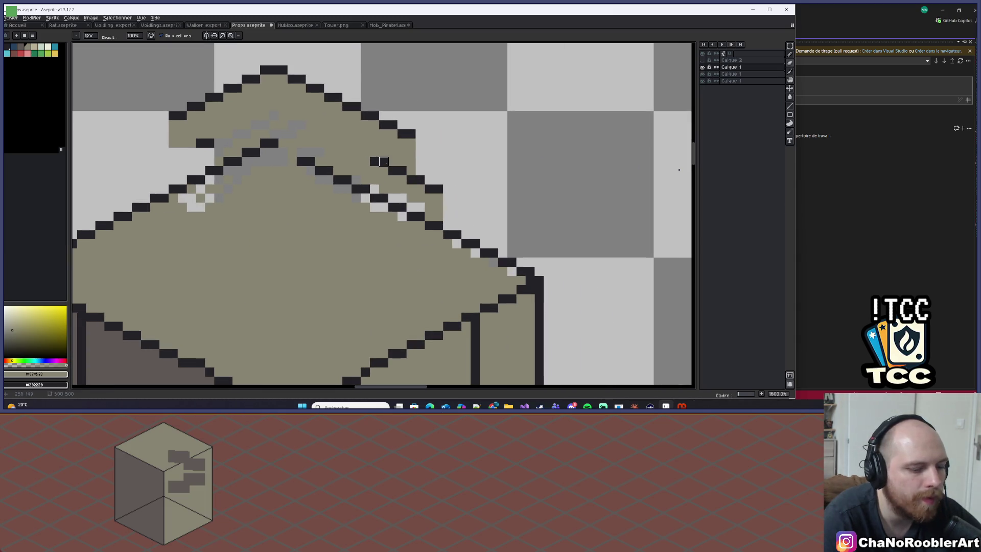
pyautogui.keyDown('alt'); pyautogui.click(379, 198); pyautogui.keyUp('alt')
pyautogui.click(375, 189)
pyautogui.keyDown('shift'); pyautogui.click(287, 153); pyautogui.keyUp('shift')
pyautogui.keyDown('shift'); pyautogui.click(272, 145); pyautogui.keyUp('shift')
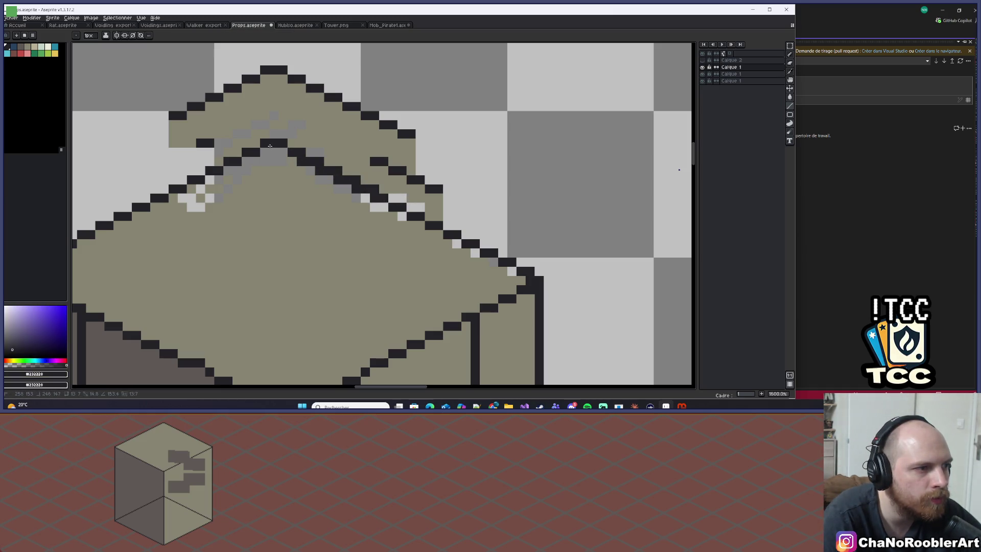
# Step: Zoom in and erase the stray roof-edge and leftover peak pixels with a 3-pixel eraser
pyautogui.hscroll(2, 337, 144)
pyautogui.press('z')
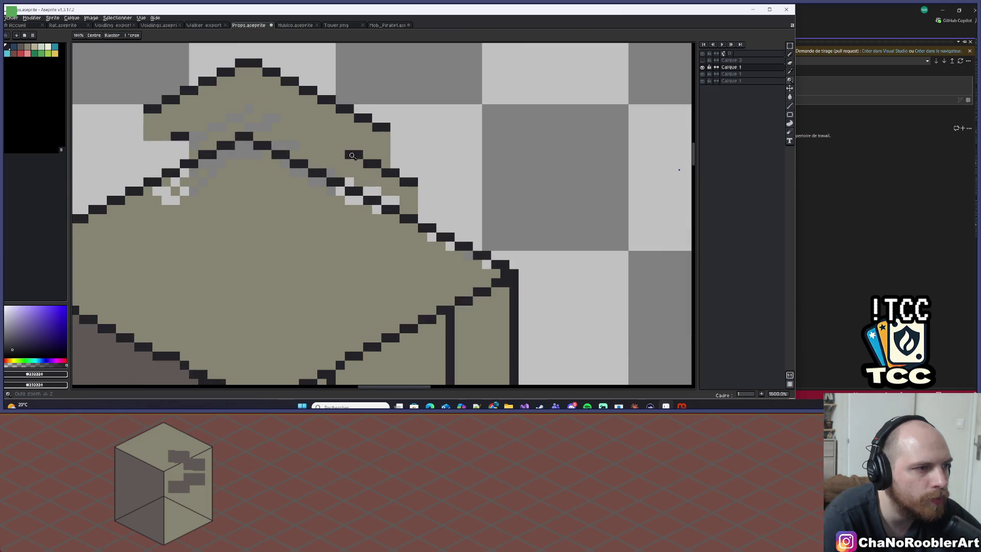
pyautogui.click(352, 155)
pyautogui.press('e')
pyautogui.moveTo(352, 153)
pyautogui.mouseDown()
pyautogui.moveTo(468, 195)
pyautogui.moveTo(388, 194)
pyautogui.moveTo(430, 209)
pyautogui.moveTo(440, 234)
pyautogui.moveTo(361, 195)
pyautogui.moveTo(344, 164)
pyautogui.moveTo(395, 133)
pyautogui.mouseUp()
pyautogui.scroll(-6, 395, 132)
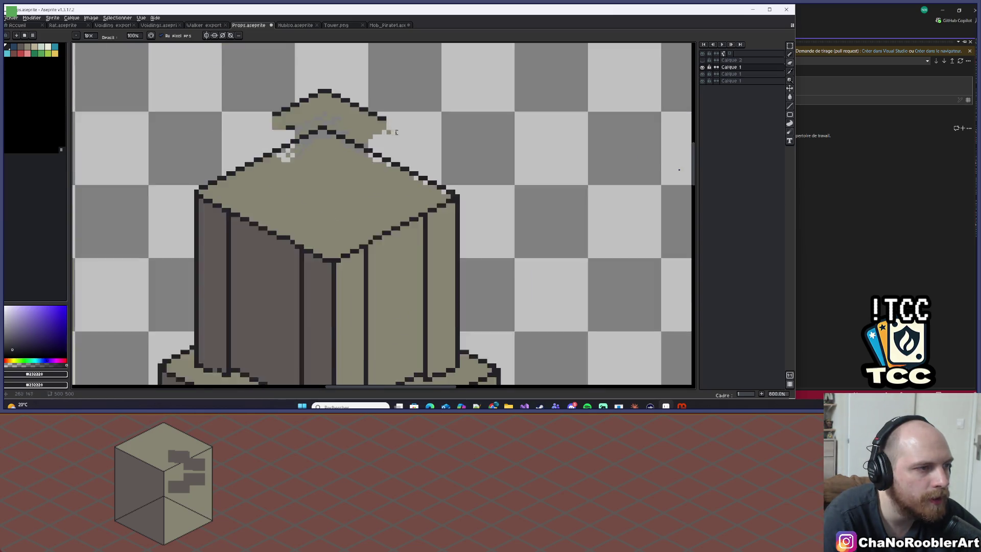
pyautogui.scroll(-2, 396, 133)
pyautogui.scroll(4, 344, 100)
pyautogui.scroll(-1, 352, 129)
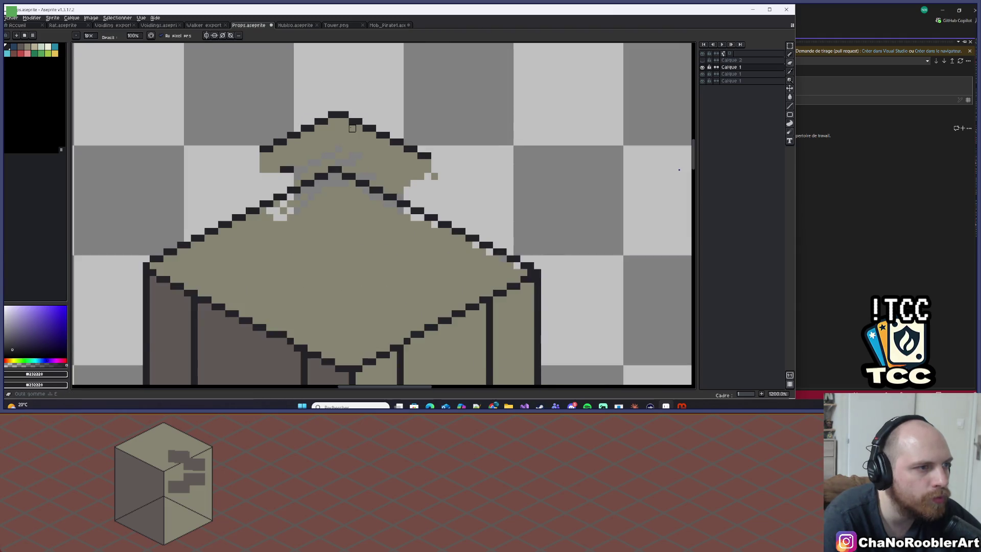
pyautogui.scroll(1, 352, 128)
pyautogui.press('+')
pyautogui.press('+')
pyautogui.moveTo(328, 114)
pyautogui.mouseDown()
pyautogui.moveTo(256, 138)
pyautogui.moveTo(345, 187)
pyautogui.moveTo(435, 142)
pyautogui.moveTo(352, 181)
pyautogui.moveTo(449, 182)
pyautogui.moveTo(409, 225)
pyautogui.moveTo(491, 219)
pyautogui.moveTo(492, 177)
pyautogui.moveTo(437, 234)
pyautogui.moveTo(300, 130)
pyautogui.moveTo(285, 194)
pyautogui.moveTo(354, 169)
pyautogui.moveTo(358, 129)
pyautogui.moveTo(284, 185)
pyautogui.moveTo(192, 170)
pyautogui.moveTo(222, 216)
pyautogui.moveTo(175, 210)
pyautogui.moveTo(245, 209)
pyautogui.moveTo(256, 182)
pyautogui.moveTo(285, 197)
pyautogui.mouseUp()
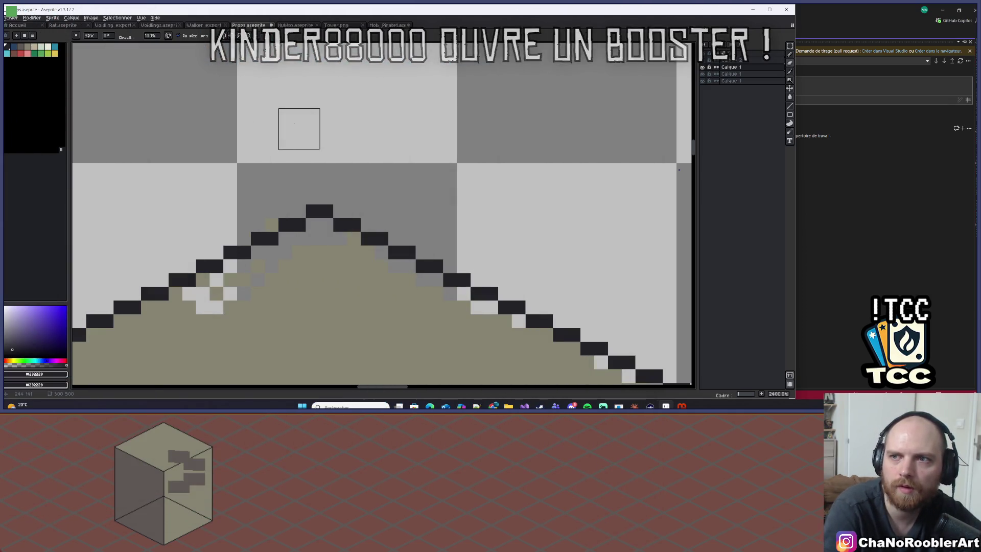
# Step: Move Calque 1 down one place in the layer stack
pyautogui.scroll(-14, 337, 174)
pyautogui.scroll(6, 337, 174)
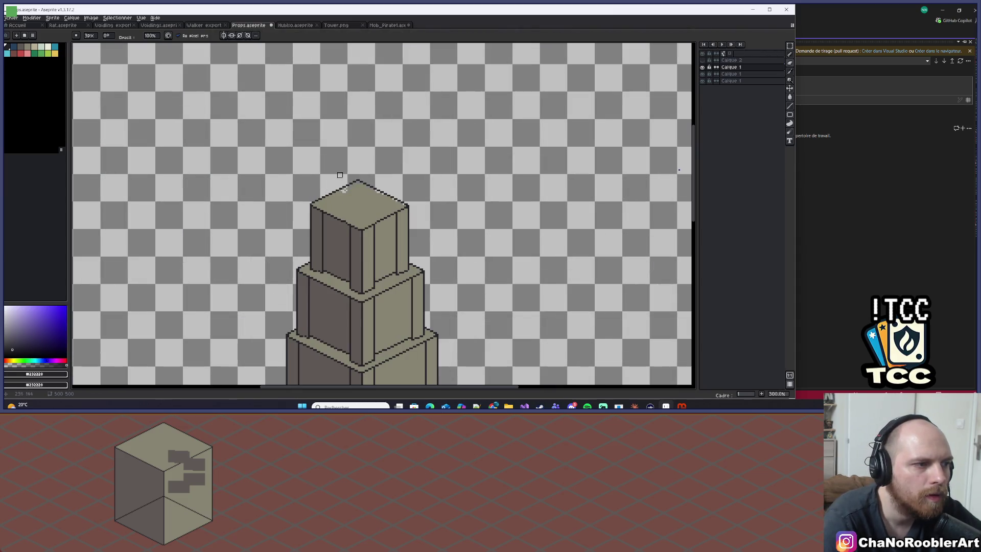
pyautogui.scroll(-1, 426, 80)
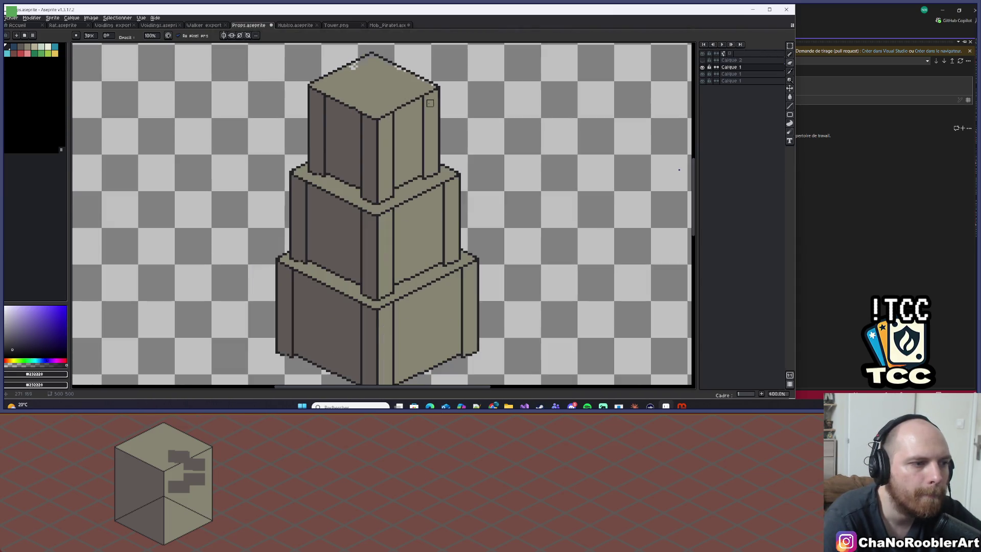
pyautogui.moveTo(715, 77); pyautogui.dragTo(715, 75)
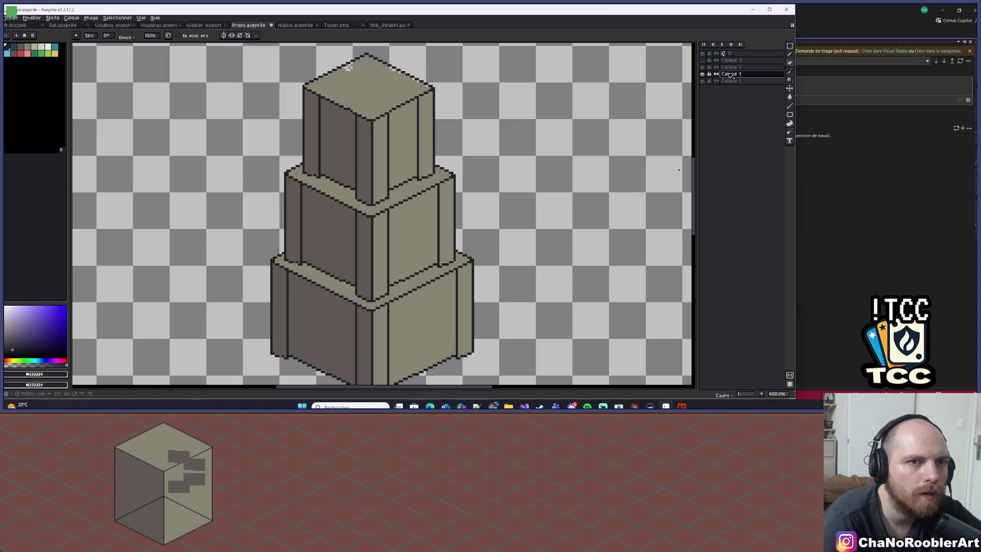
# Step: Lower the top tier's layer content so it sits on the middle tier
pyautogui.click(790, 45)
pyautogui.moveTo(248, 82)
pyautogui.mouseDown()
pyautogui.moveTo(431, 230)
pyautogui.moveTo(493, 266)
pyautogui.mouseUp()
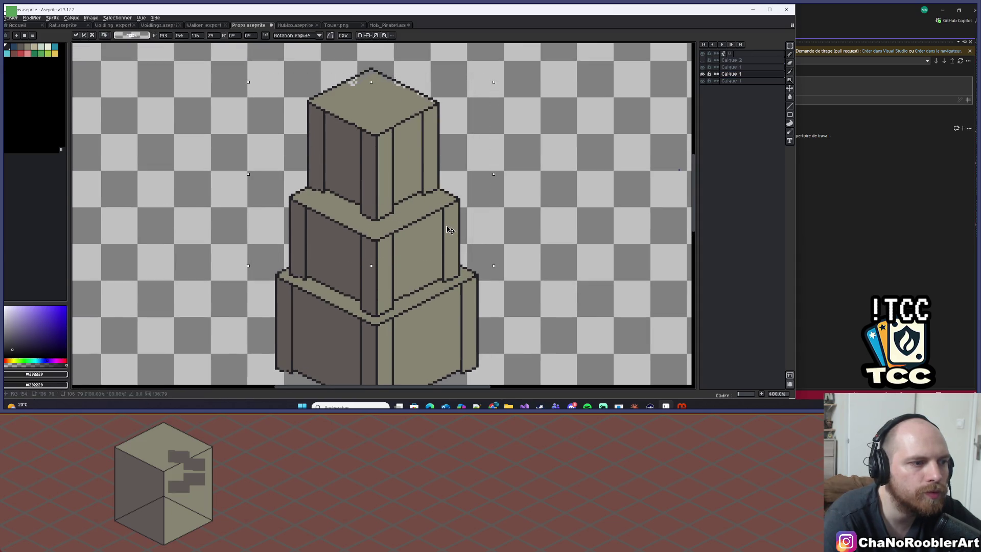
pyautogui.hotkey('ctrl', 'd')
pyautogui.scroll(1, 486, 192)
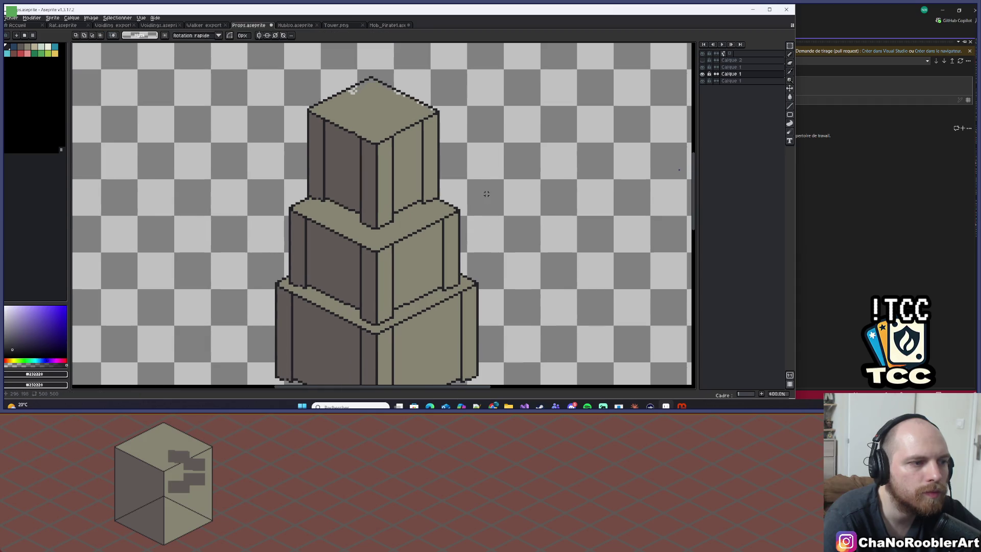
pyautogui.click(731, 67)
pyautogui.click(790, 88)
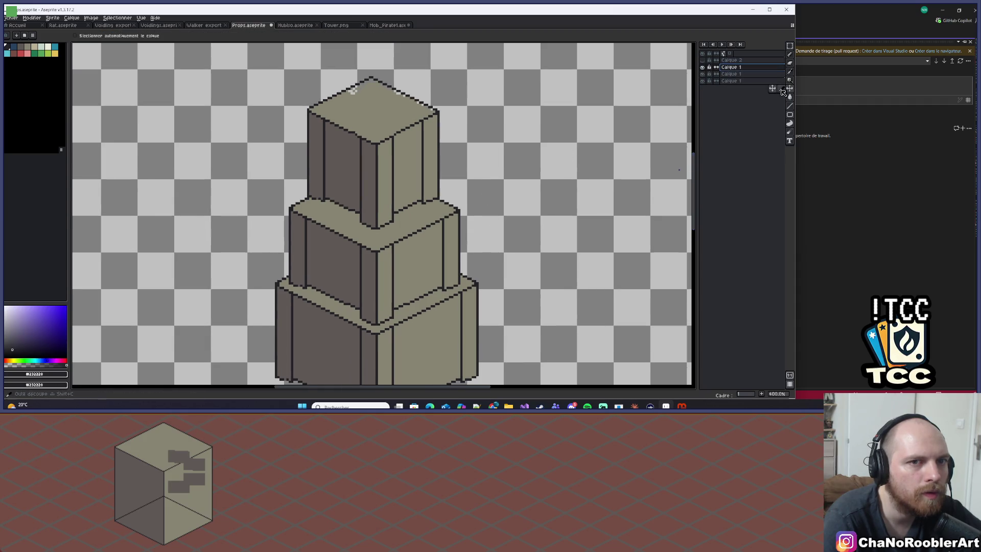
pyautogui.moveTo(430, 150); pyautogui.dragTo(429, 163)
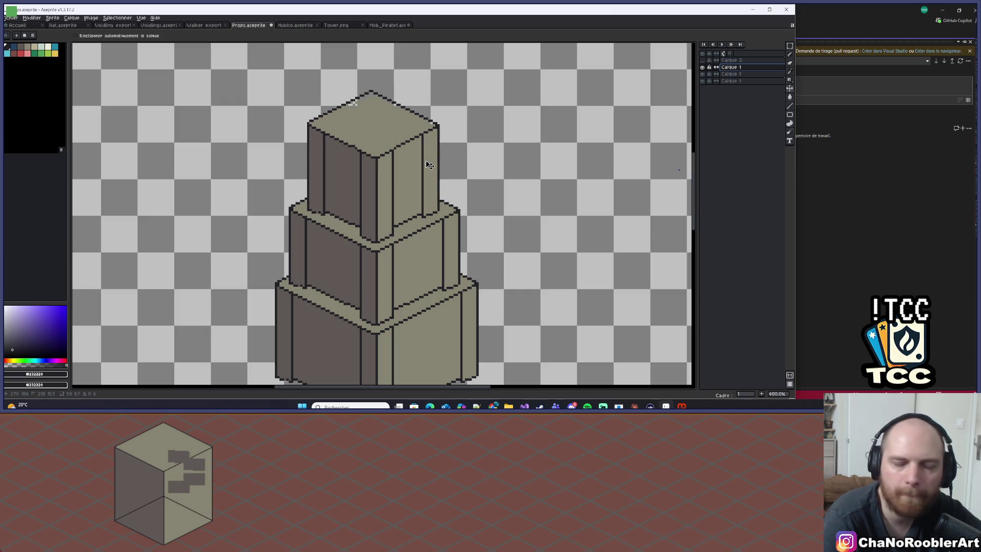
pyautogui.moveTo(429, 165); pyautogui.dragTo(429, 162)
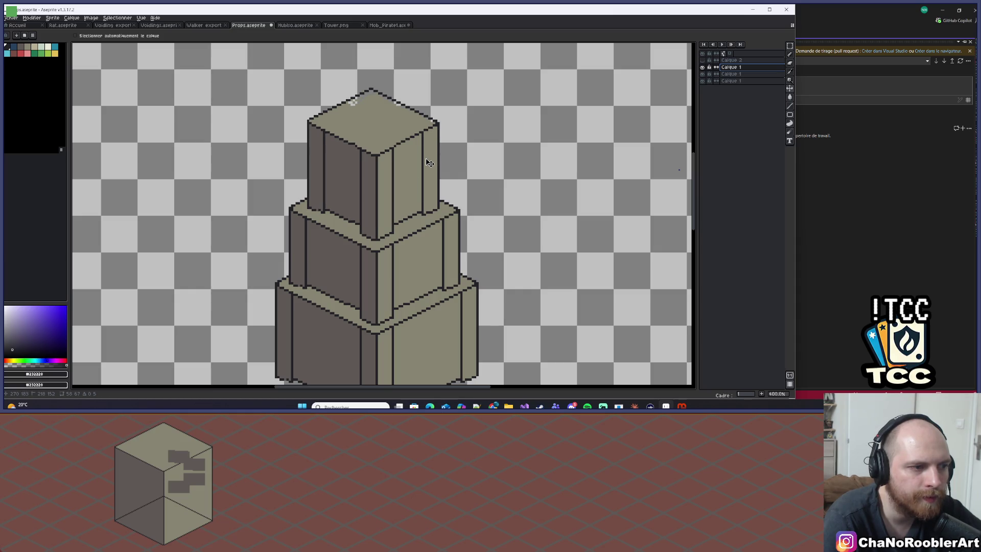
pyautogui.scroll(-4, 429, 163)
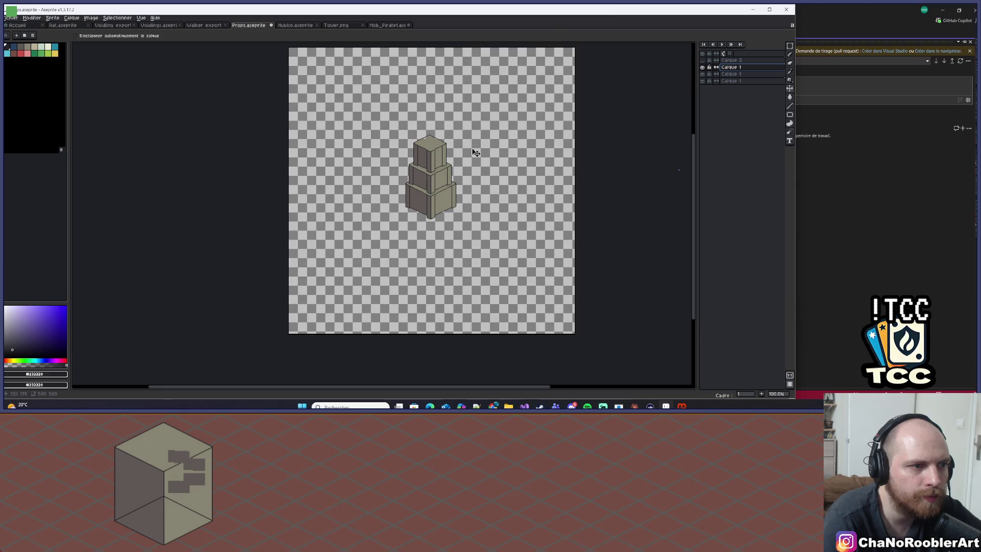
pyautogui.scroll(8, 389, 150)
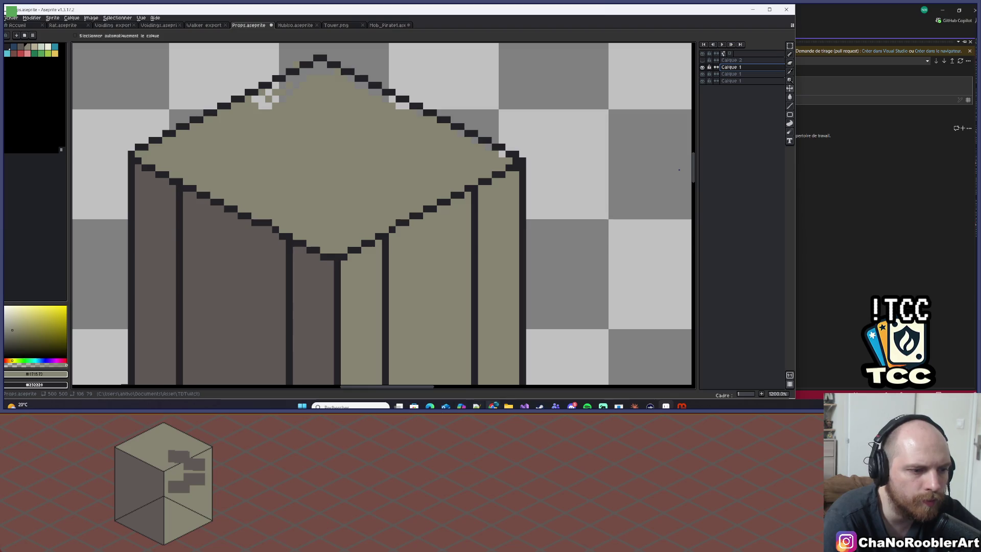
pyautogui.moveTo(493, 407)
pyautogui.click(545, 373)
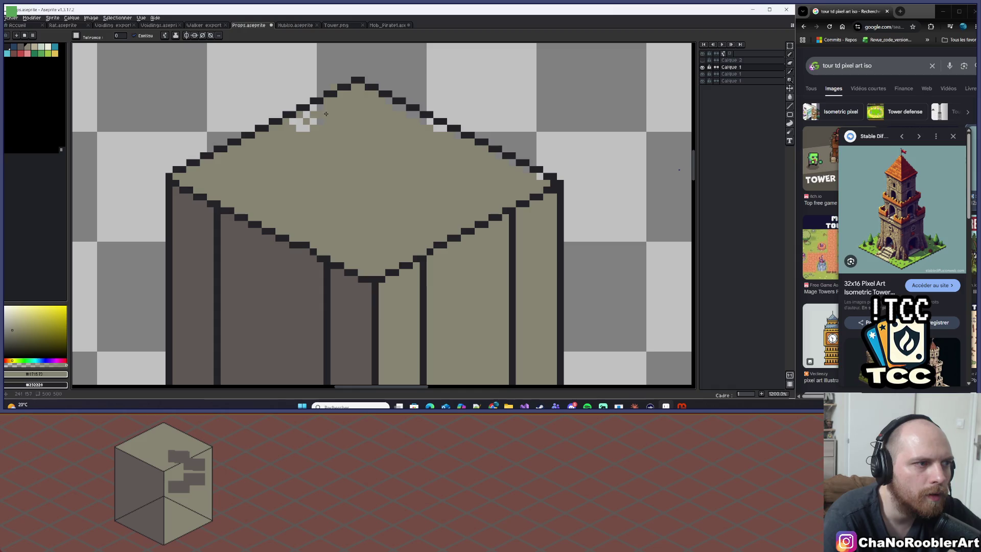
# Step: Fill stray light pixels on the top-left and top-right edges and save Props.aseprite
pyautogui.click(308, 123)
pyautogui.click(312, 109)
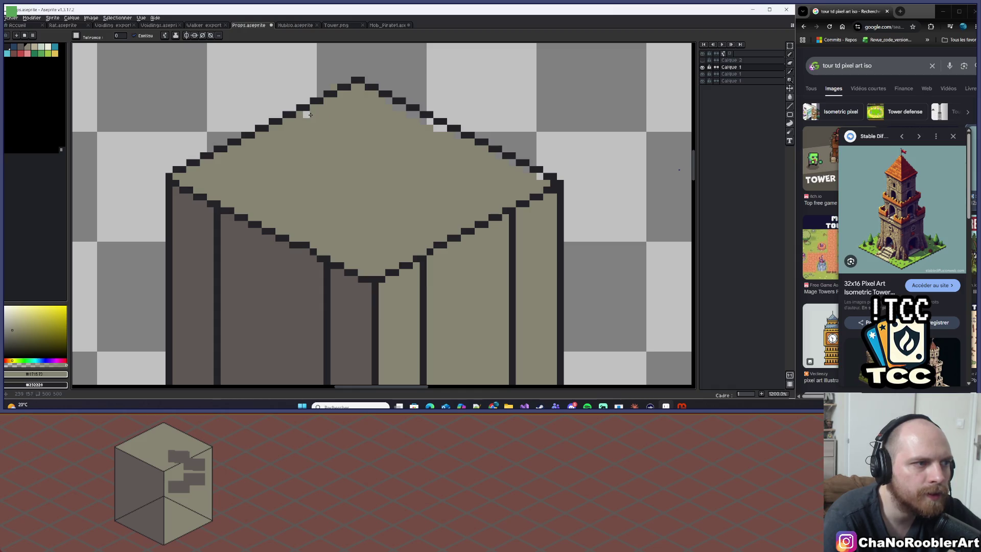
pyautogui.click(431, 125)
pyautogui.click(443, 128)
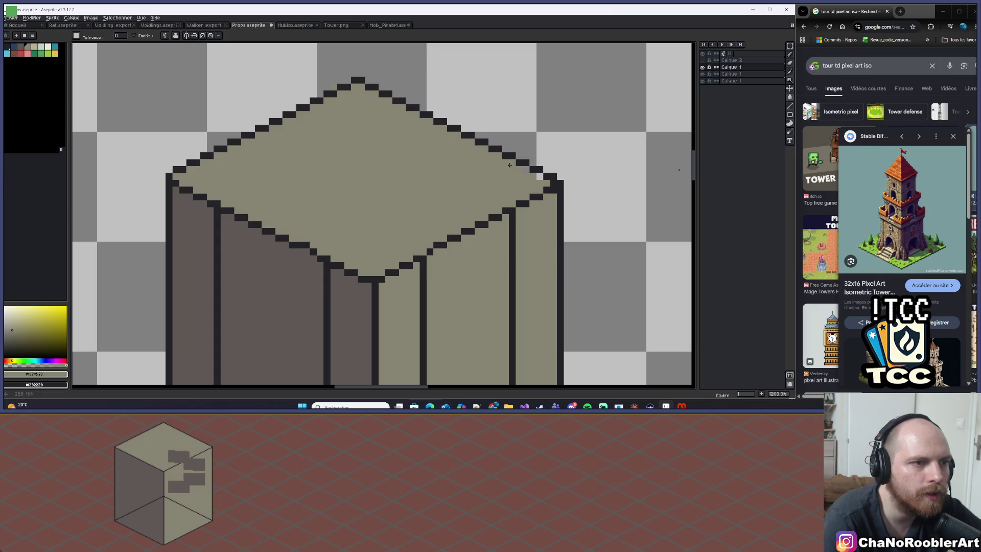
pyautogui.press('b')
pyautogui.scroll(-4, 332, 81)
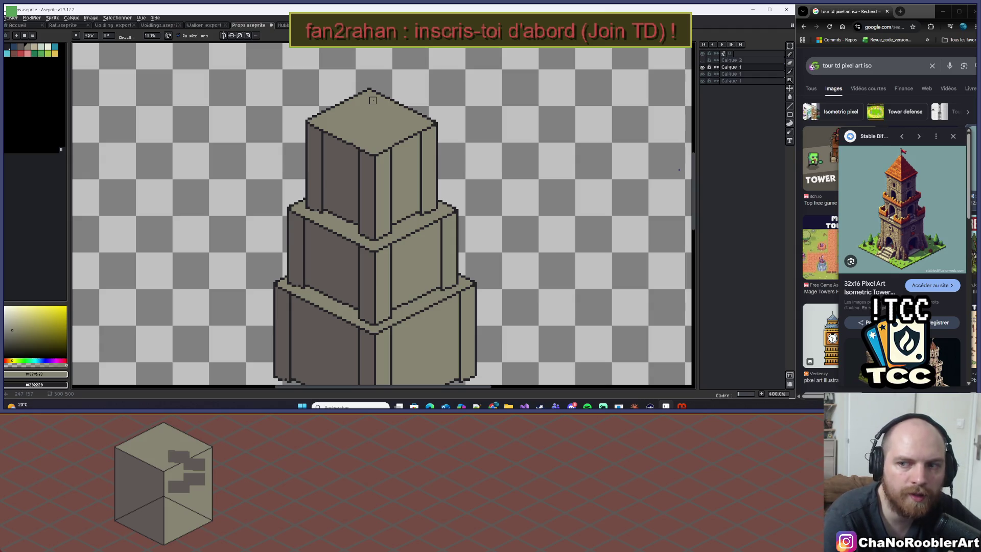
pyautogui.hotkey('ctrl', 's')
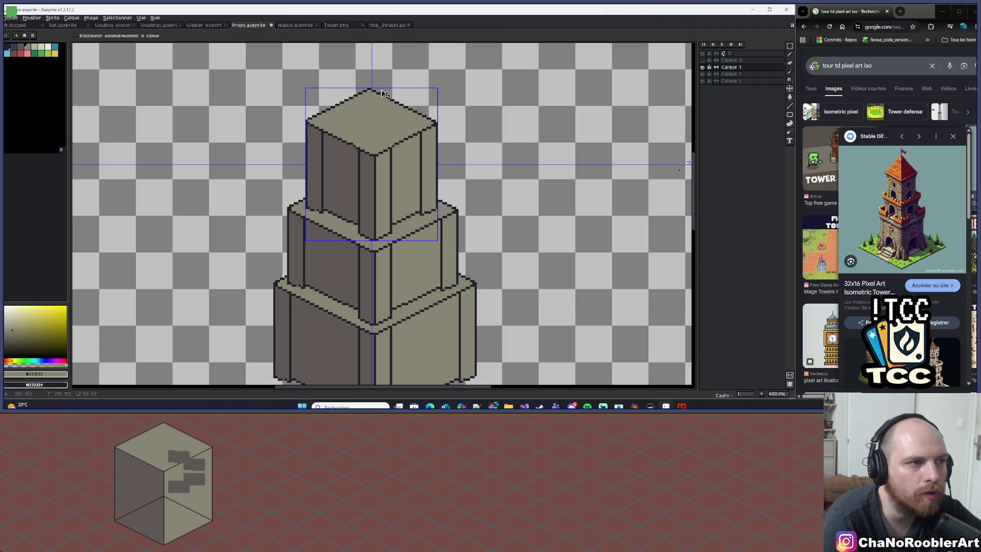
# Step: Sample a colour from the canvas and turn a dark edge pixel tan
pyautogui.scroll(6, 444, 181)
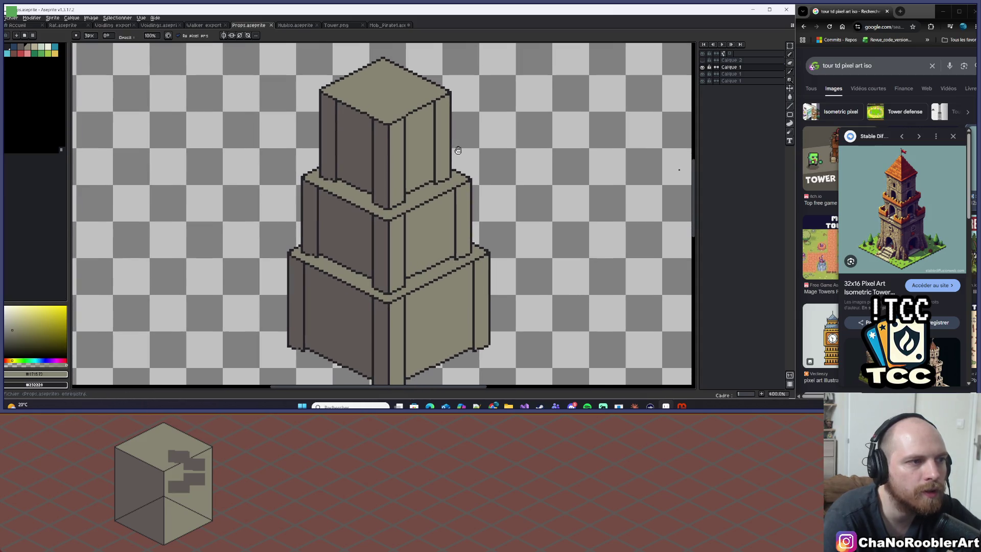
pyautogui.press('i')
pyautogui.press('b')
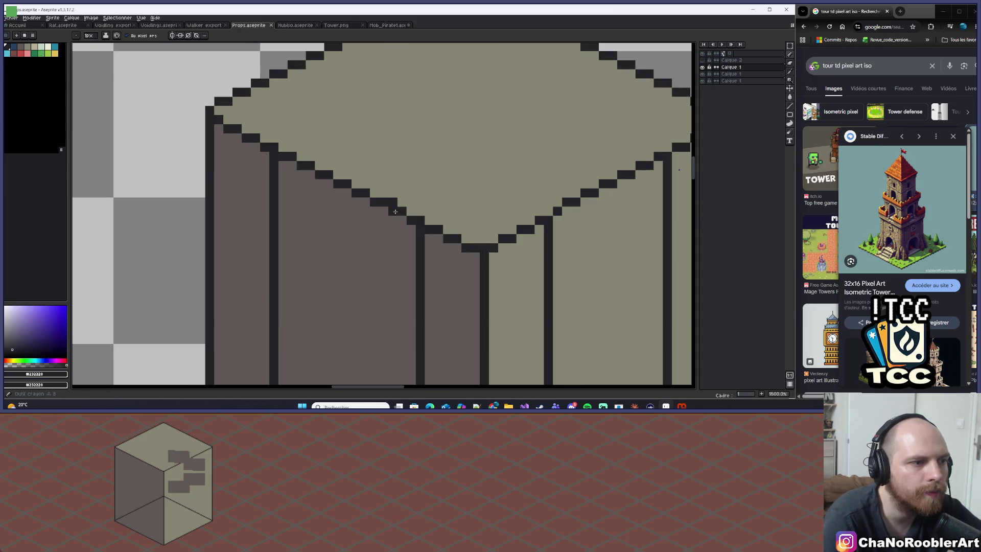
pyautogui.click(394, 201)
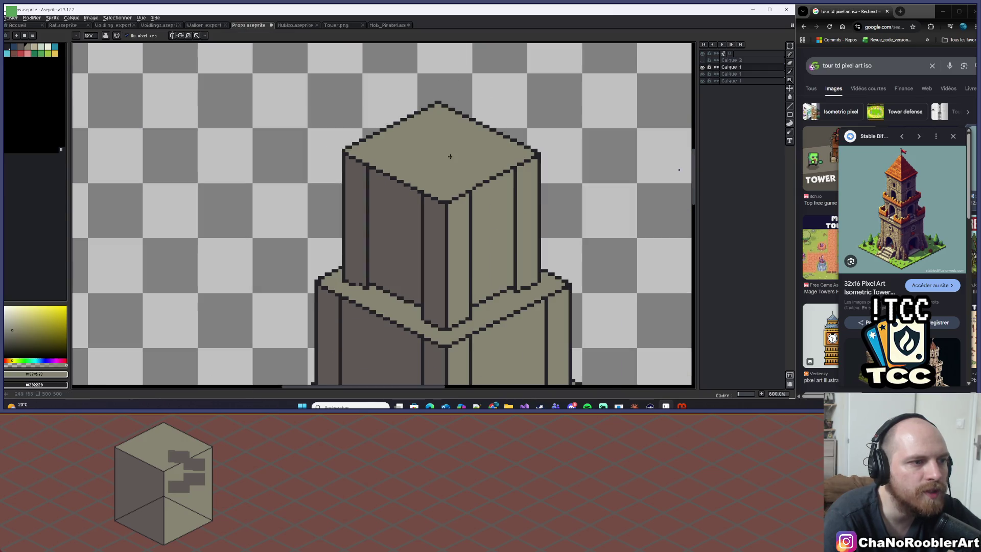
pyautogui.scroll(-3, 459, 164)
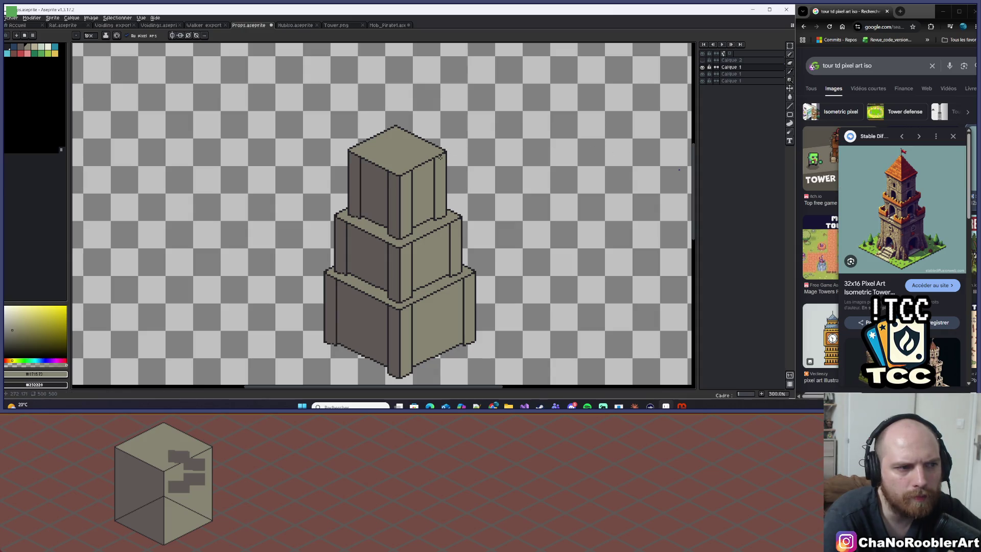
pyautogui.scroll(-1, 440, 157)
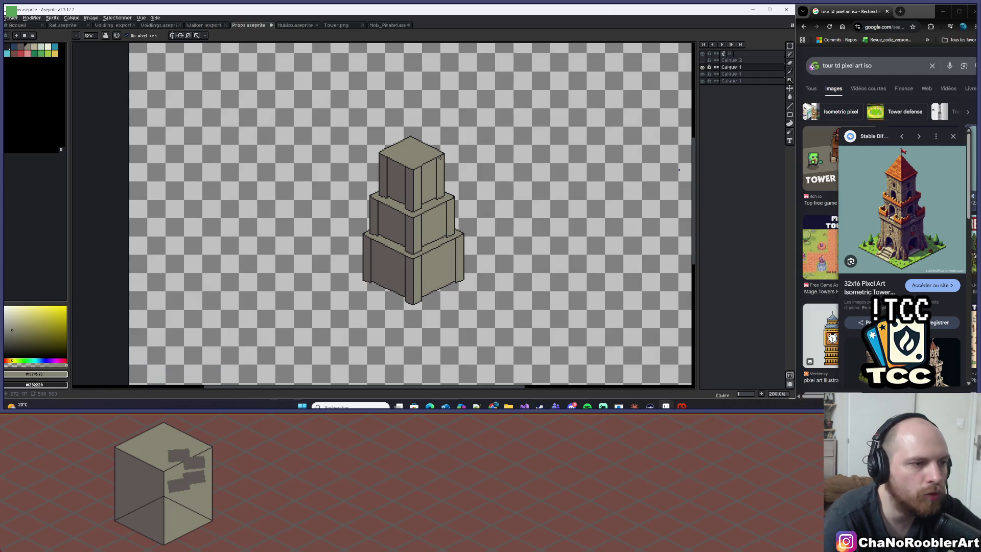
pyautogui.scroll(10, 391, 191)
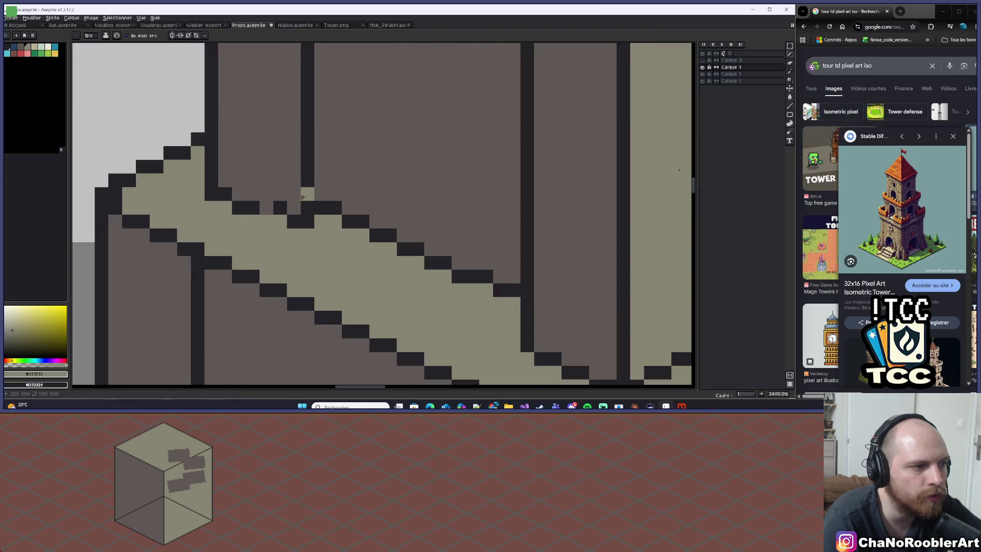
pyautogui.scroll(1, 302, 197)
# Step: Paint two ledge pixels dark, then cover the stray dark pixel with the wall's brown-grey
pyautogui.rightClick(312, 206)
pyautogui.scroll(-3, 324, 198)
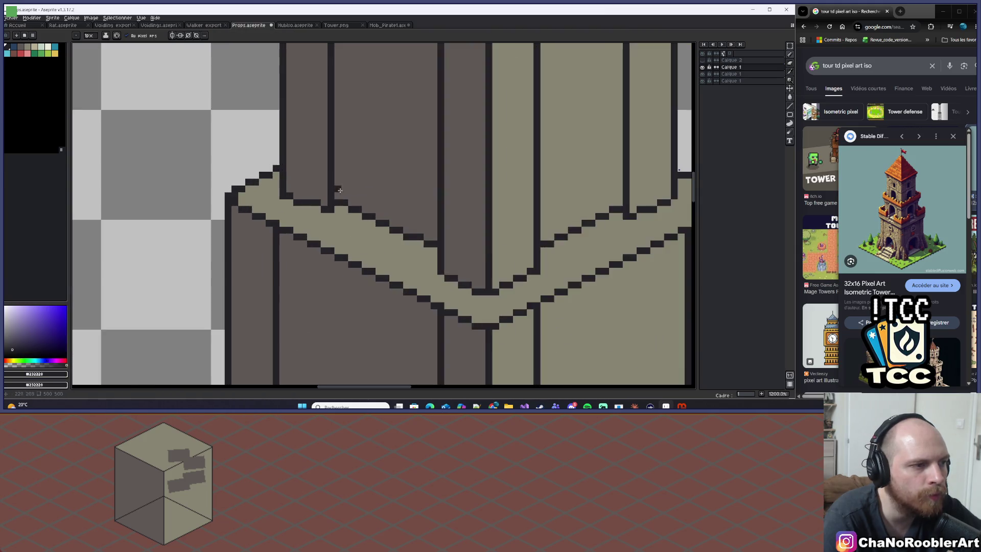
pyautogui.keyDown('alt'); pyautogui.click(329, 187); pyautogui.keyUp('alt')
pyautogui.click(318, 203)
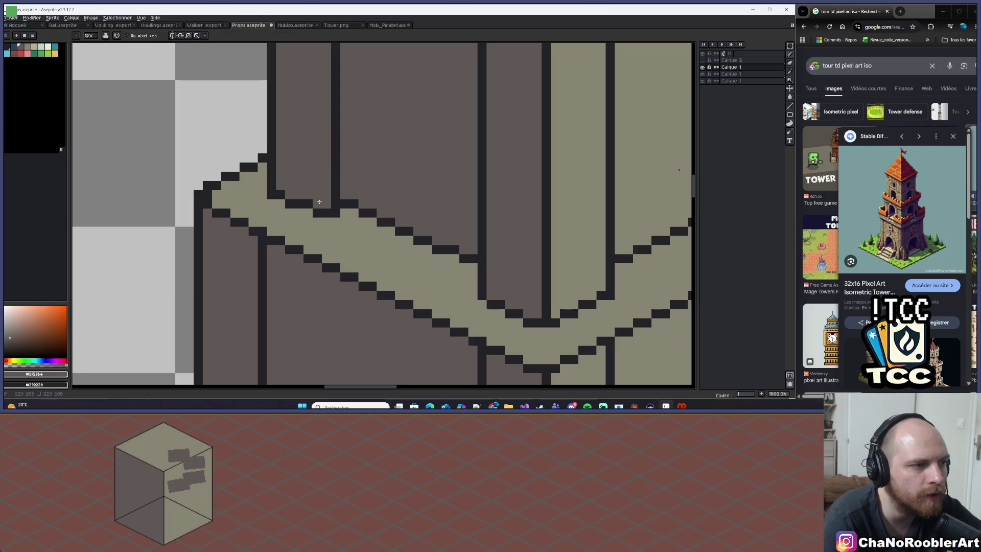
pyautogui.scroll(-7, 332, 191)
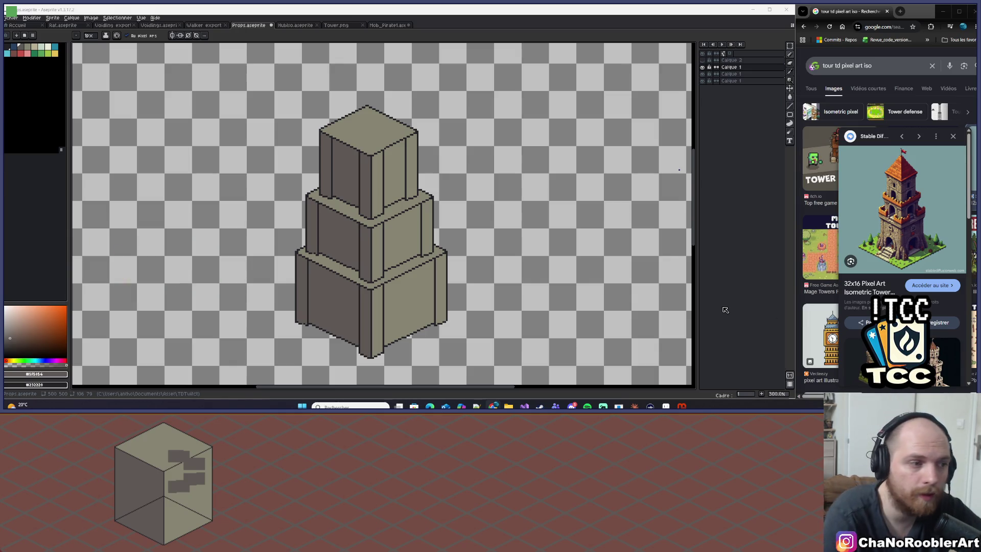
# Step: Centre the tower, pick its dark outline colour, and return to the pencil
pyautogui.scroll(1, 330, 151)
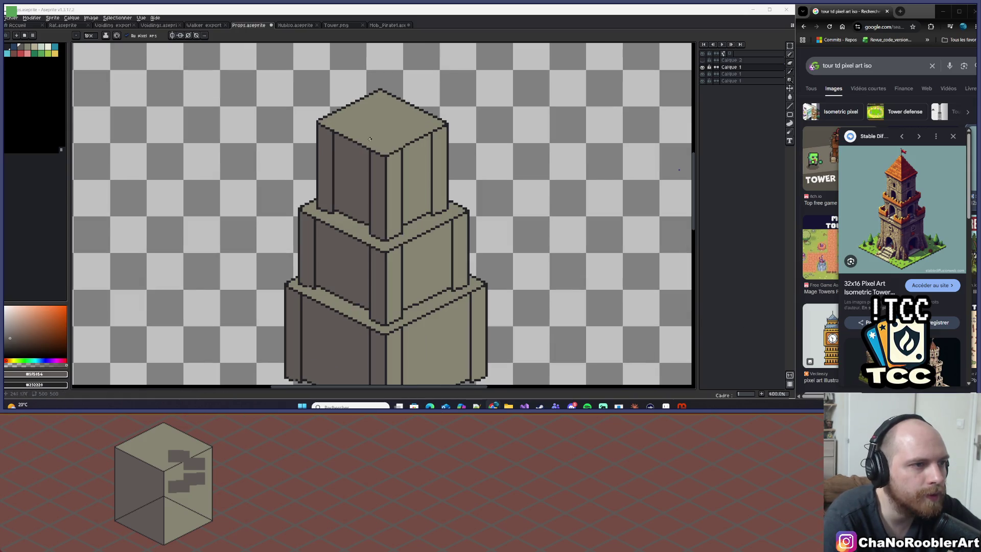
pyautogui.scroll(-3, 388, 103)
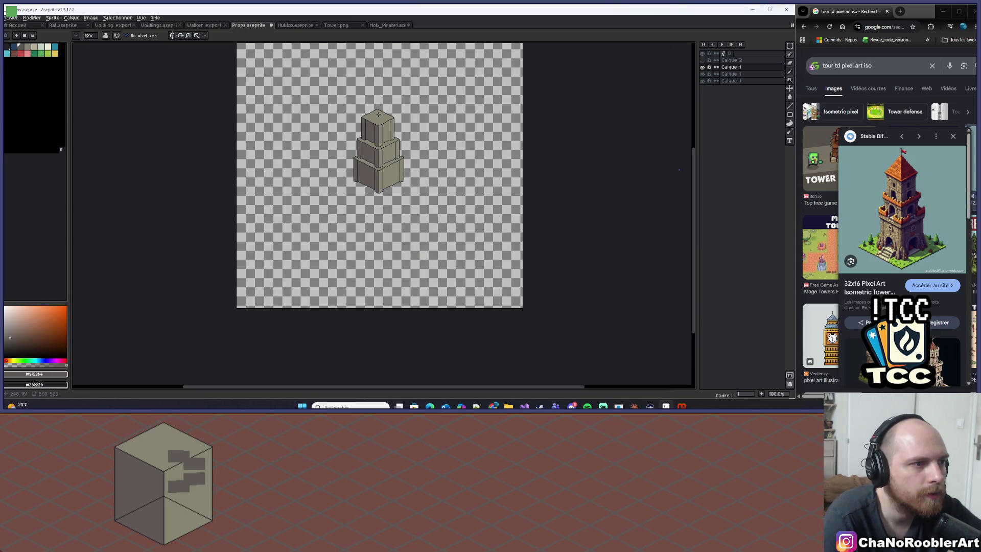
pyautogui.scroll(2, 372, 118)
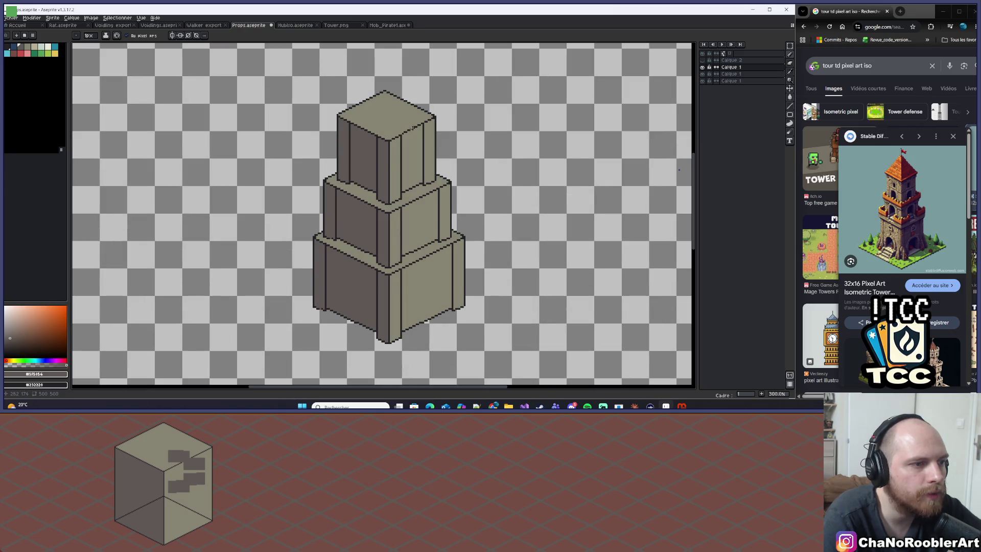
pyautogui.moveTo(446, 114); pyautogui.dragTo(439, 120)
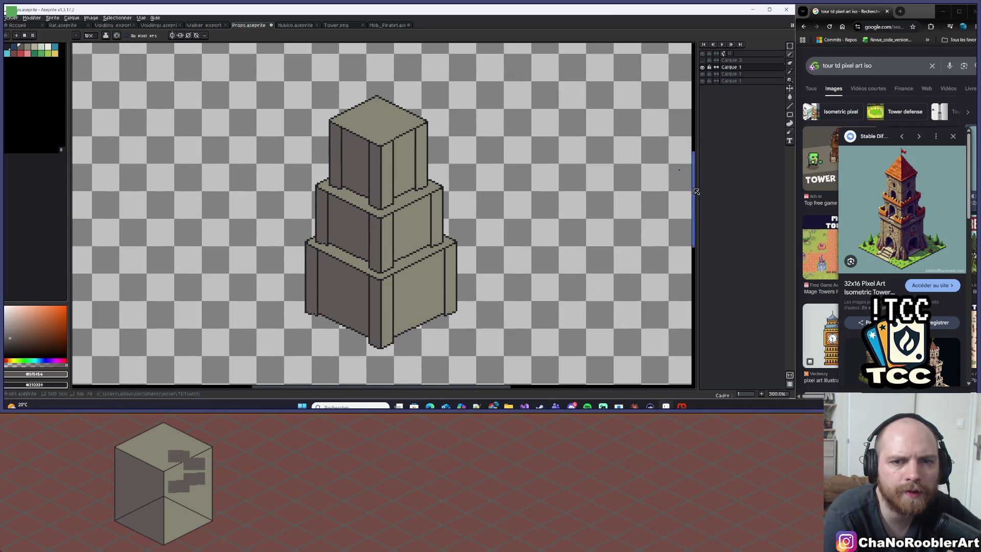
pyautogui.scroll(2, 385, 118)
pyautogui.moveTo(385, 118); pyautogui.dragTo(395, 134)
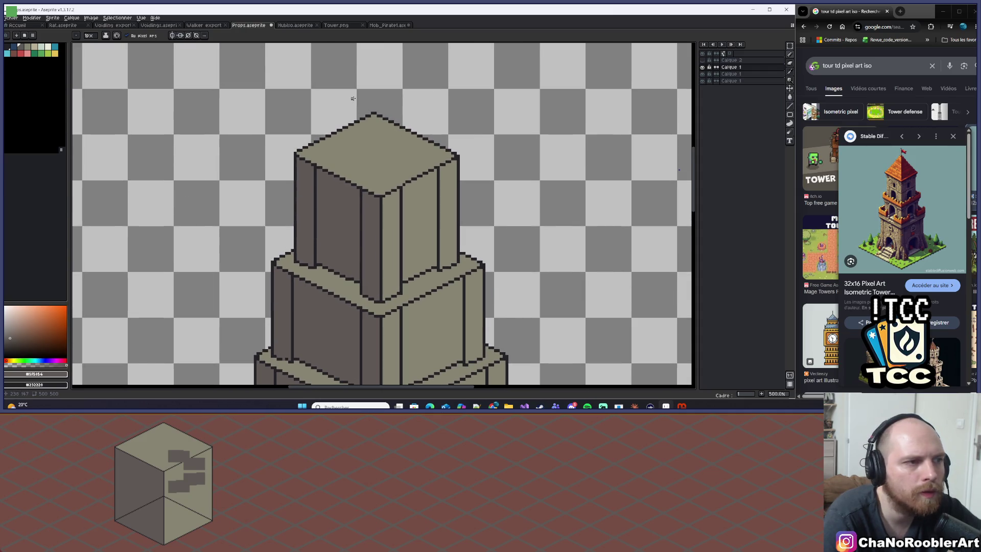
pyautogui.scroll(-4, 371, 104)
pyautogui.scroll(4, 374, 103)
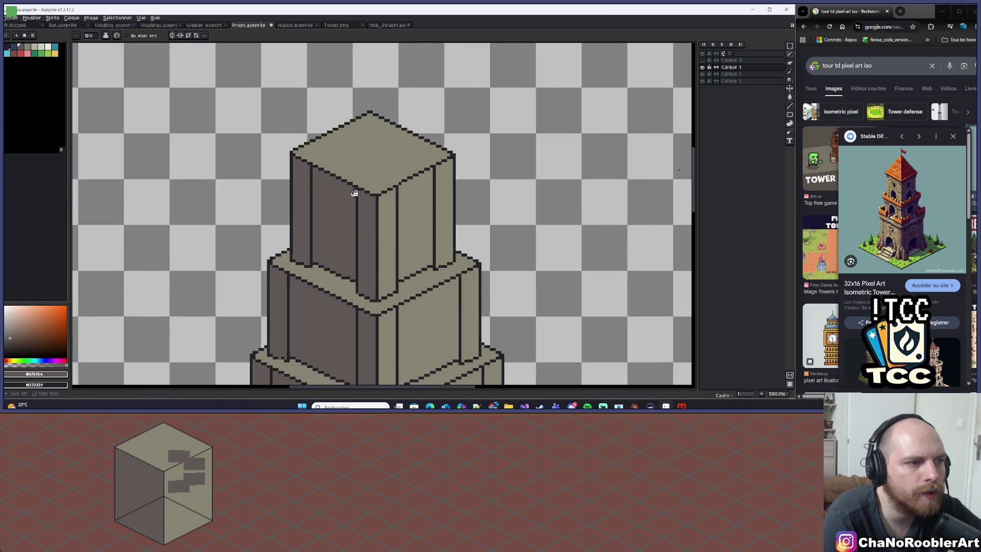
pyautogui.click(388, 215)
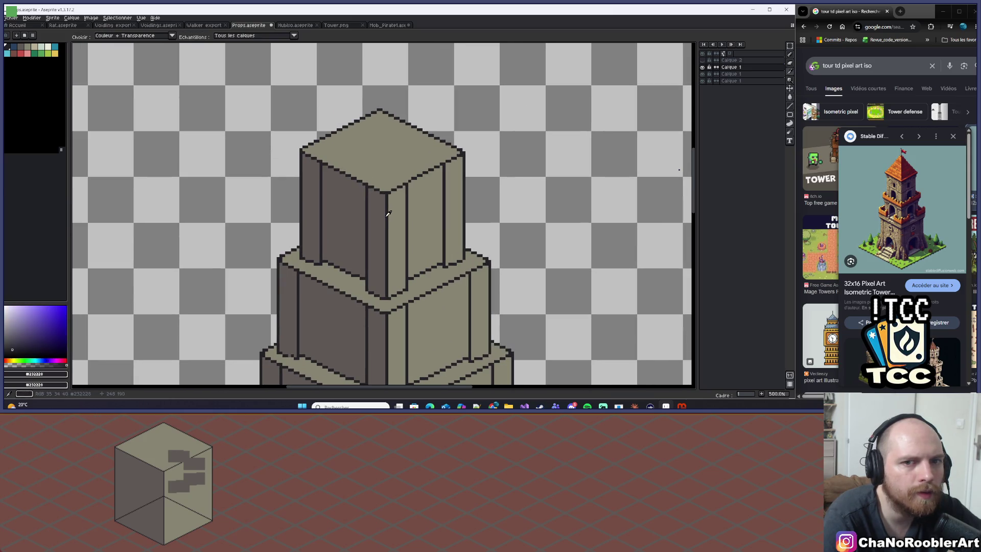
pyautogui.press('b')
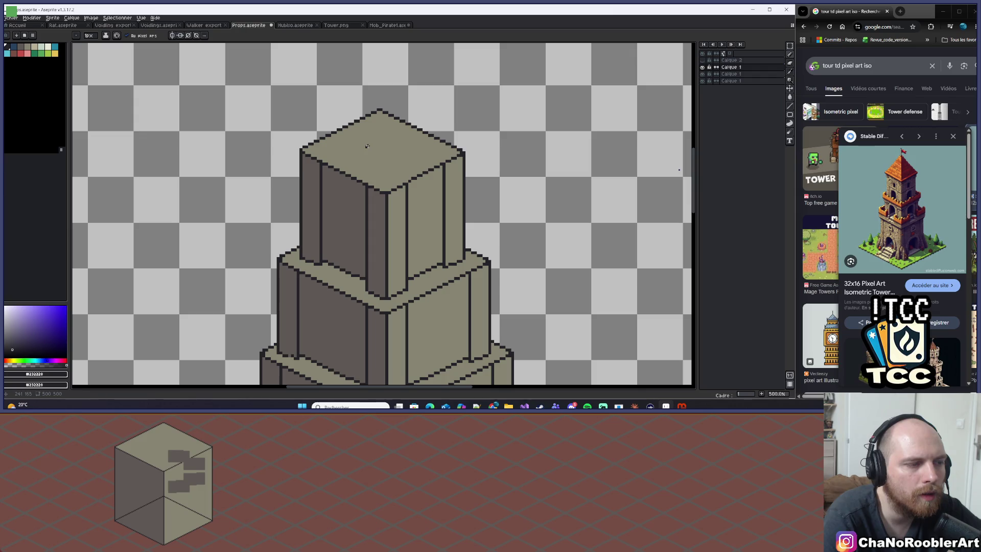
# Step: Switch to rectangular selection and test-select the whole tower, then clear it
pyautogui.scroll(-8, 370, 168)
pyautogui.scroll(7, 372, 194)
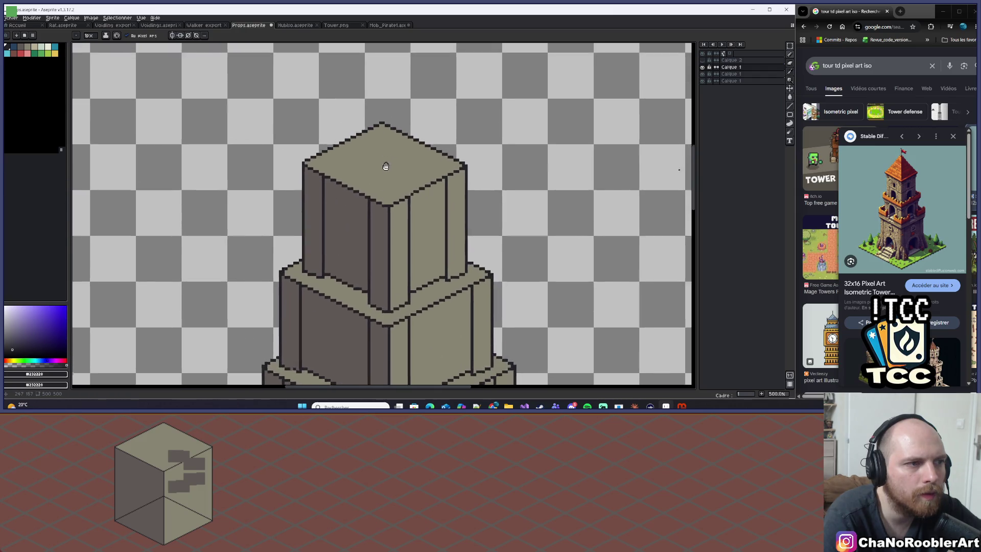
pyautogui.scroll(-3, 370, 188)
pyautogui.scroll(5, 369, 188)
pyautogui.scroll(-8, 383, 179)
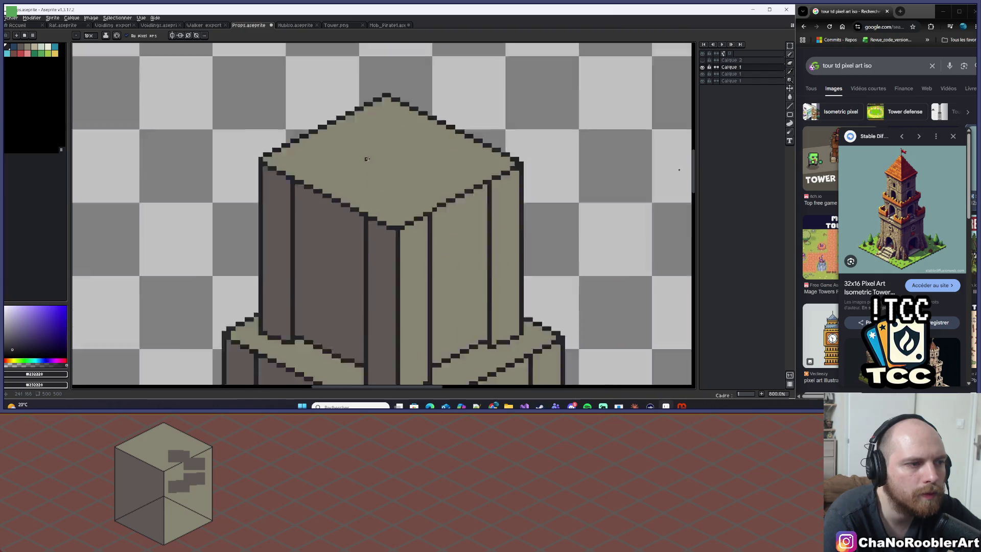
pyautogui.scroll(2, 398, 168)
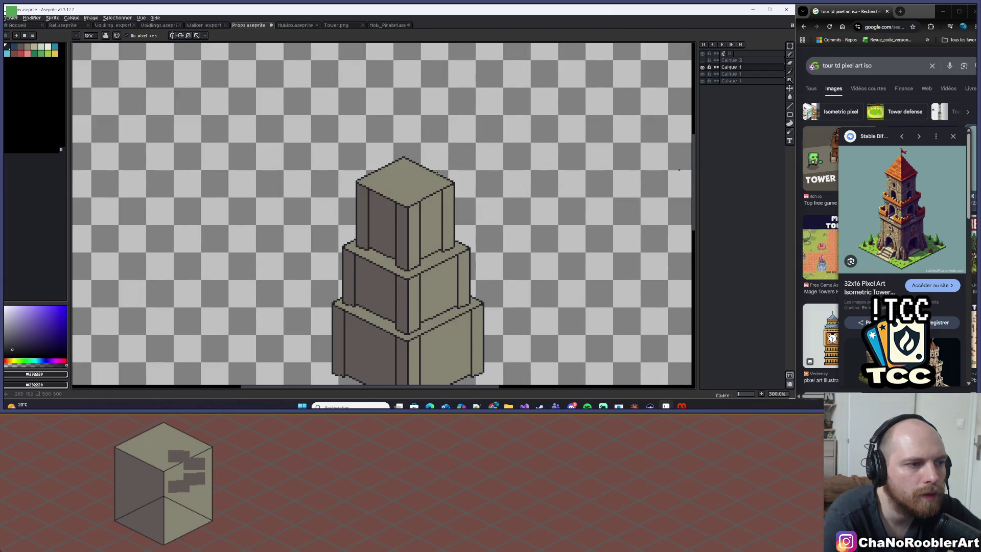
pyautogui.scroll(1, 393, 168)
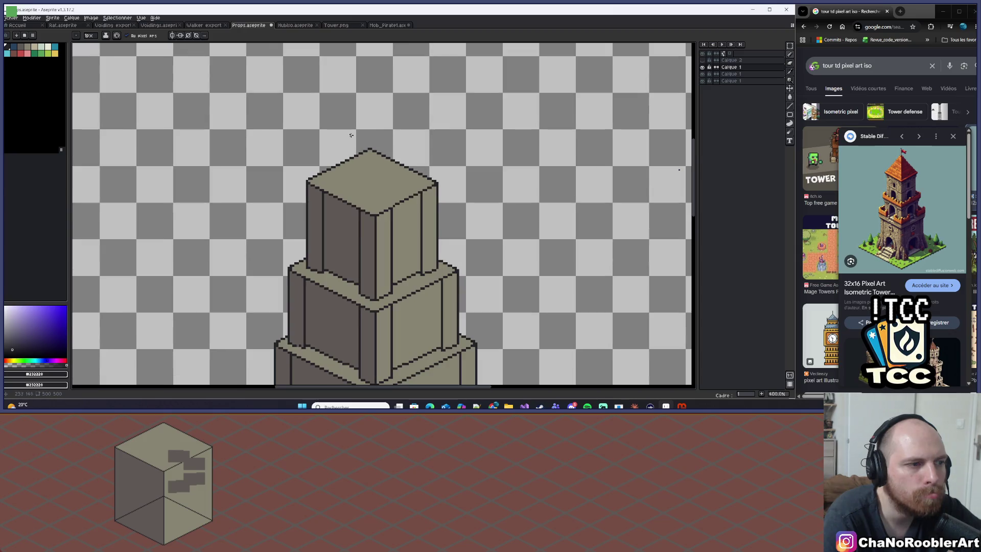
pyautogui.scroll(-2, 378, 146)
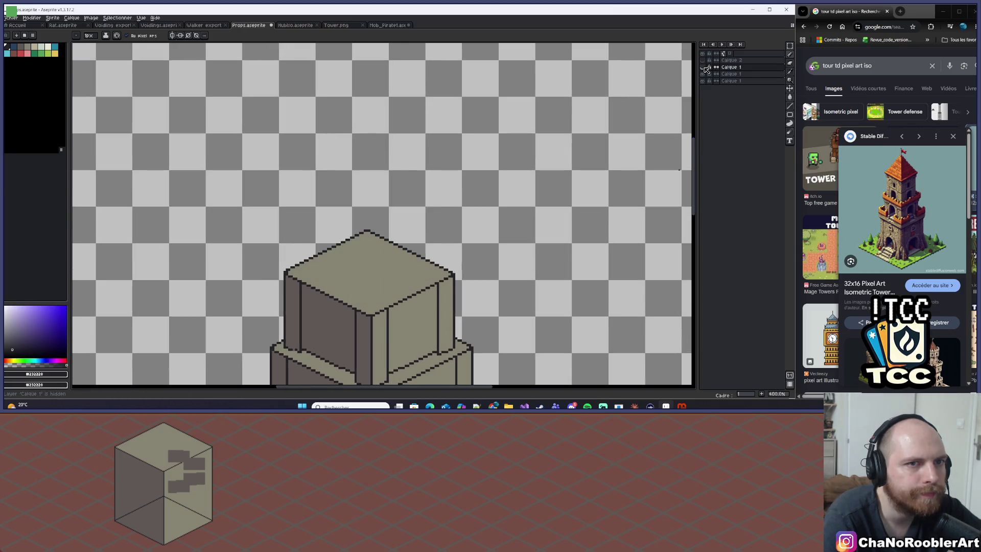
pyautogui.scroll(2, 379, 147)
pyautogui.scroll(-1, 449, 102)
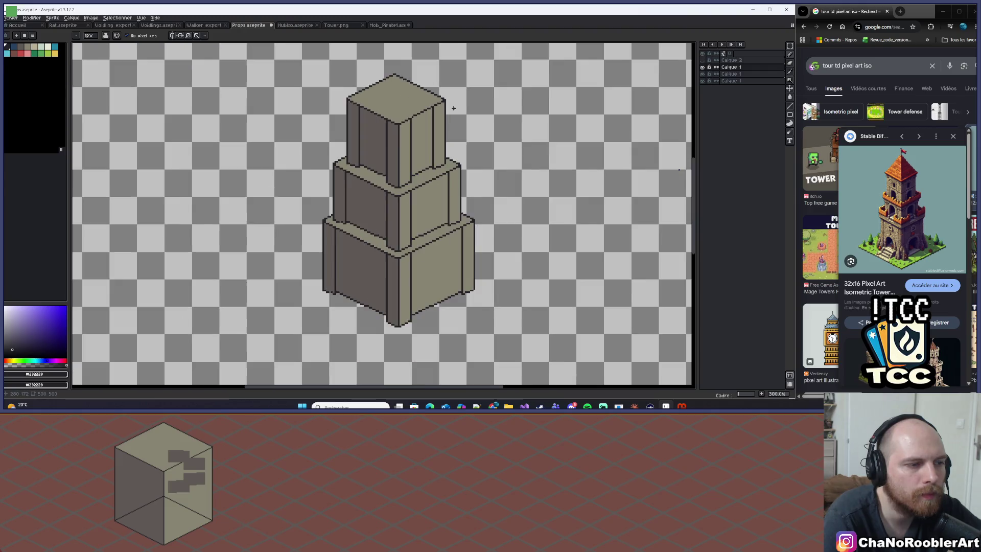
pyautogui.scroll(-5, 481, 100)
pyautogui.scroll(5, 480, 101)
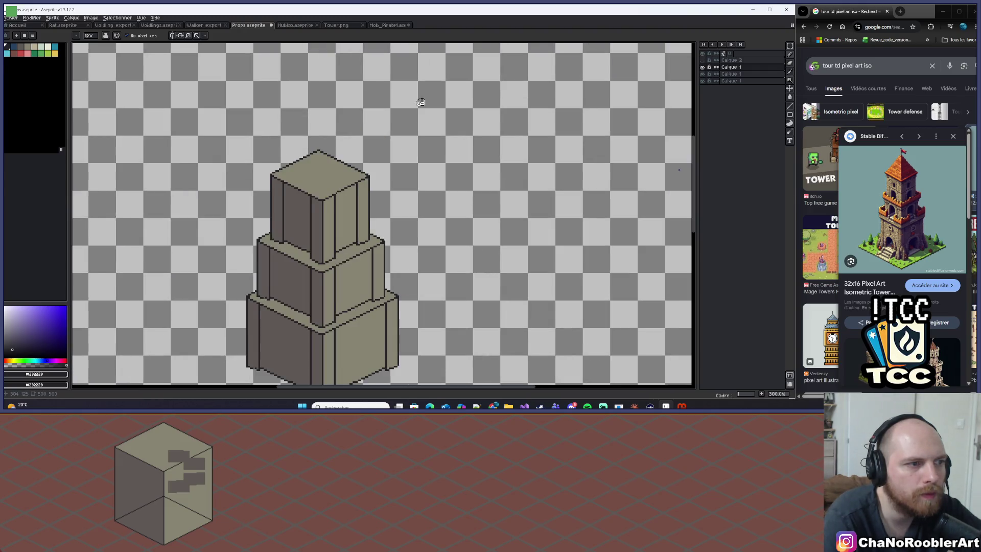
pyautogui.scroll(2, 454, 111)
pyautogui.moveTo(454, 111); pyautogui.dragTo(485, 52)
pyautogui.click(789, 45)
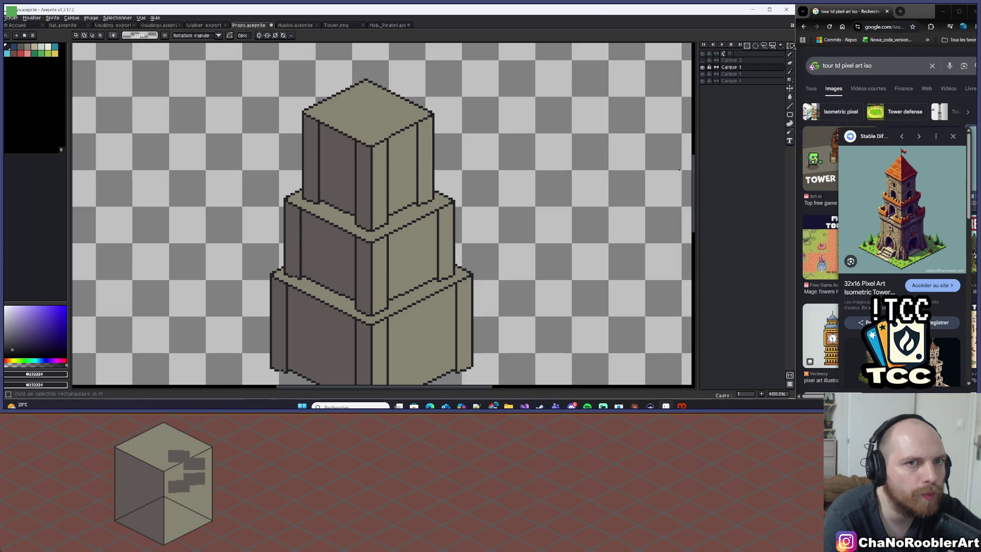
pyautogui.click(789, 45)
pyautogui.scroll(-2, 489, 98)
pyautogui.moveTo(489, 98); pyautogui.dragTo(392, 85)
pyautogui.moveTo(292, 68); pyautogui.dragTo(396, 237)
pyautogui.click(396, 236)
# Step: Activate the bottom tier's layer, select the lower block, and nudge it upward
pyautogui.scroll(1, 332, 60)
pyautogui.scroll(1, 329, 76)
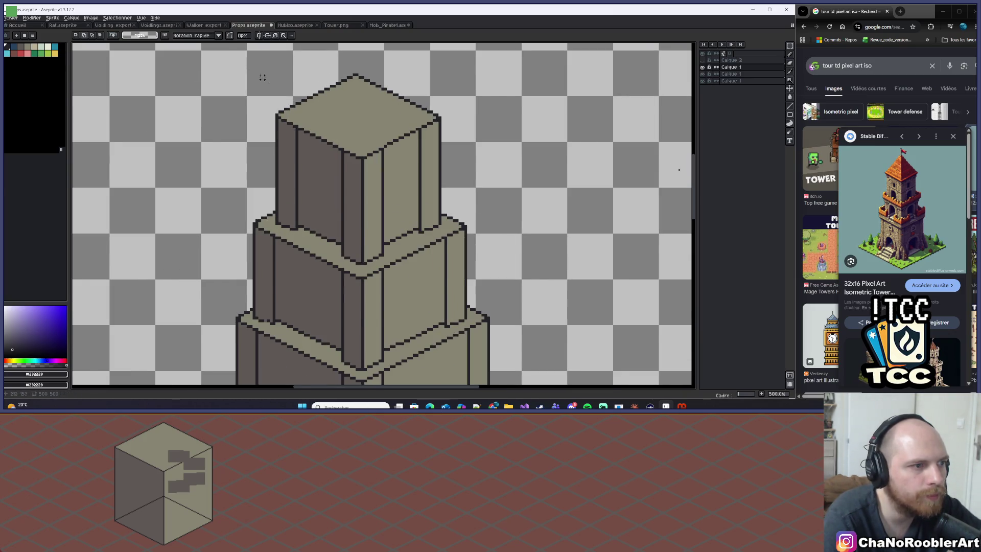
pyautogui.scroll(-3, 354, 146)
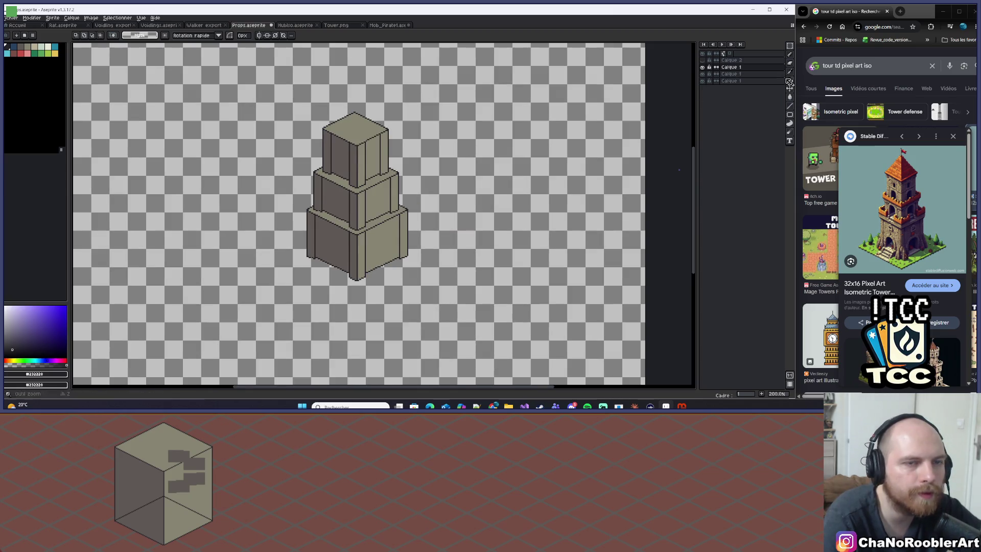
pyautogui.click(729, 82)
pyautogui.click(701, 80)
pyautogui.click(702, 81)
pyautogui.scroll(3, 363, 145)
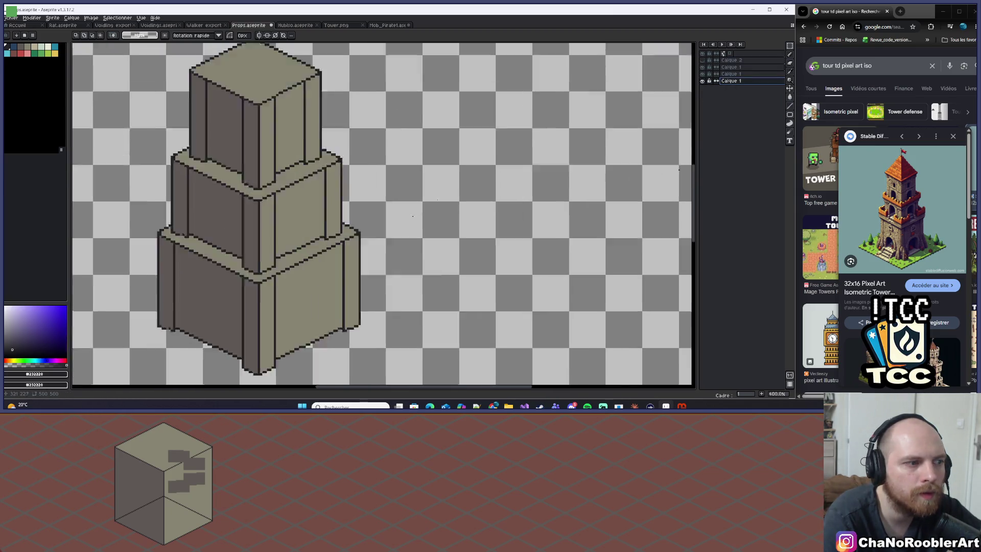
pyautogui.moveTo(153, 148); pyautogui.dragTo(569, 284)
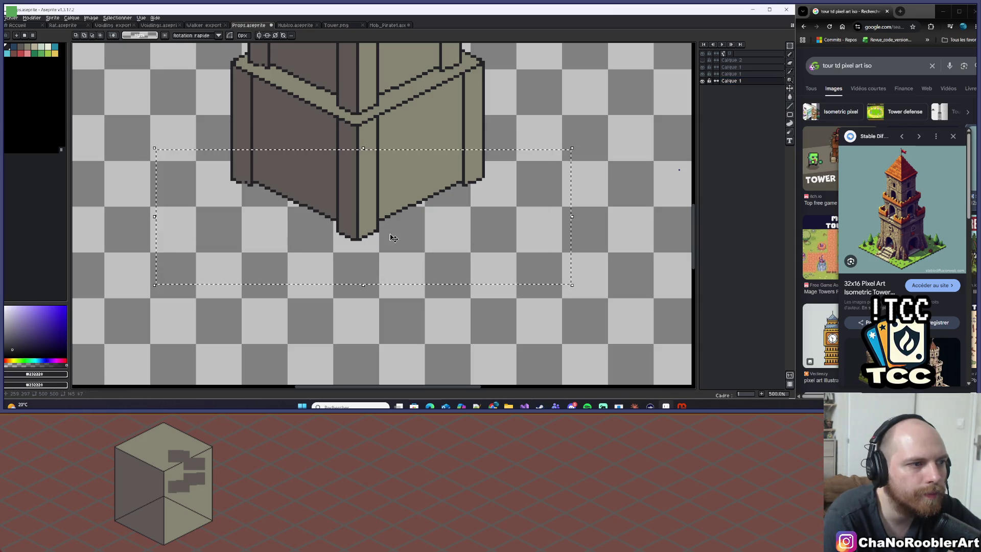
pyautogui.press('Up')
pyautogui.press('Up')
pyautogui.hotkey('ctrl', 'd')
pyautogui.scroll(-2, 437, 127)
pyautogui.moveTo(317, 93); pyautogui.dragTo(418, 162)
pyautogui.hotkey('ctrl', 'd')
# Step: Identify the middle and top tier layers, select the top block, and undo the flip
pyautogui.click(723, 74)
pyautogui.click(703, 74)
pyautogui.click(703, 74)
pyautogui.click(702, 67)
pyautogui.click(702, 67)
pyautogui.click(731, 67)
pyautogui.scroll(1, 255, 148)
pyautogui.moveTo(336, 79)
pyautogui.mouseDown()
pyautogui.moveTo(472, 171)
pyautogui.moveTo(448, 153)
pyautogui.mouseUp()
pyautogui.press('Return')
pyautogui.scroll(-1, 449, 153)
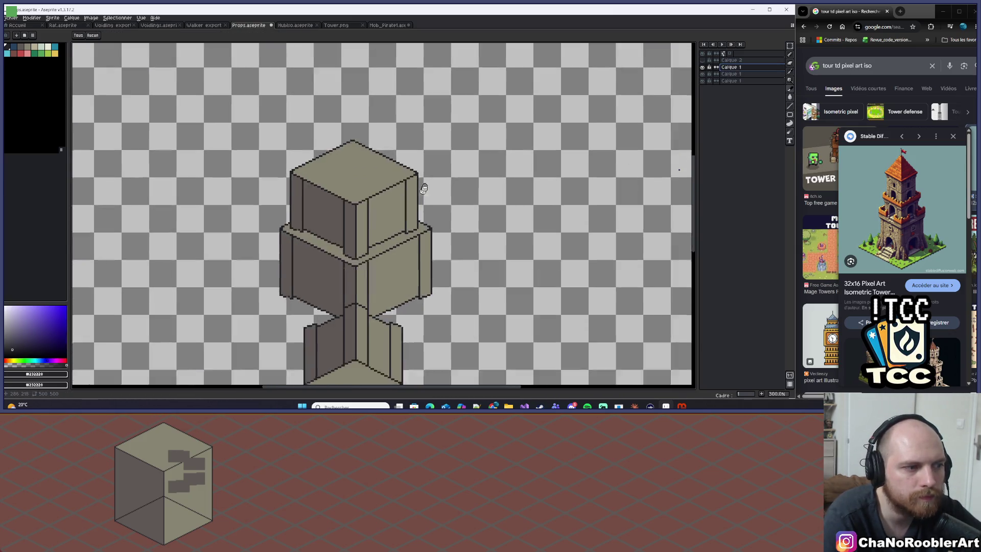
pyautogui.hotkey('ctrl', 'z')
pyautogui.hotkey('ctrl', 'z')
# Step: Reorder the tier layers in the stack and widen the Layers panel
pyautogui.moveTo(726, 78); pyautogui.dragTo(761, 64)
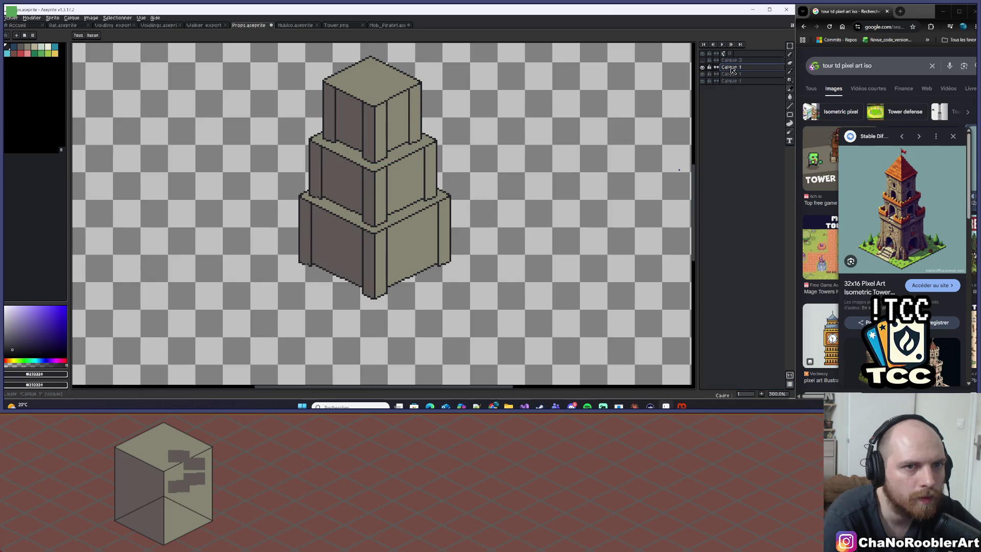
pyautogui.press('-')
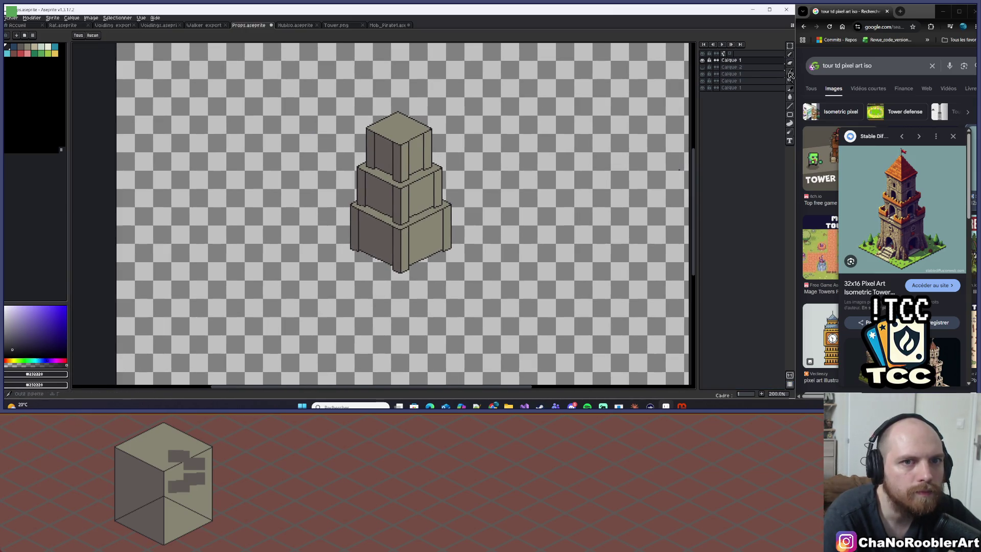
pyautogui.click(788, 47)
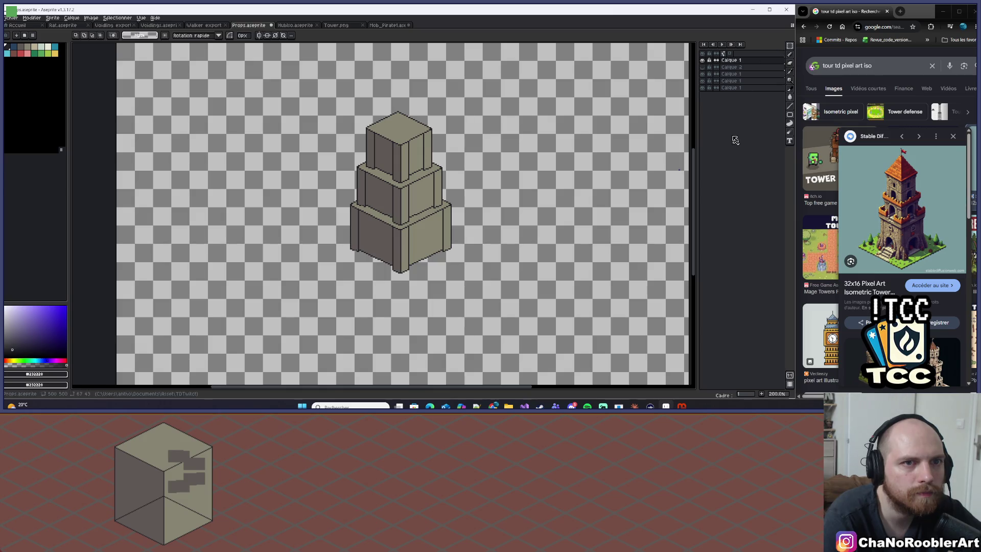
pyautogui.moveTo(696, 116); pyautogui.dragTo(684, 116)
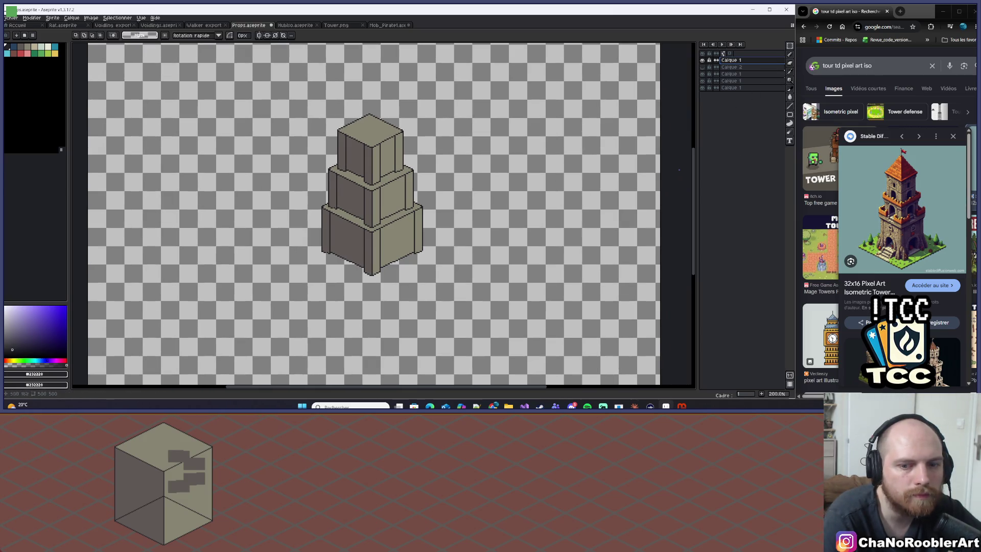
pyautogui.click(789, 46)
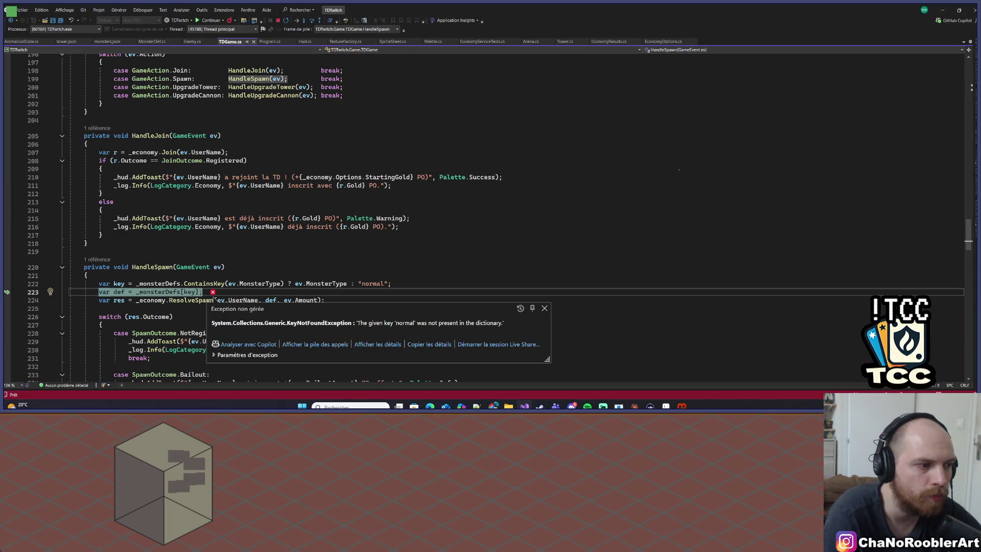
# Step: Stop debugging with Shift+F5 and bring up the Claude tower damage chat
pyautogui.hotkey('shift', 'F5')
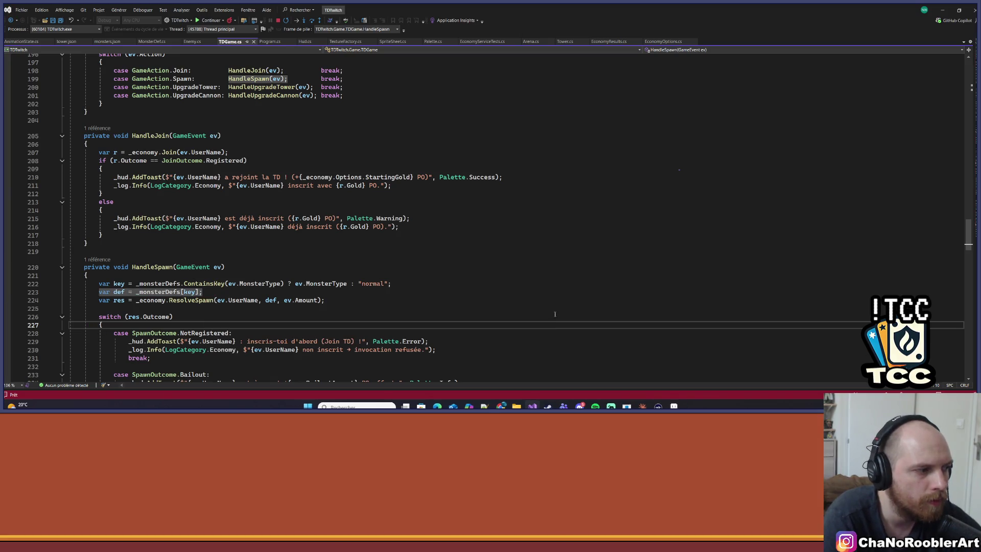
pyautogui.click(642, 406)
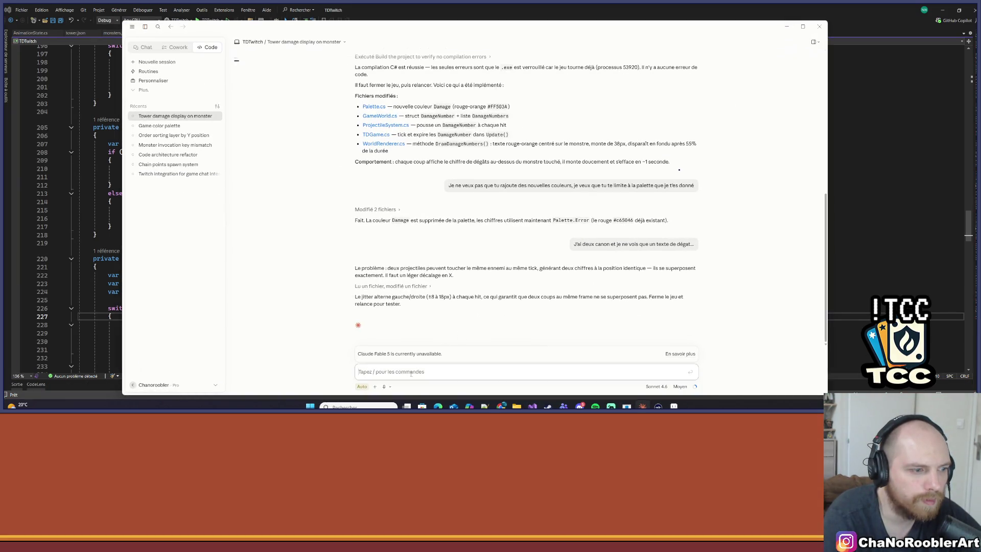
# Step: Send Claude a French message about the crash when summoning a nonexistent monster
pyautogui.write("Lorsqu'on invoque un monstre qui n'existe pas,")
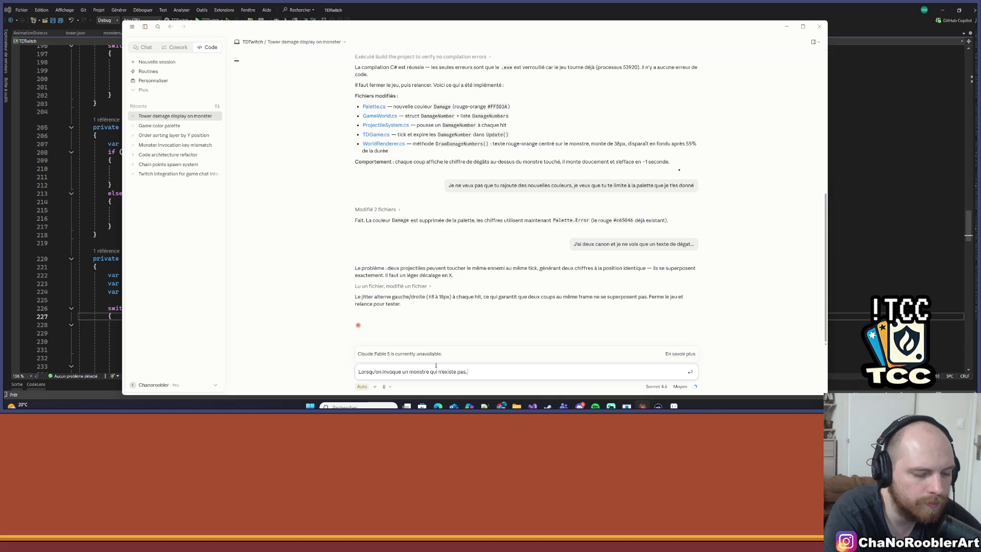
pyautogui.write(' le jeu plante,')
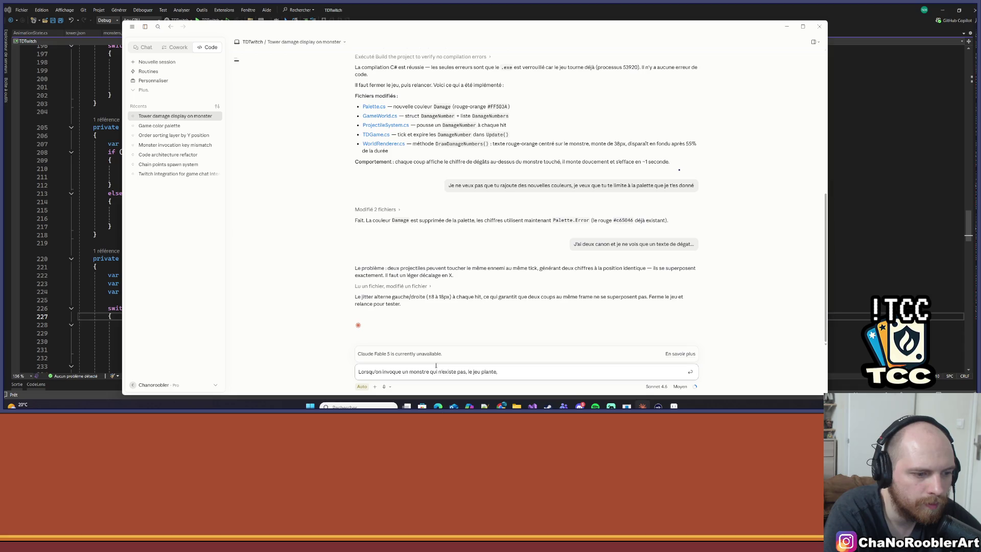
pyautogui.write('a')
pyautogui.press('BackSpace')
pyautogui.press('BackSpace')
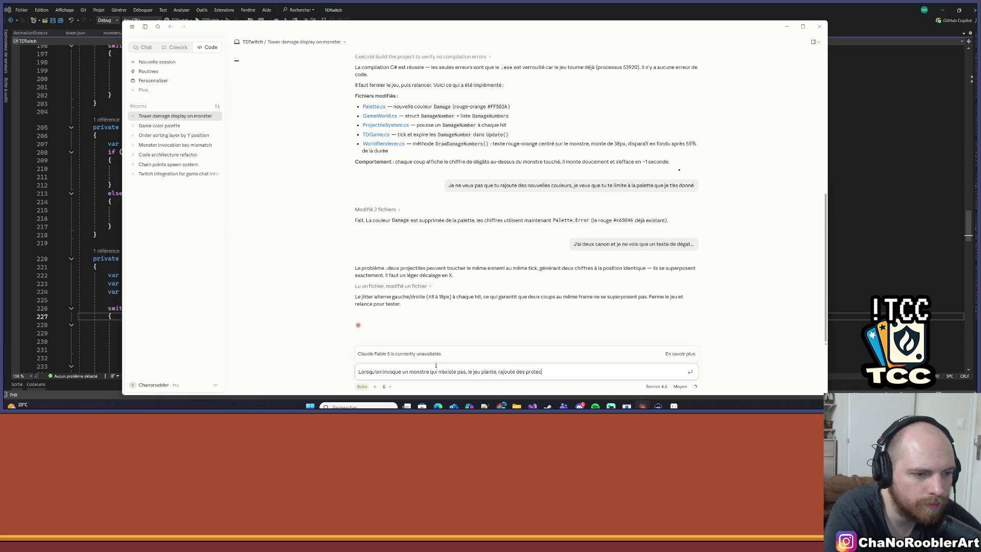
pyautogui.write('ns')
pyautogui.press('Return')
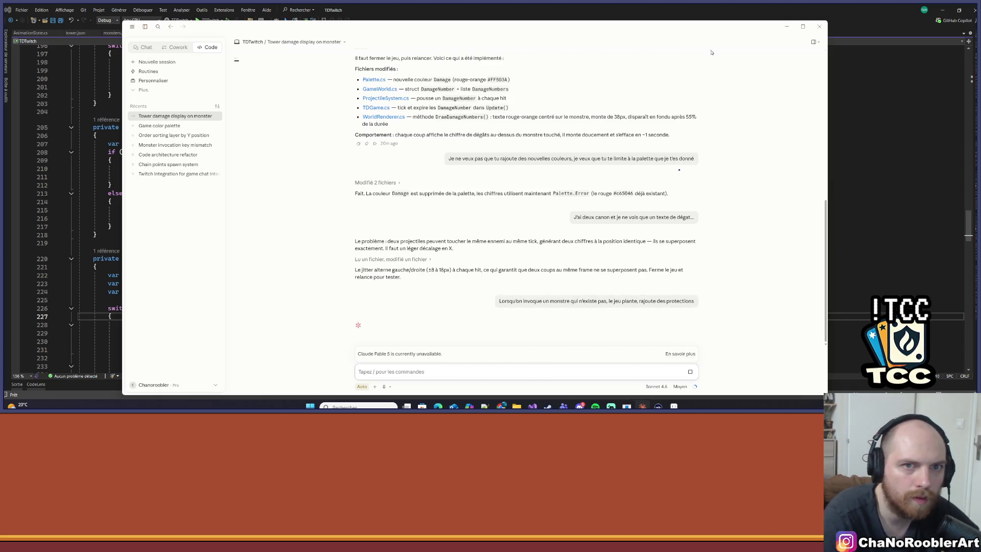
# Step: Minimize Claude and return to the Props.aseprite tower sprite
pyautogui.click(787, 26)
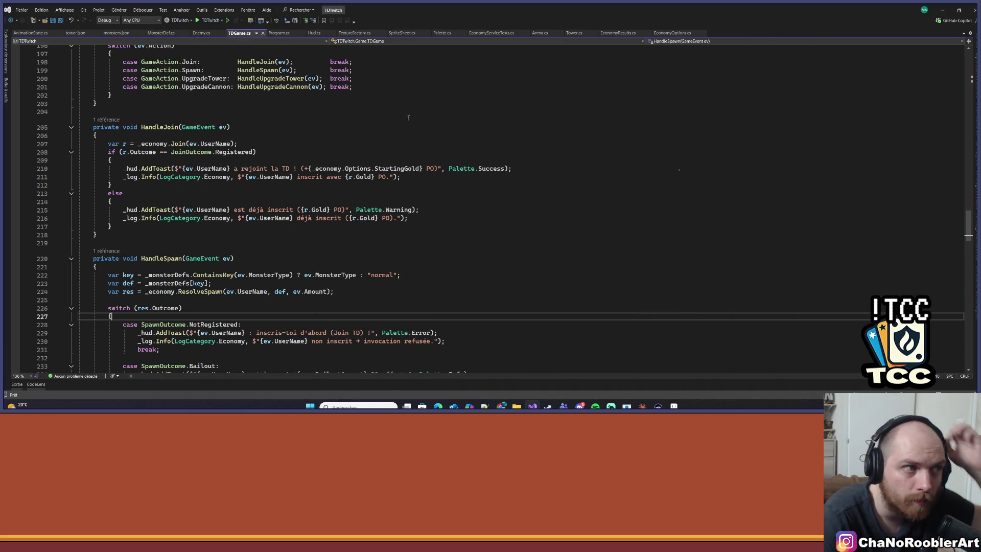
pyautogui.click(579, 406)
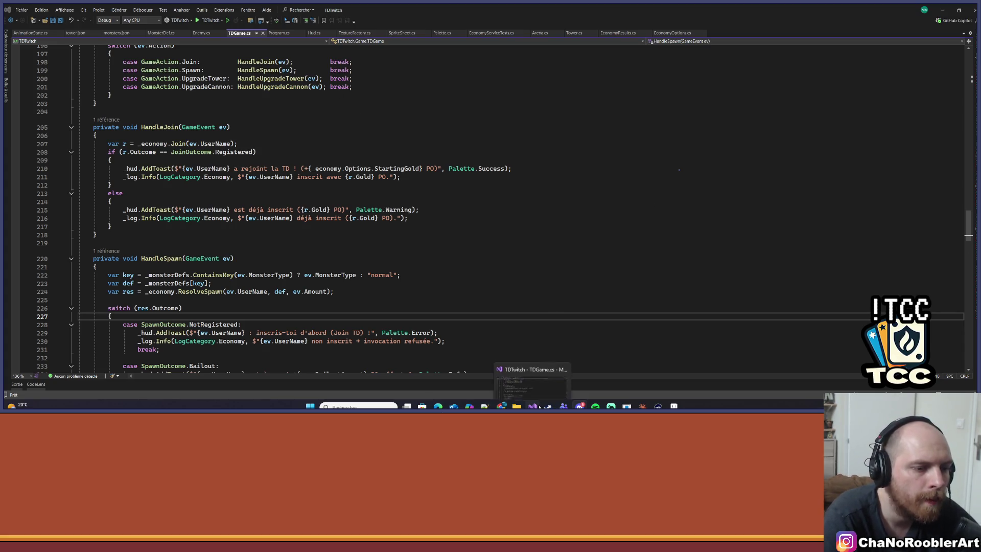
pyautogui.click(532, 373)
# Step: Select the tower's top cube with the rectangular marquee
pyautogui.scroll(2, 393, 125)
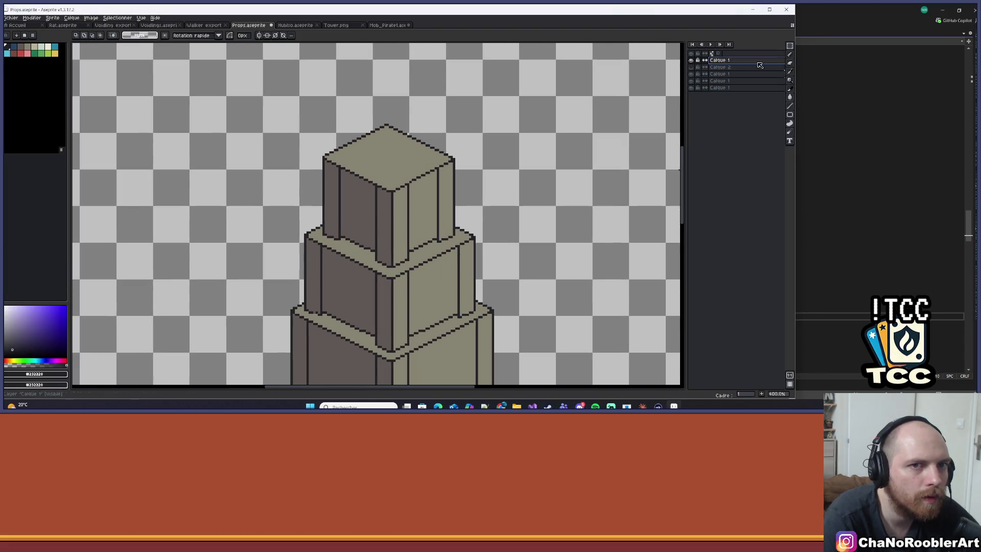
pyautogui.hscroll(2, 313, 80)
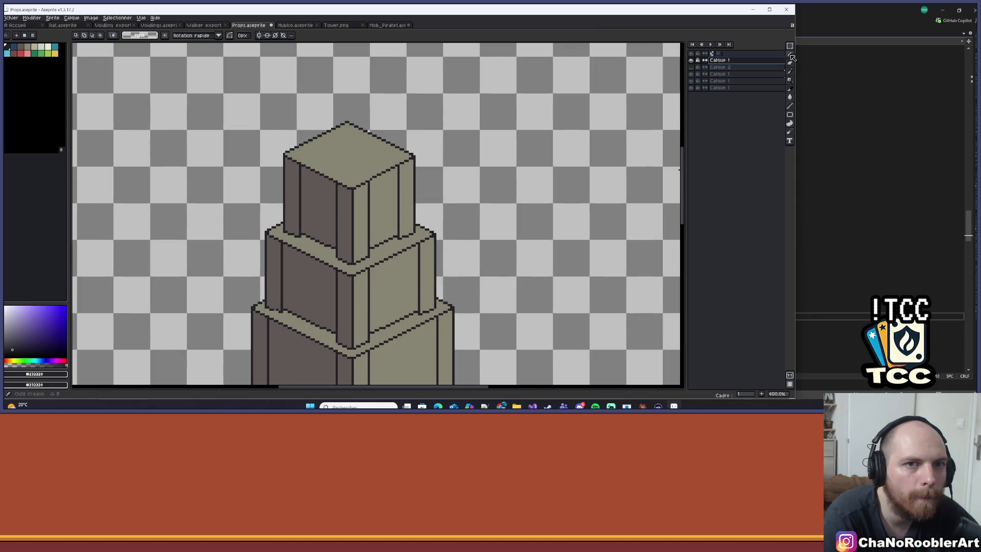
pyautogui.click(791, 107)
pyautogui.click(790, 114)
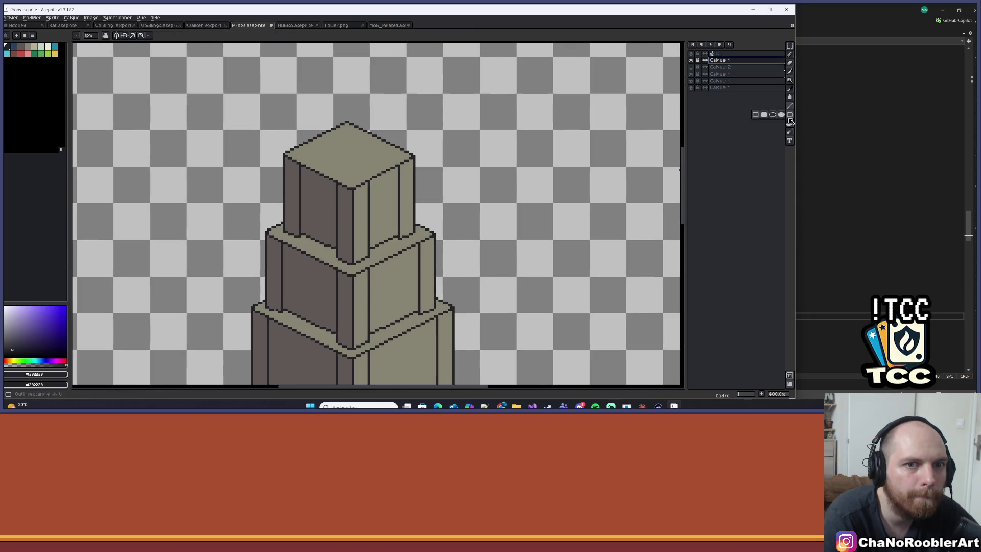
pyautogui.click(790, 46)
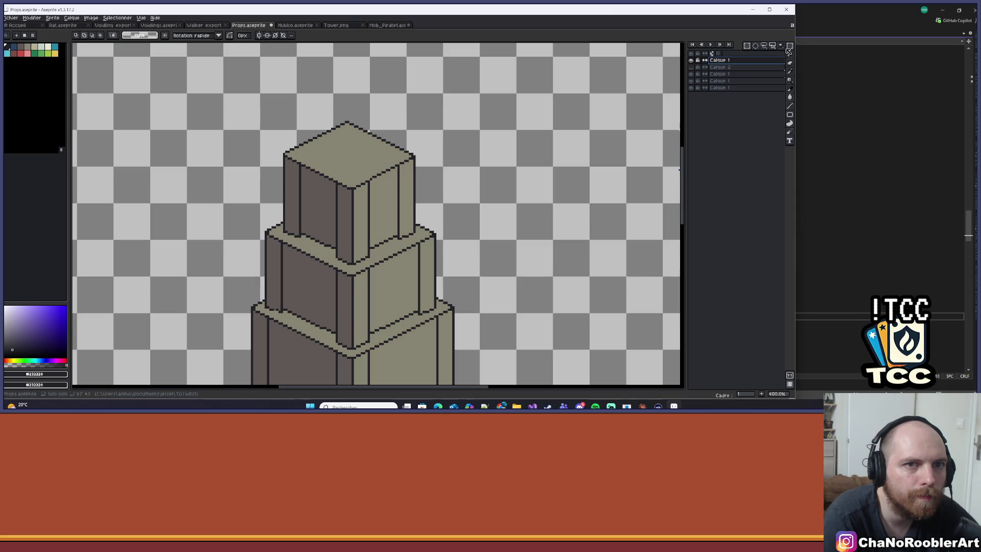
pyautogui.scroll(-2, 511, 136)
pyautogui.moveTo(511, 135); pyautogui.dragTo(385, 152)
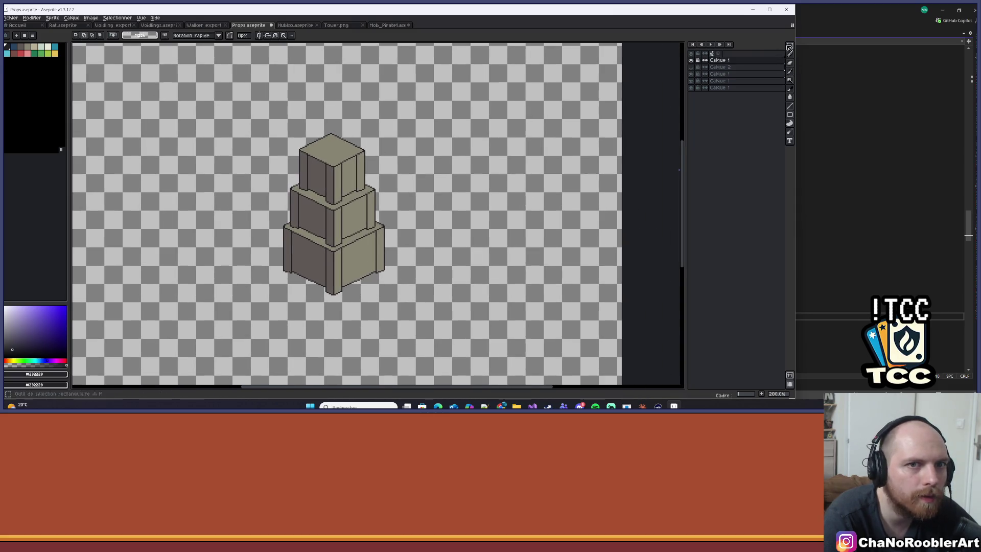
# Step: Drag a copy of the cube above the tower, nudge it into alignment, and drop it
pyautogui.moveTo(227, 104); pyautogui.dragTo(467, 248)
pyautogui.moveTo(366, 175)
pyautogui.mouseDown()
pyautogui.moveTo(367, 130)
pyautogui.moveTo(330, 149)
pyautogui.moveTo(341, 146)
pyautogui.mouseUp()
pyautogui.scroll(3, 366, 130)
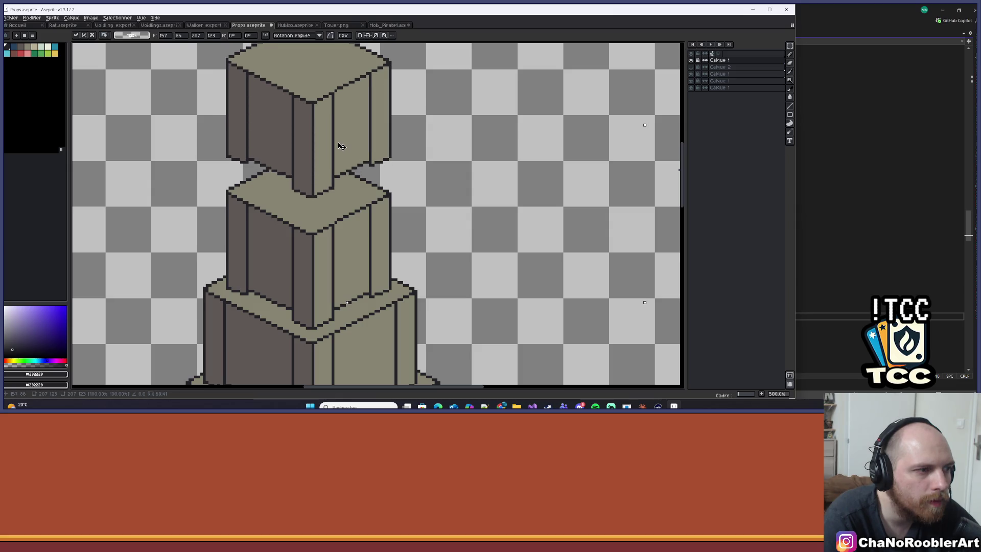
pyautogui.scroll(-5, 342, 146)
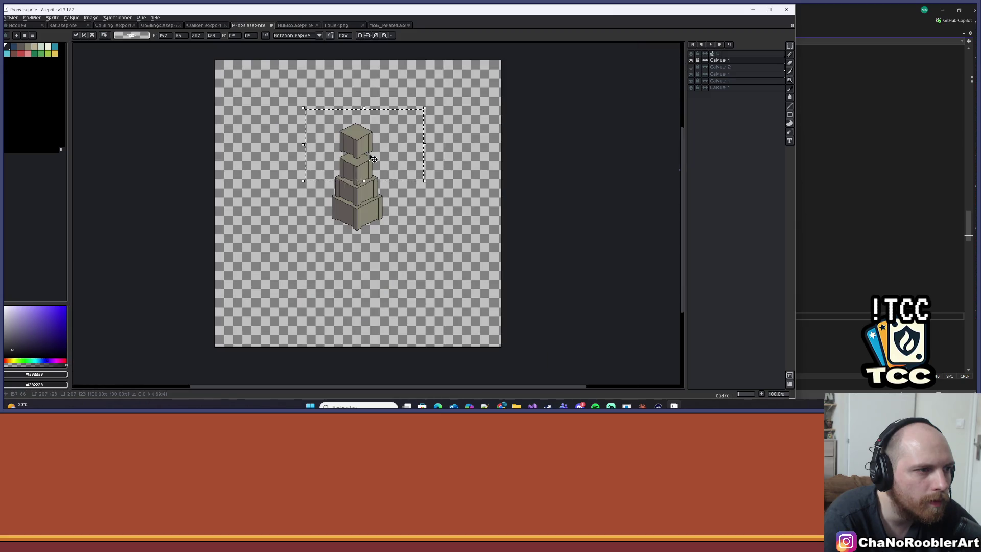
pyautogui.scroll(2, 372, 159)
pyautogui.scroll(2, 372, 159)
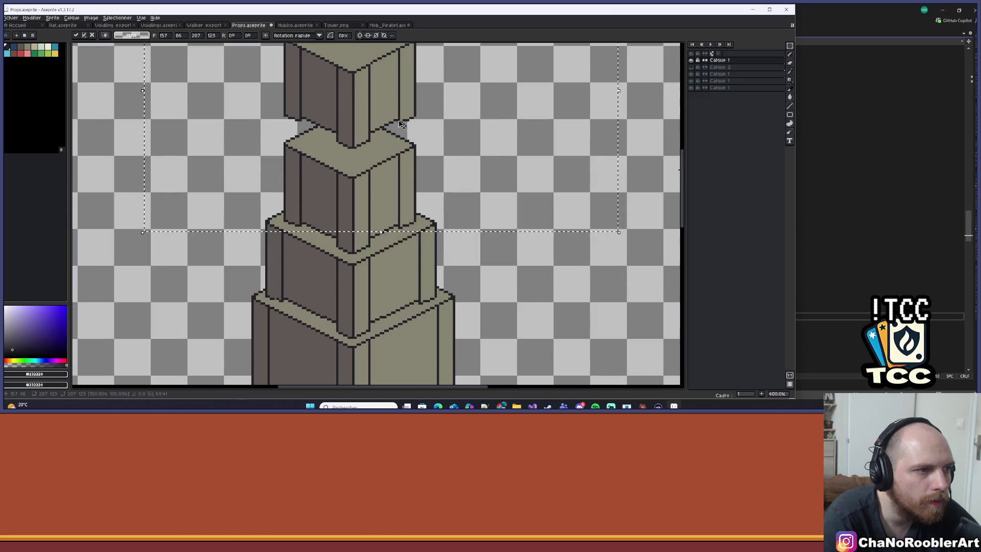
pyautogui.scroll(-1, 427, 140)
pyautogui.scroll(-1, 426, 140)
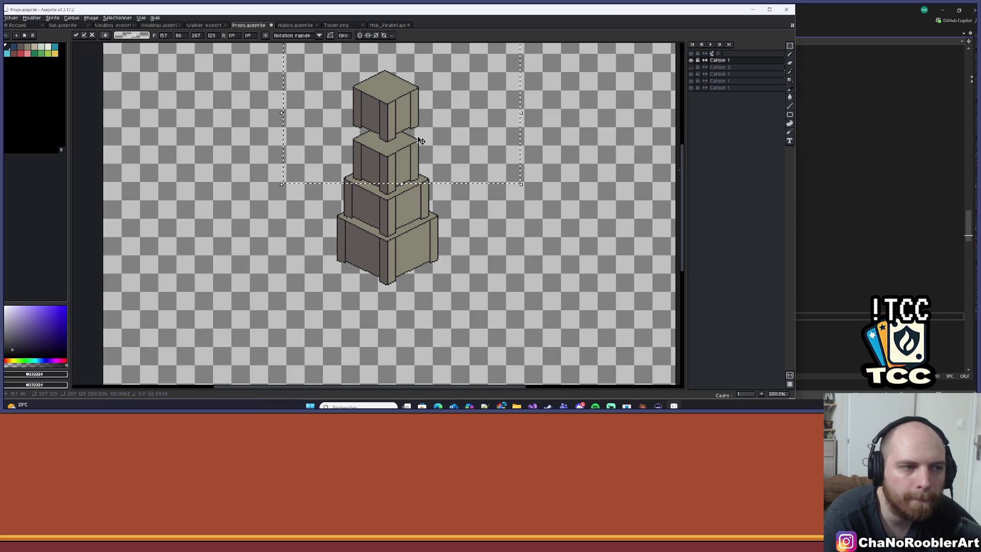
pyautogui.moveTo(411, 118); pyautogui.dragTo(410, 118)
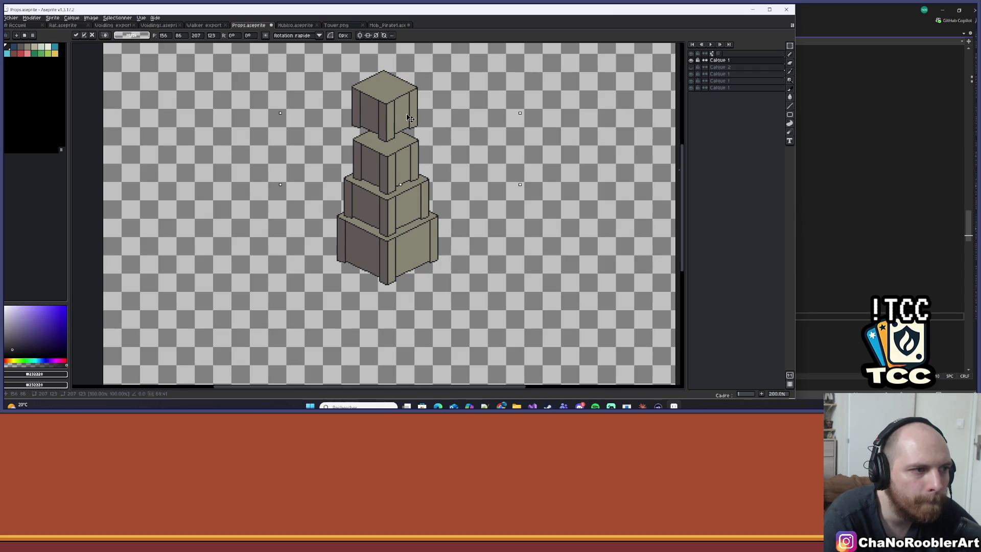
pyautogui.moveTo(410, 118); pyautogui.dragTo(410, 119)
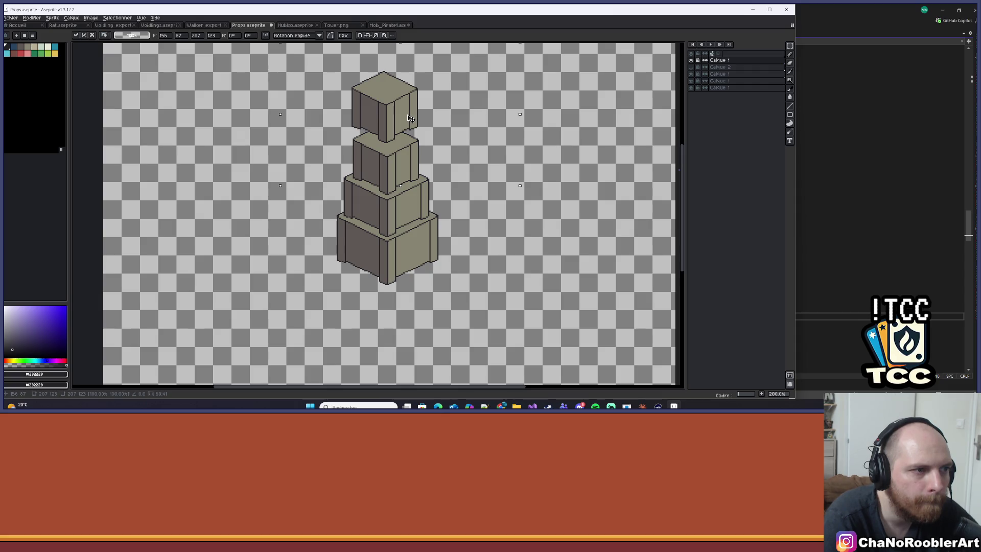
pyautogui.moveTo(411, 118); pyautogui.dragTo(409, 116)
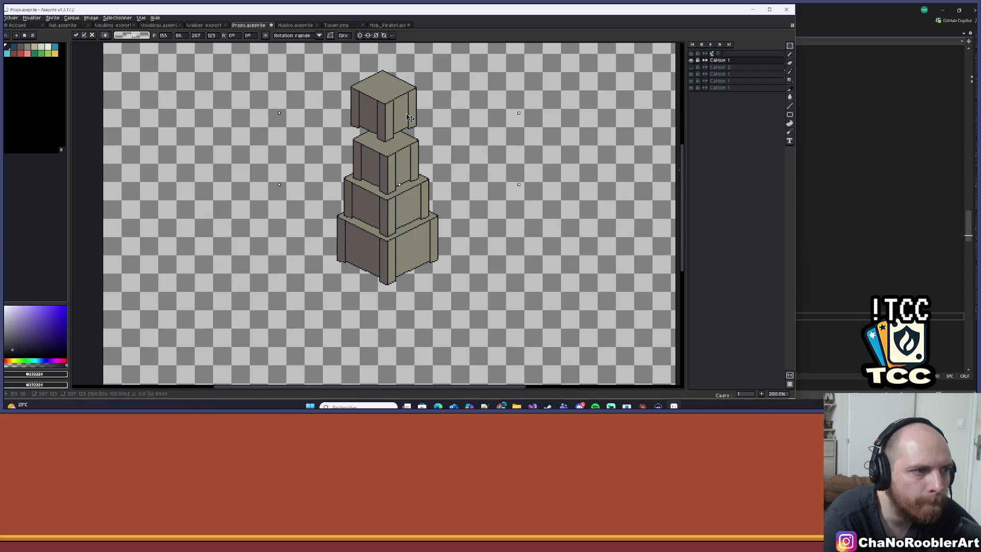
pyautogui.click(436, 110)
pyautogui.scroll(4, 437, 111)
# Step: Try erasing and a dark diagonal line on the top cube, then undo those strokes
pyautogui.press('e')
pyautogui.moveTo(405, 180)
pyautogui.mouseDown()
pyautogui.moveTo(396, 170)
pyautogui.moveTo(369, 176)
pyautogui.moveTo(359, 145)
pyautogui.moveTo(365, 221)
pyautogui.mouseUp()
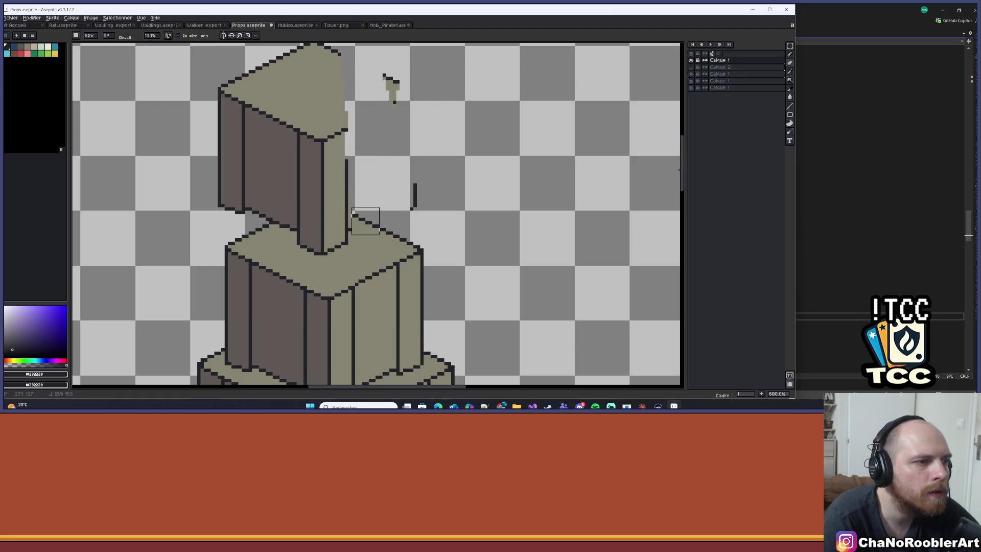
pyautogui.scroll(3, 379, 204)
pyautogui.scroll(-5, 357, 169)
pyautogui.press('i')
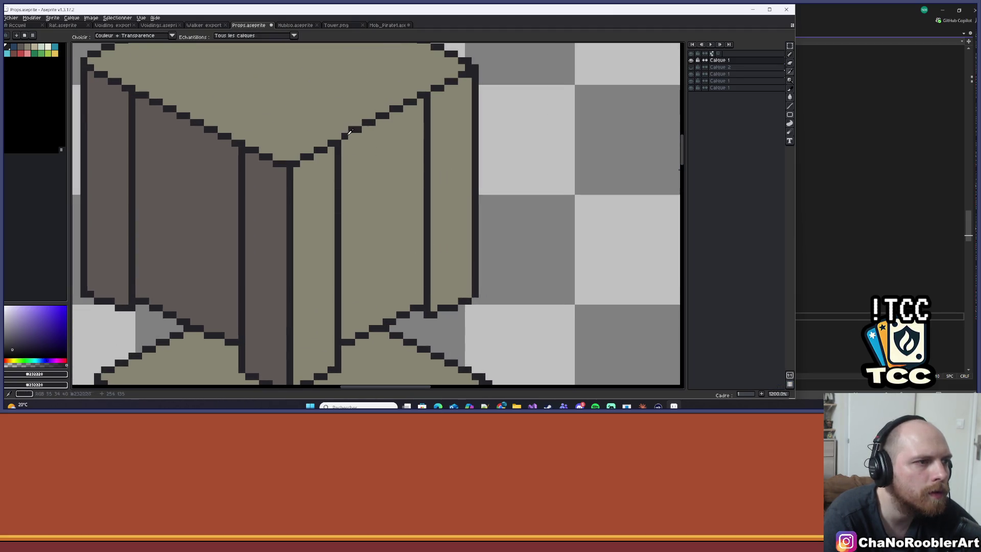
pyautogui.moveTo(335, 141)
pyautogui.mouseDown()
pyautogui.moveTo(409, 156)
pyautogui.moveTo(354, 126)
pyautogui.mouseUp()
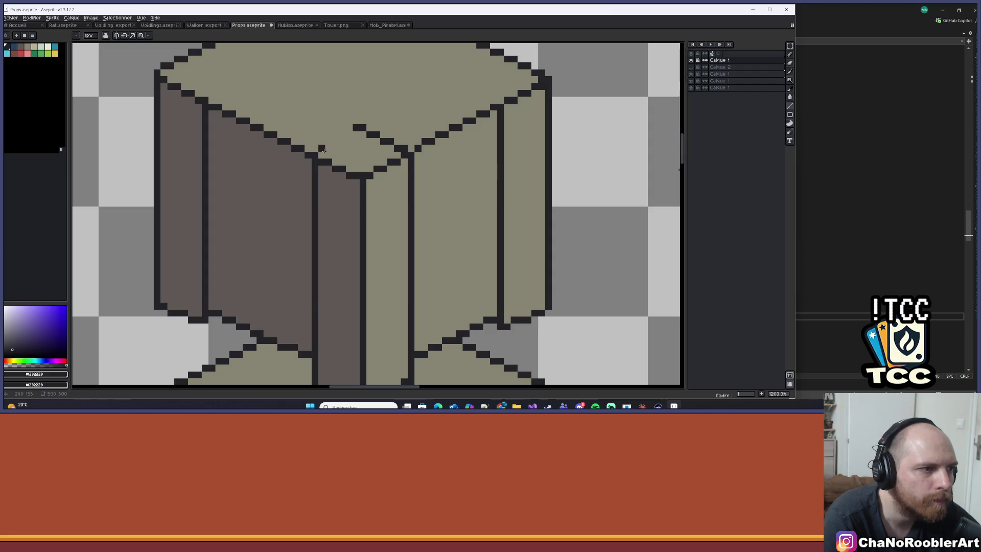
pyautogui.scroll(-4, 353, 127)
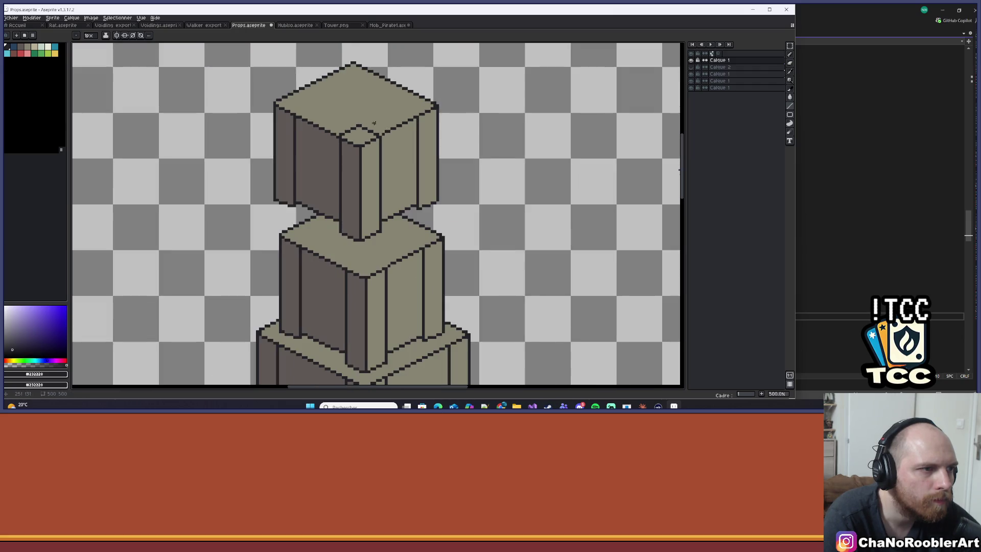
pyautogui.scroll(4, 396, 127)
pyautogui.hotkey('ctrl', 'z')
pyautogui.press('v')
pyautogui.hotkey('ctrl', 'z')
pyautogui.hotkey('ctrl', 'z')
# Step: Draw a vertical line up from the top cube's face with the Line tool
pyautogui.press('l')
pyautogui.moveTo(390, 167); pyautogui.dragTo(391, 102)
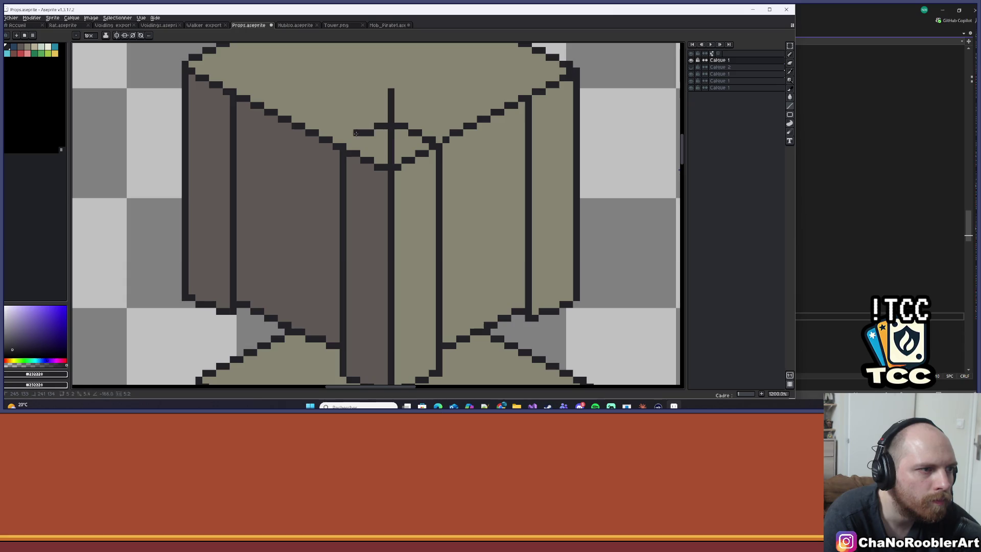
pyautogui.scroll(-5, 356, 139)
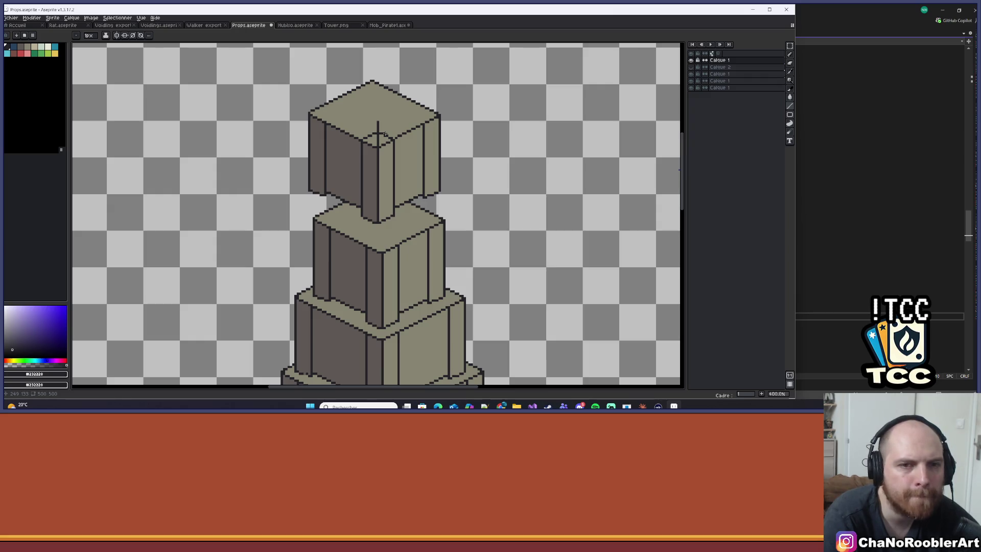
# Step: View the isometric tower reference image, then return to the tower sprite
pyautogui.moveTo(501, 406)
pyautogui.click(506, 363)
pyautogui.scroll(1, 377, 132)
pyautogui.scroll(4, 376, 132)
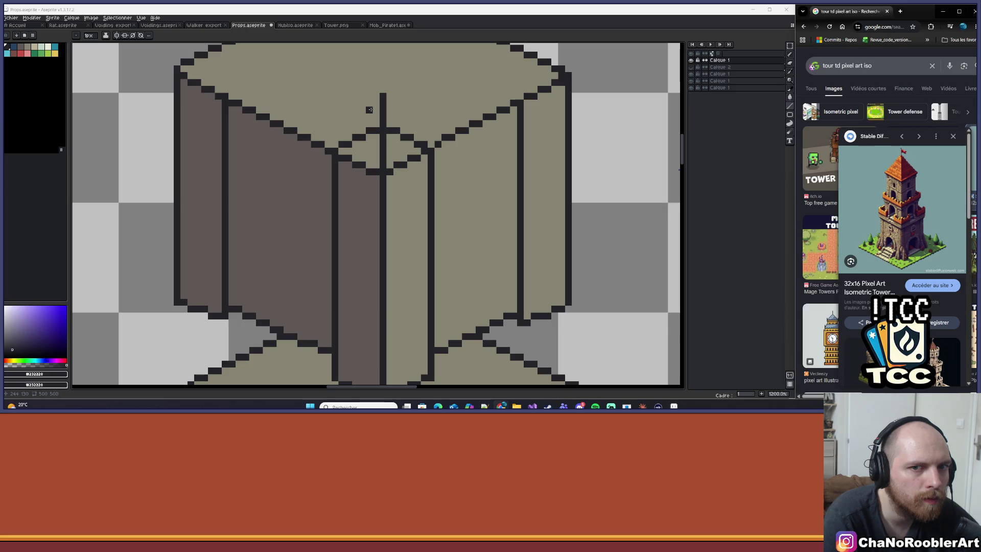
pyautogui.click(370, 115)
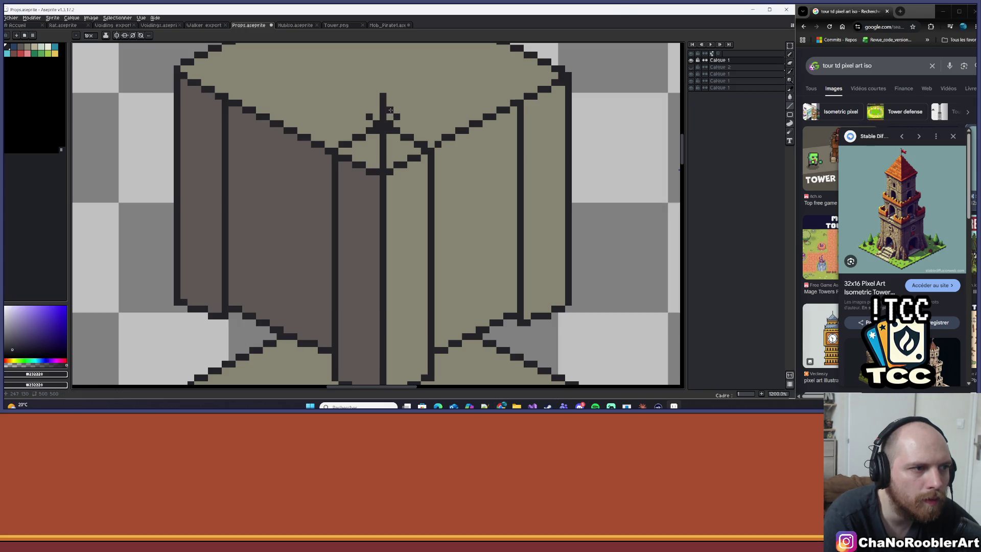
pyautogui.scroll(-3, 373, 110)
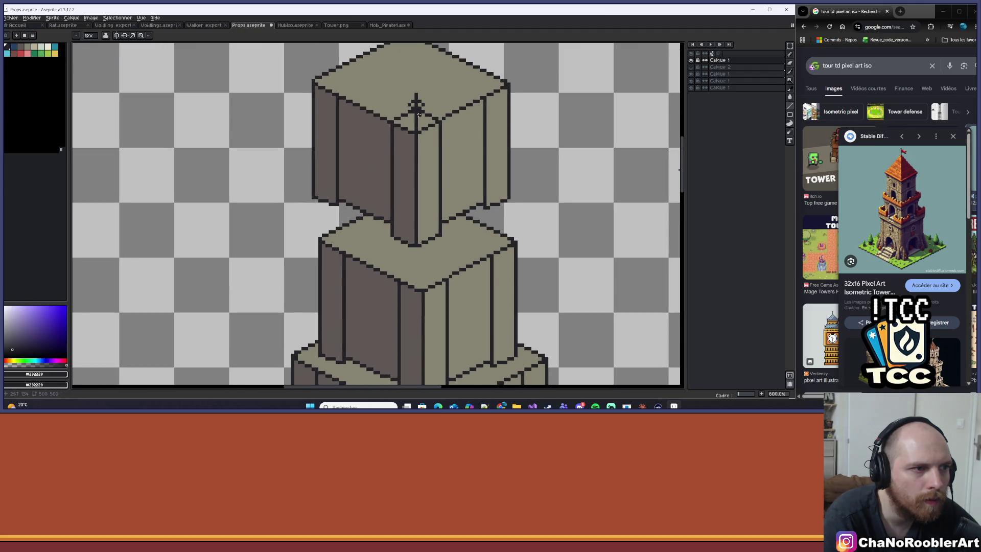
# Step: Erase the top cube's right face and a strip of its left face
pyautogui.moveTo(416, 105)
pyautogui.mouseDown()
pyautogui.moveTo(313, 220)
pyautogui.moveTo(316, 238)
pyautogui.mouseUp()
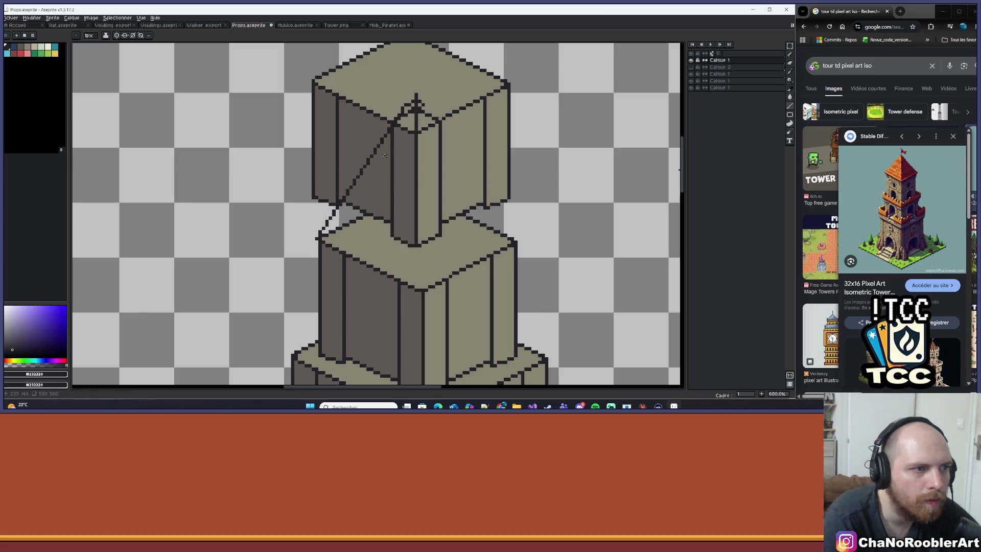
pyautogui.hotkey('ctrl', 'z')
pyautogui.press('e')
pyautogui.scroll(1, 416, 105)
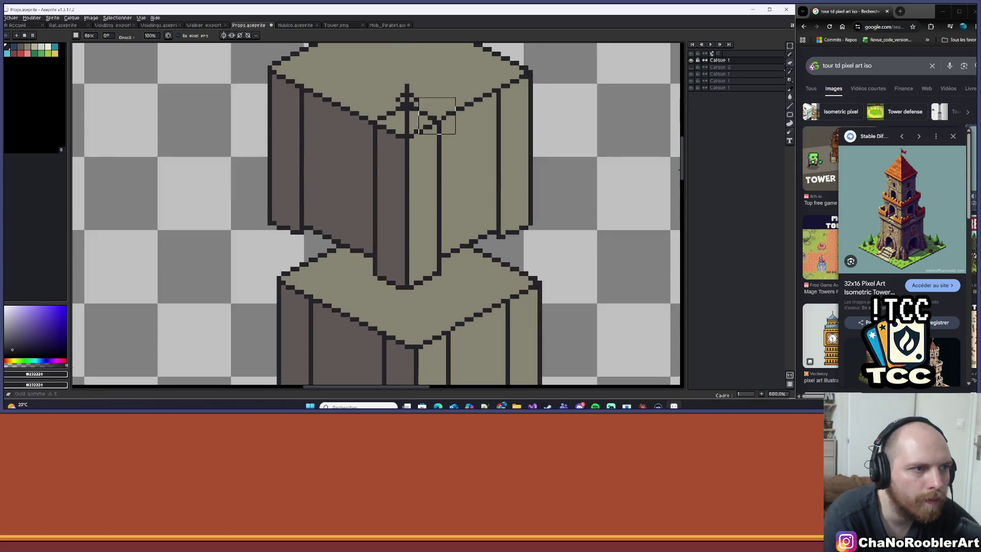
pyautogui.moveTo(432, 122); pyautogui.dragTo(431, 158)
pyautogui.moveTo(373, 120)
pyautogui.mouseDown()
pyautogui.moveTo(383, 117)
pyautogui.moveTo(387, 166)
pyautogui.moveTo(416, 184)
pyautogui.moveTo(407, 158)
pyautogui.moveTo(391, 237)
pyautogui.moveTo(418, 221)
pyautogui.mouseUp()
# Step: Add two dark pixels beside the cross with the pencil
pyautogui.scroll(-1, 417, 204)
pyautogui.scroll(7, 400, 220)
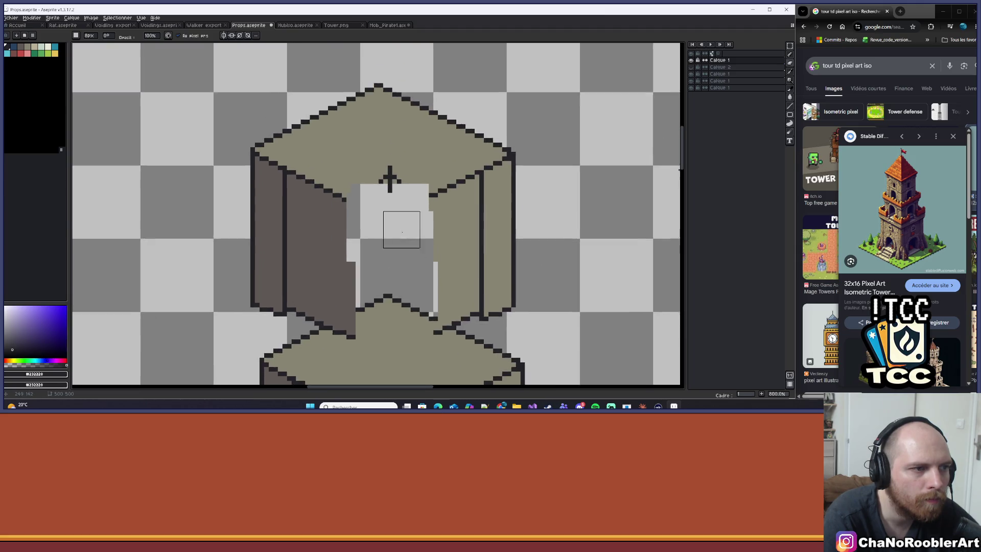
pyautogui.scroll(1, 396, 219)
pyautogui.press('b')
pyautogui.click(329, 152)
pyautogui.click(372, 150)
# Step: Draw two dark roof edges sloping down-right and down-left from the peak
pyautogui.scroll(-4, 392, 148)
pyautogui.scroll(-2, 393, 149)
pyautogui.scroll(1, 363, 94)
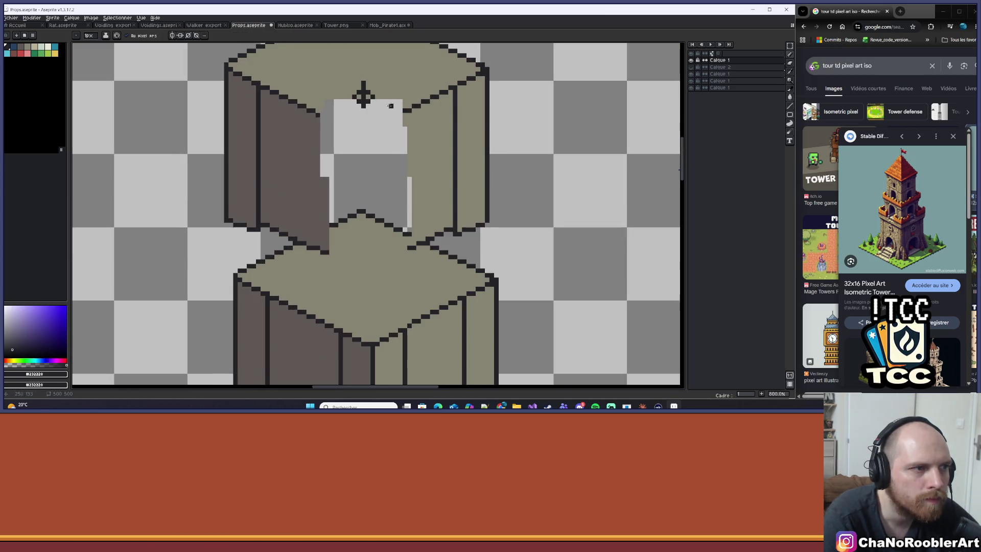
pyautogui.press('shift')
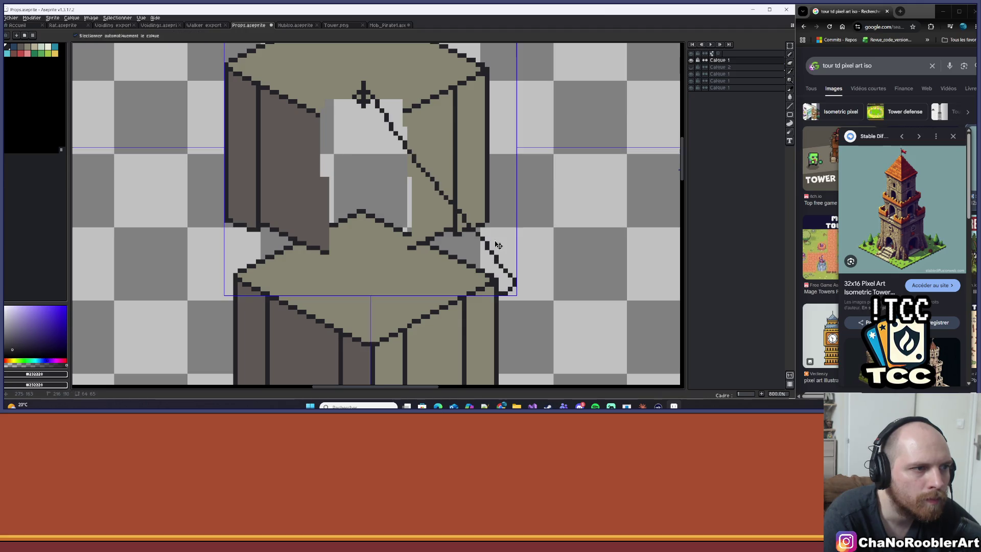
pyautogui.moveTo(363, 96); pyautogui.dragTo(494, 275)
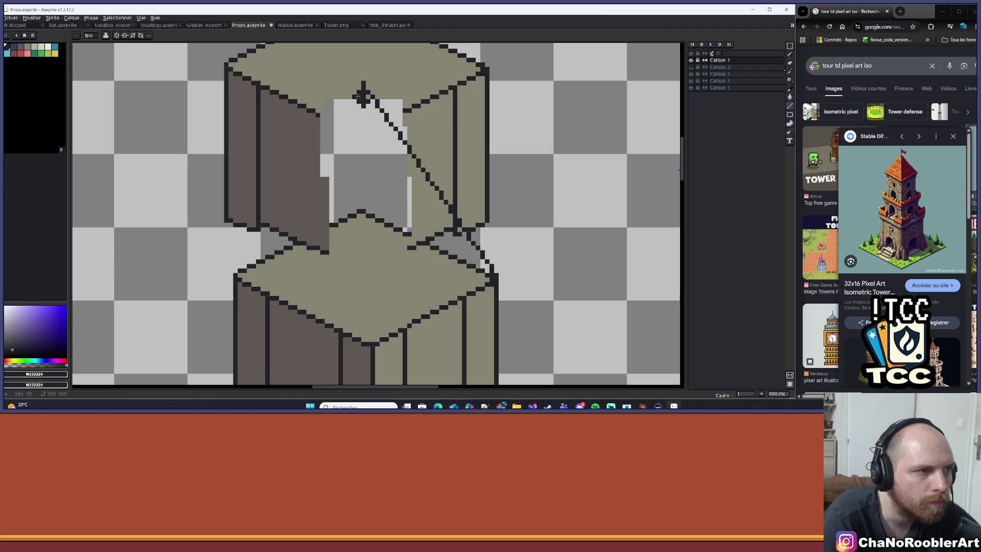
pyautogui.moveTo(360, 94)
pyautogui.mouseDown()
pyautogui.moveTo(276, 190)
pyautogui.moveTo(232, 273)
pyautogui.mouseUp()
# Step: Erase the stray grey pixels left of and above the window opening
pyautogui.scroll(-4, 255, 245)
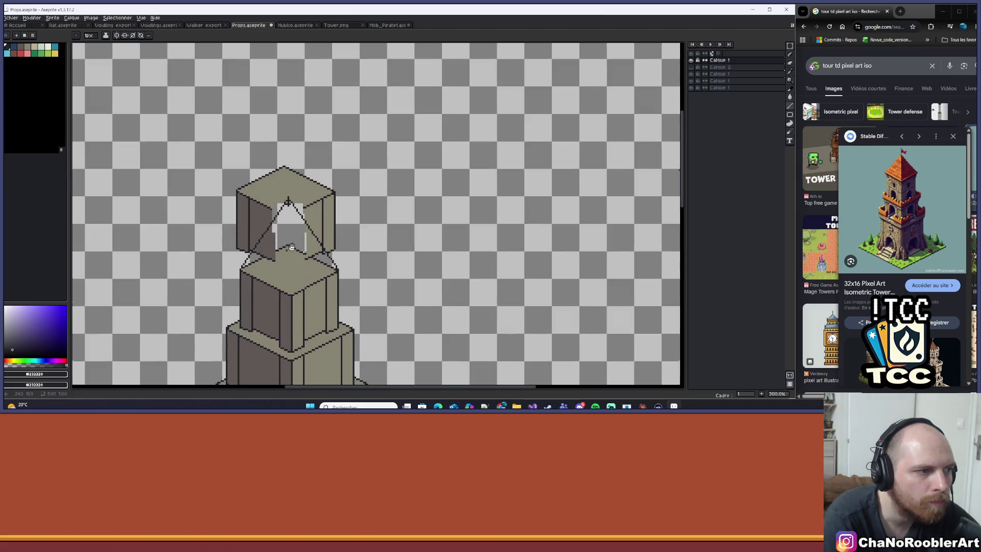
pyautogui.scroll(3, 314, 197)
pyautogui.press('e')
pyautogui.moveTo(314, 198)
pyautogui.mouseDown()
pyautogui.moveTo(332, 233)
pyautogui.moveTo(317, 231)
pyautogui.moveTo(327, 199)
pyautogui.moveTo(347, 232)
pyautogui.moveTo(356, 213)
pyautogui.mouseUp()
pyautogui.scroll(4, 330, 214)
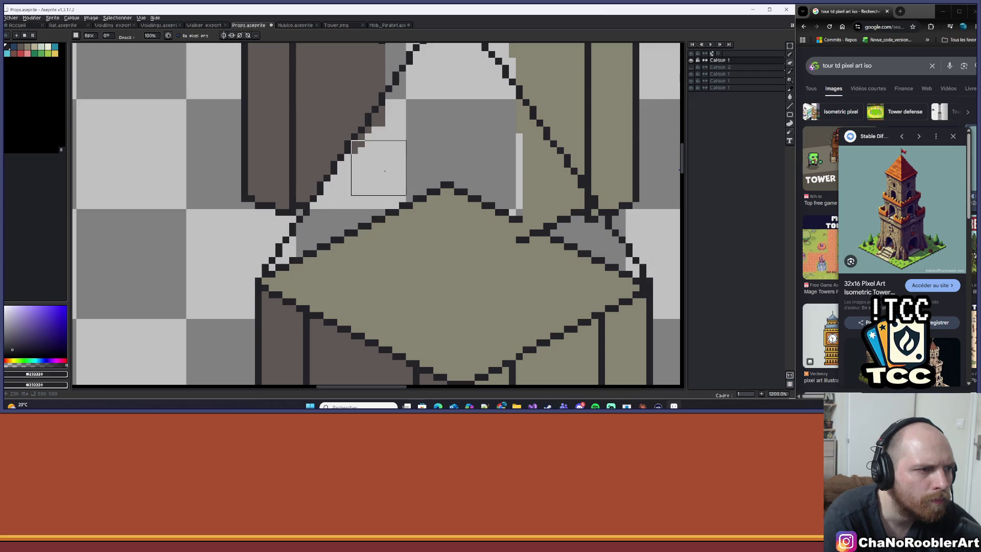
pyautogui.moveTo(396, 161)
pyautogui.mouseDown()
pyautogui.moveTo(415, 132)
pyautogui.moveTo(378, 187)
pyautogui.moveTo(358, 181)
pyautogui.moveTo(349, 135)
pyautogui.mouseUp()
pyautogui.scroll(-5, 411, 136)
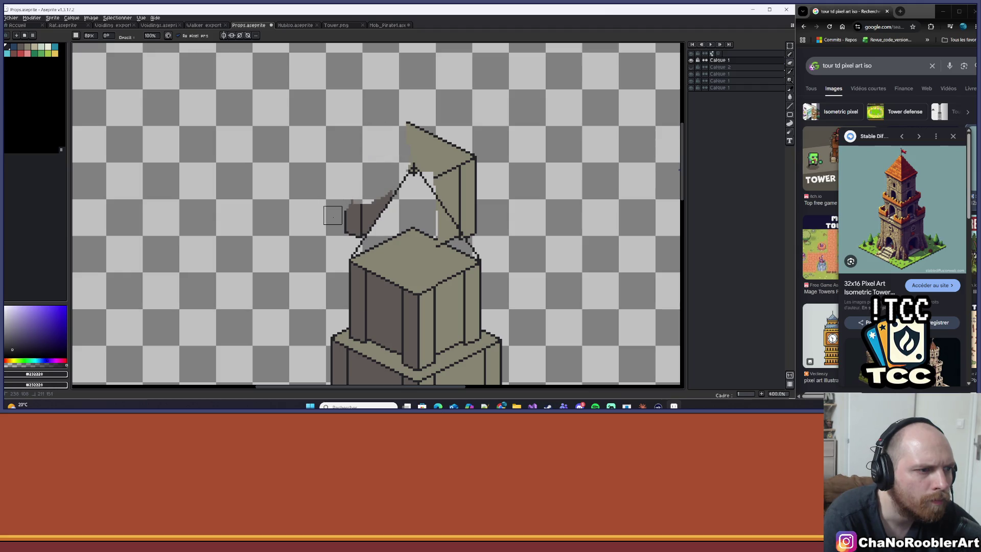
pyautogui.scroll(1, 333, 215)
# Step: Pick red and try a roof fill, undoing the accidental background fill
pyautogui.click(20, 52)
pyautogui.press('g')
pyautogui.click(278, 194)
pyautogui.hotkey('ctrl', 'z')
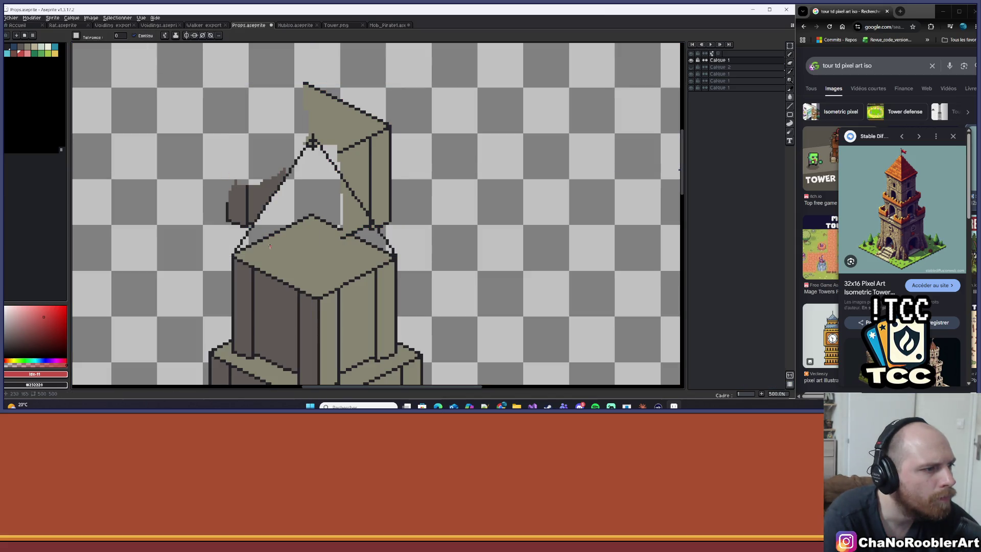
pyautogui.press('b')
pyautogui.scroll(4, 197, 263)
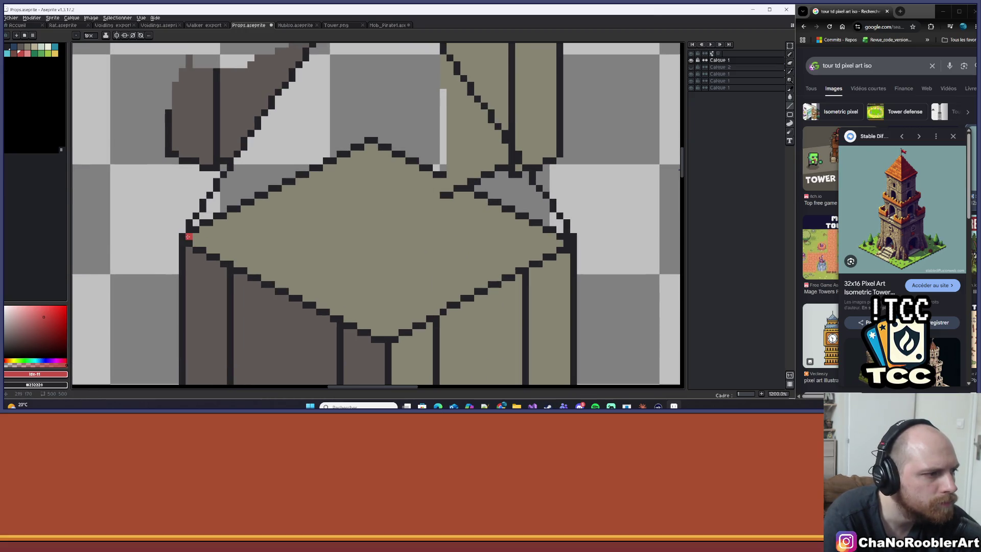
# Step: Trace the diamond's lower-left, lower-right and upper-right edges in red, closing a gap
pyautogui.moveTo(187, 236); pyautogui.dragTo(351, 316)
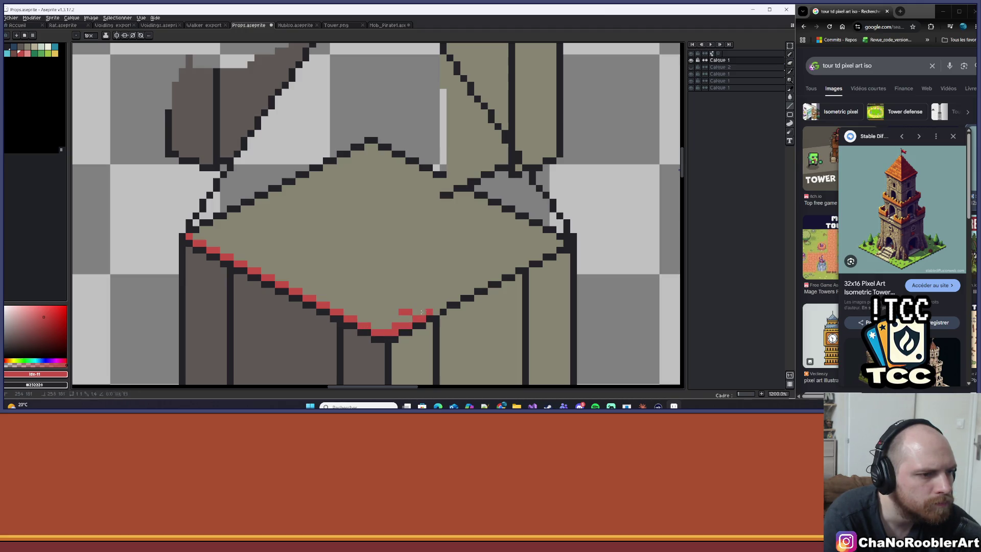
pyautogui.moveTo(438, 305); pyautogui.dragTo(450, 298)
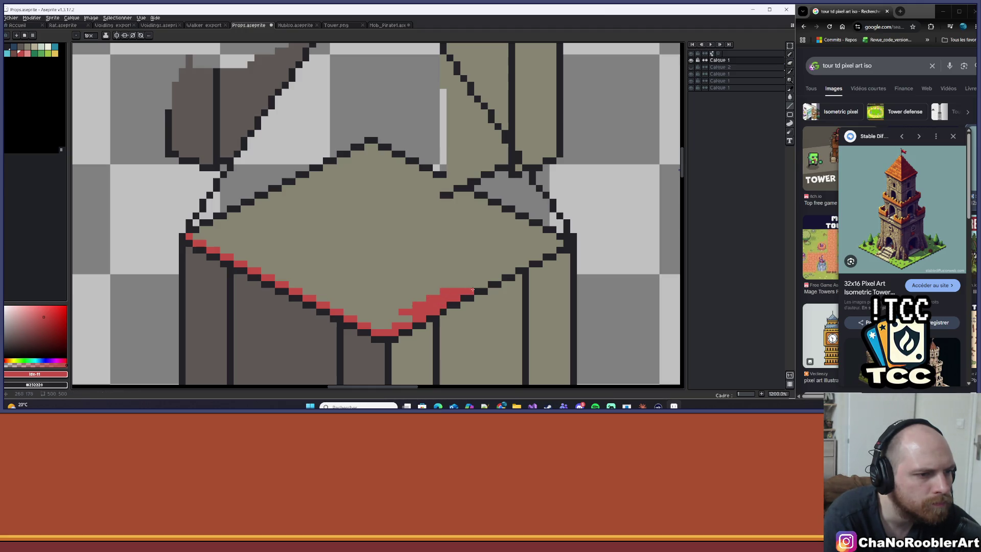
pyautogui.click(496, 277)
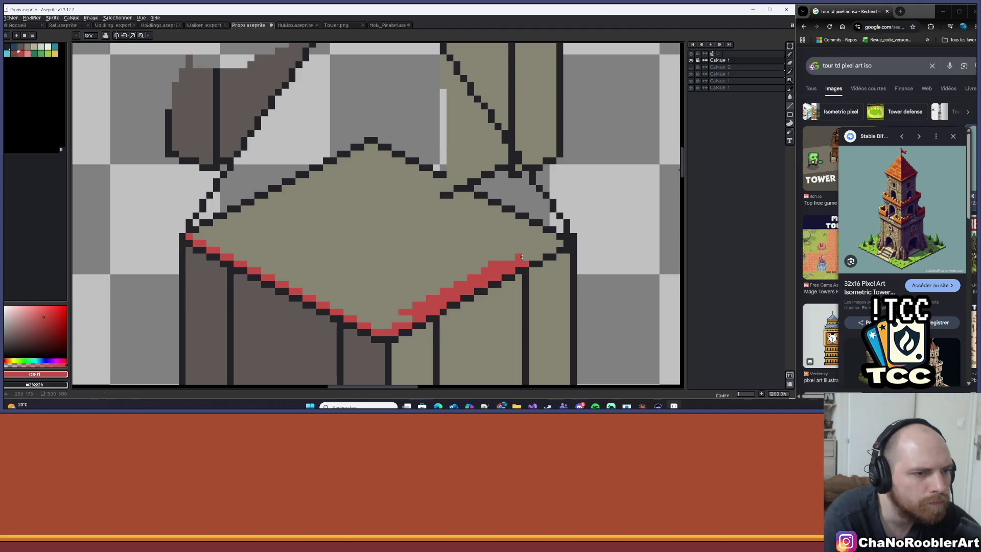
pyautogui.moveTo(546, 255); pyautogui.dragTo(526, 248)
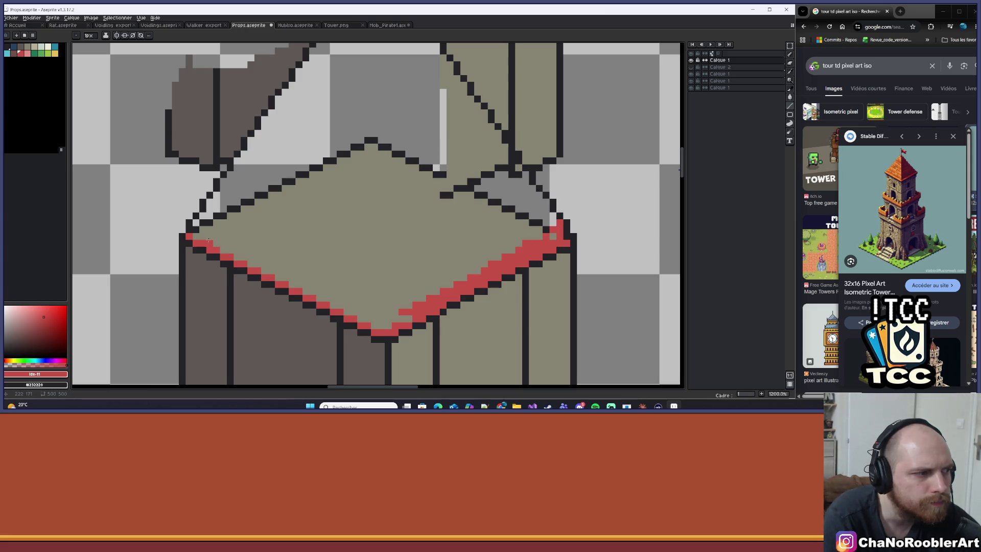
pyautogui.moveTo(198, 222); pyautogui.dragTo(198, 238)
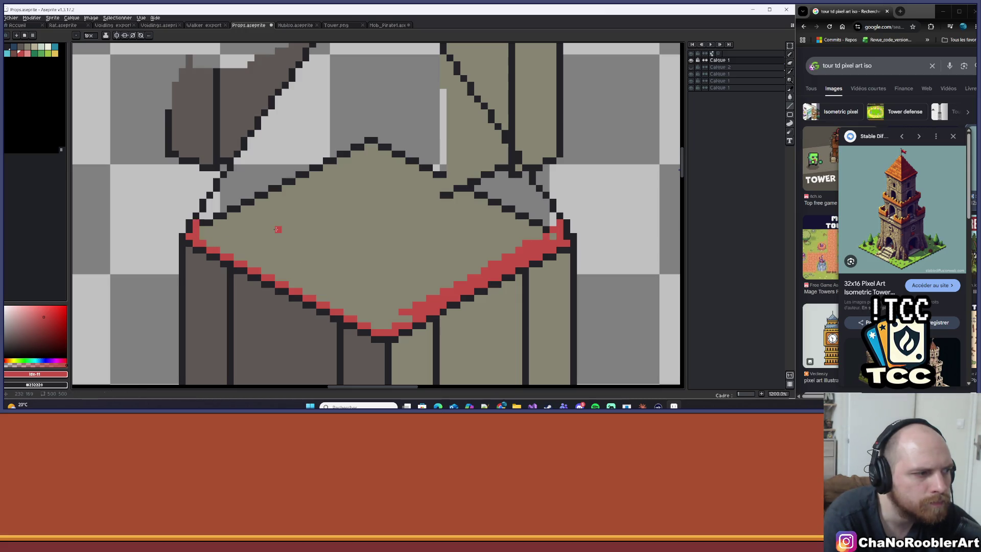
# Step: Fill the roof area with red and paint the two notch pixels red
pyautogui.press('g')
pyautogui.click(279, 229)
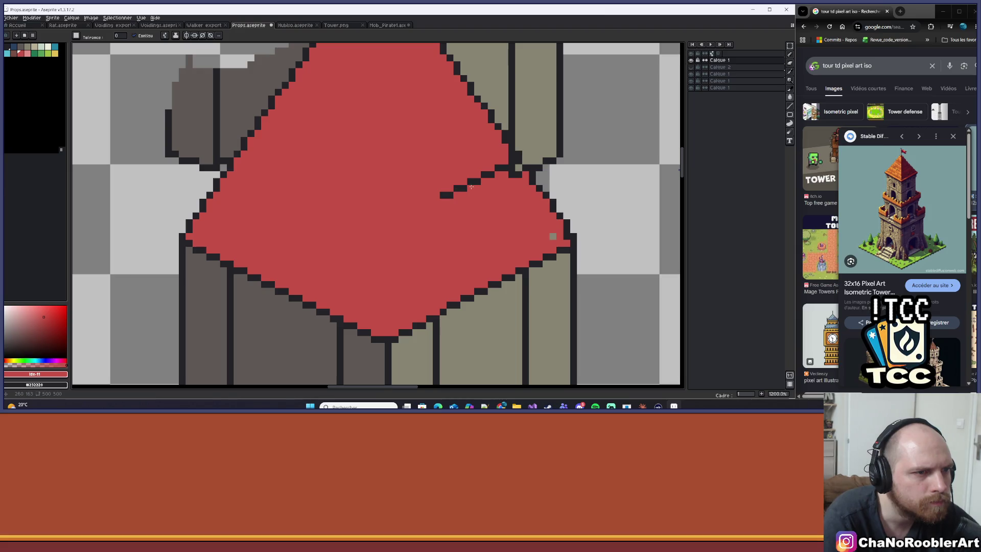
pyautogui.press('b')
pyautogui.scroll(1, 415, 230)
pyautogui.moveTo(407, 220)
pyautogui.mouseDown()
pyautogui.moveTo(406, 233)
pyautogui.moveTo(322, 248)
pyautogui.mouseUp()
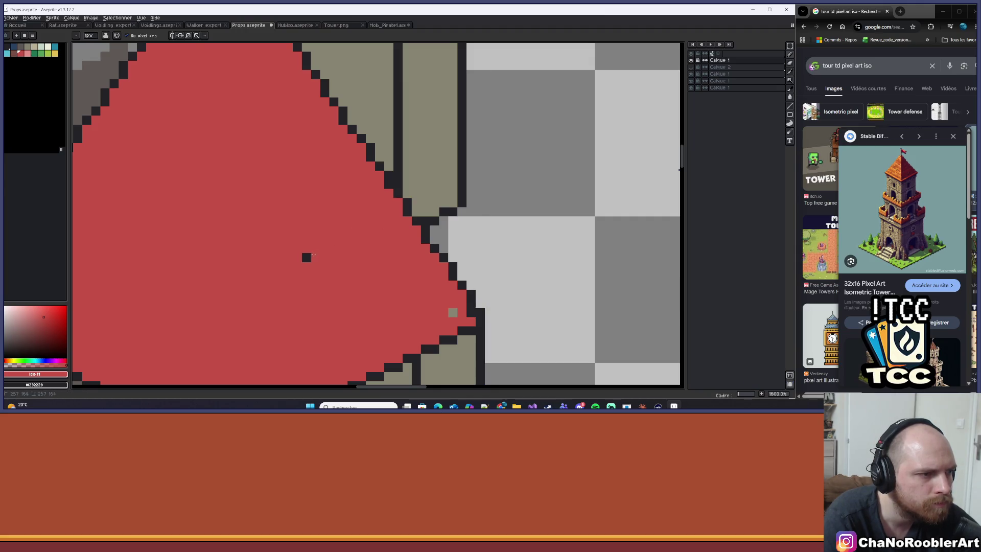
# Step: Erase the old olive block behind the roof's right side
pyautogui.click(453, 313)
pyautogui.scroll(-7, 439, 312)
pyautogui.scroll(1, 449, 304)
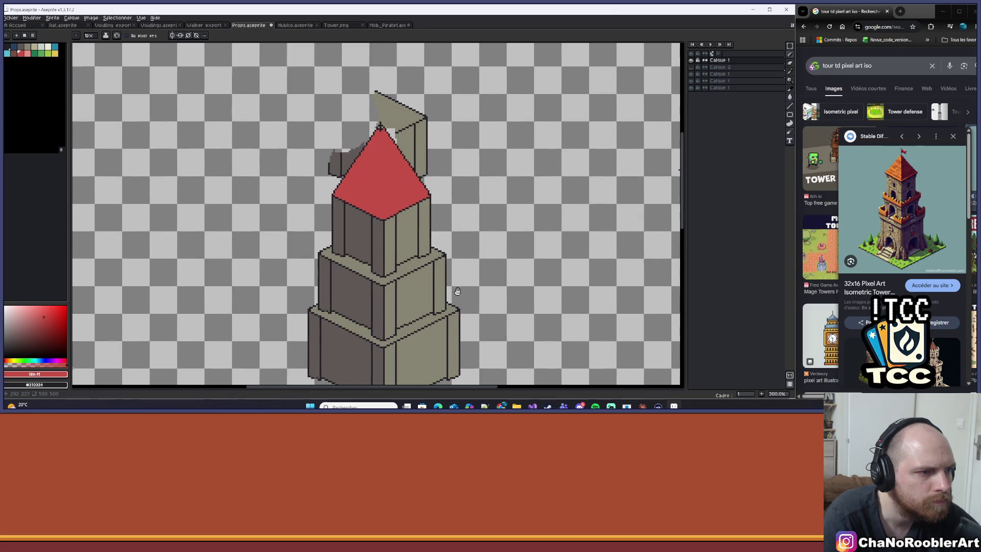
pyautogui.scroll(-2, 459, 299)
pyautogui.scroll(5, 417, 240)
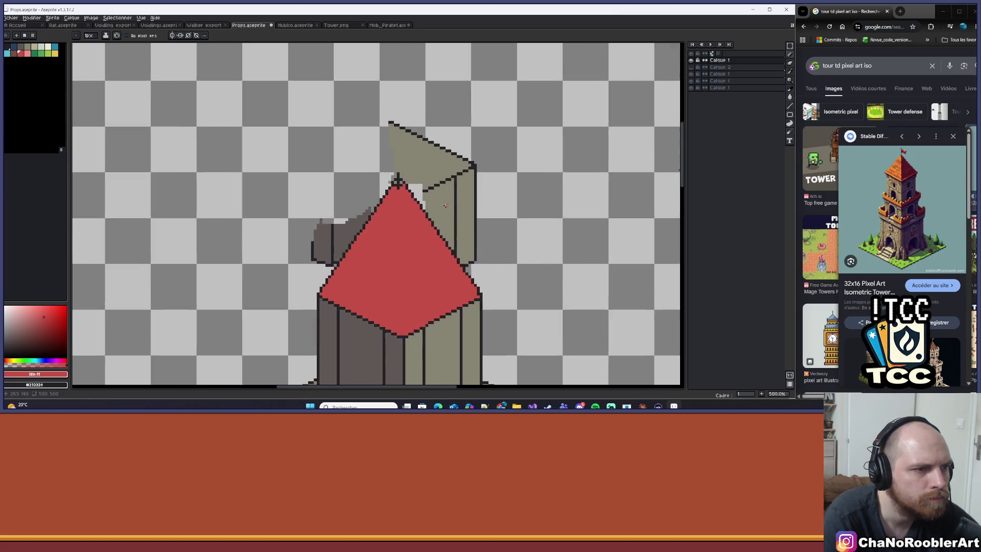
pyautogui.press('e')
pyautogui.moveTo(449, 144)
pyautogui.mouseDown()
pyautogui.moveTo(423, 166)
pyautogui.moveTo(436, 197)
pyautogui.moveTo(467, 210)
pyautogui.moveTo(477, 271)
pyautogui.moveTo(494, 298)
pyautogui.moveTo(427, 198)
pyautogui.moveTo(438, 220)
pyautogui.moveTo(418, 94)
pyautogui.moveTo(343, 129)
pyautogui.moveTo(372, 148)
pyautogui.moveTo(408, 125)
pyautogui.moveTo(407, 168)
pyautogui.moveTo(396, 138)
pyautogui.mouseUp()
pyautogui.scroll(1, 314, 138)
# Step: Sample the roof's dark and red tones and paint the right window pixel red
pyautogui.press('i')
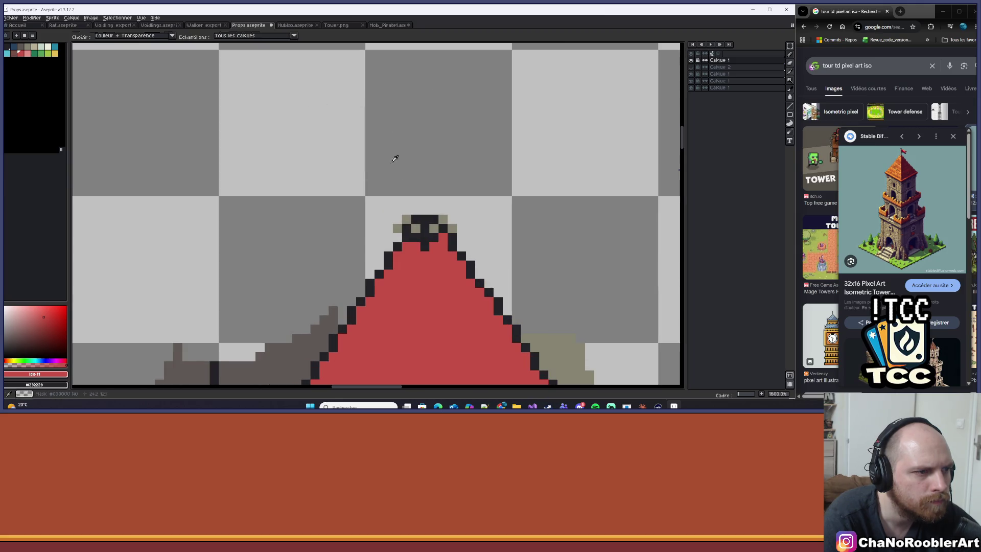
pyautogui.click(444, 237)
pyautogui.click(431, 256)
pyautogui.press('b')
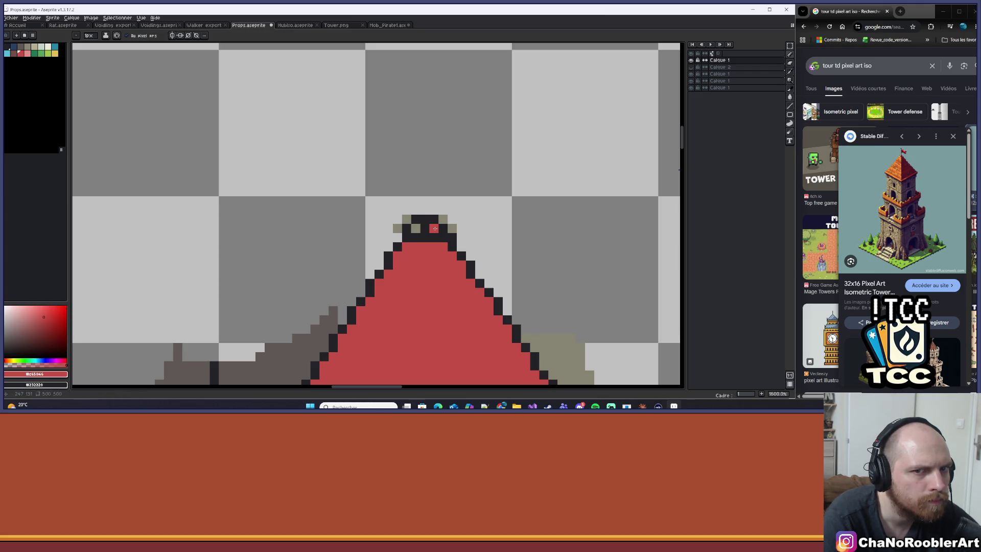
pyautogui.scroll(2, 434, 228)
pyautogui.keyDown('alt'); pyautogui.click(410, 239); pyautogui.keyUp('alt')
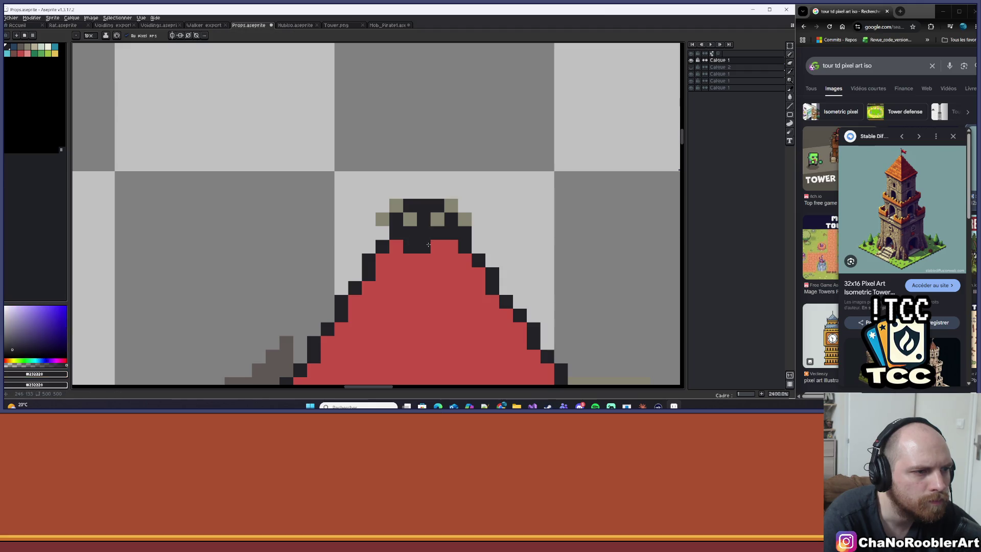
pyautogui.keyDown('alt'); pyautogui.click(449, 246); pyautogui.keyUp('alt')
pyautogui.click(437, 219)
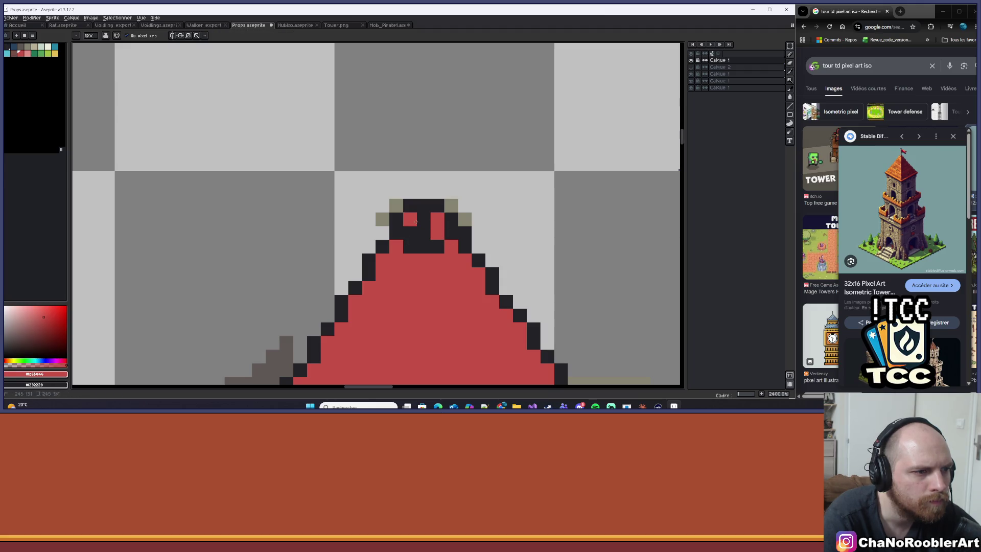
pyautogui.scroll(-5, 433, 224)
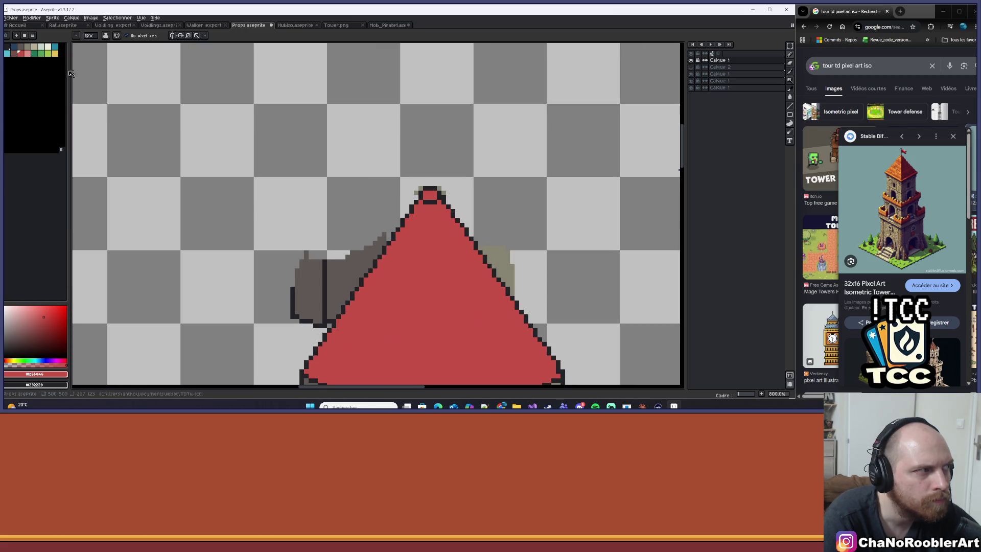
# Step: Fill a top roof pixel with the first palette colour (dark)
pyautogui.click(20, 54)
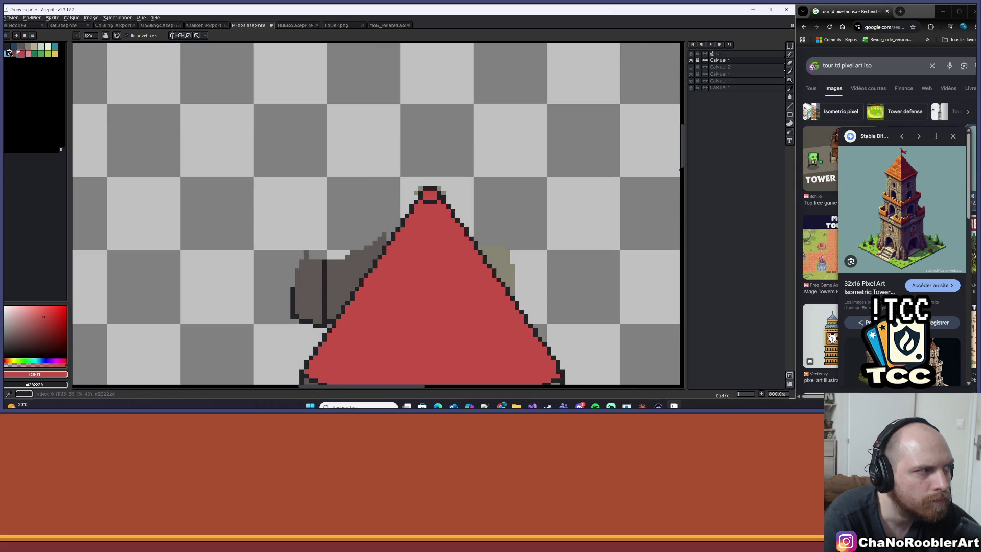
pyautogui.click(7, 48)
pyautogui.press('g')
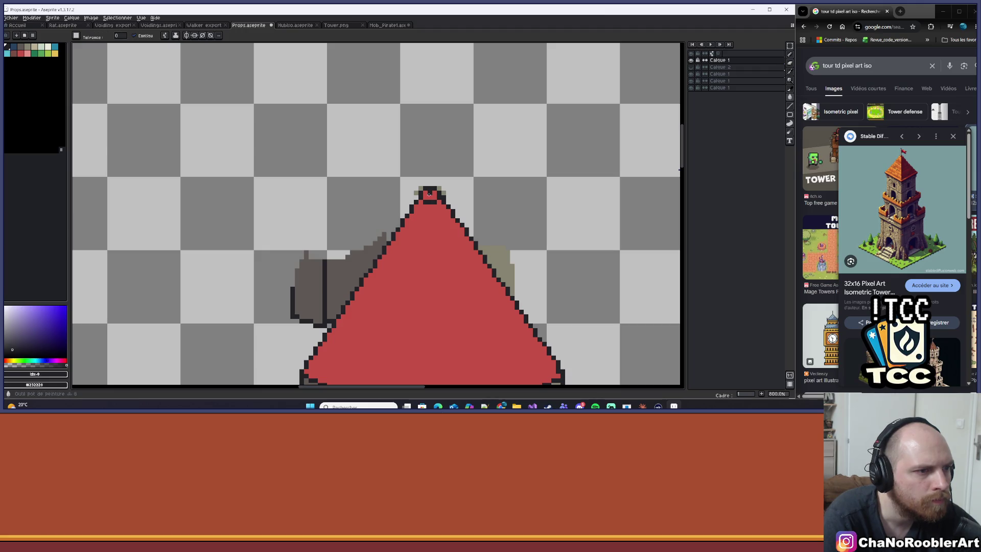
pyautogui.click(444, 193)
pyautogui.scroll(-1, 447, 193)
pyautogui.scroll(-2, 463, 145)
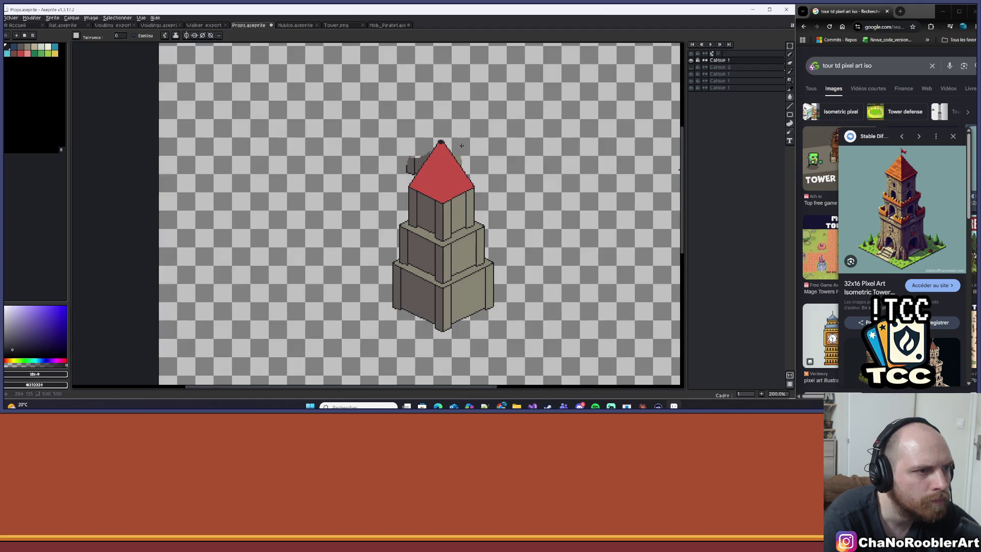
pyautogui.scroll(6, 461, 145)
# Step: Paint one roof-tip pixel red, then pick up the dark outline colour
pyautogui.keyDown('alt'); pyautogui.click(438, 182); pyautogui.keyUp('alt')
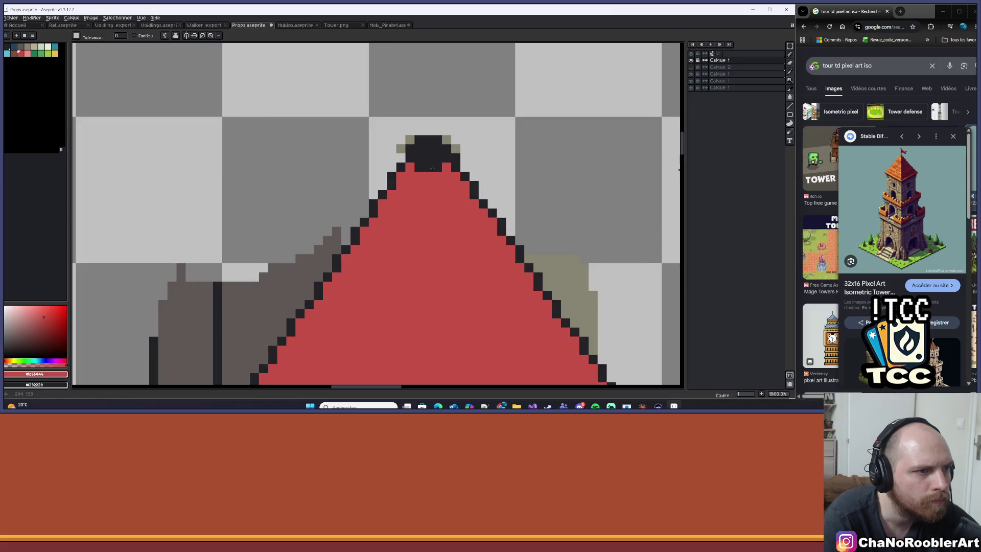
pyautogui.moveTo(424, 143); pyautogui.dragTo(419, 165)
pyautogui.hotkey('ctrl', 'z')
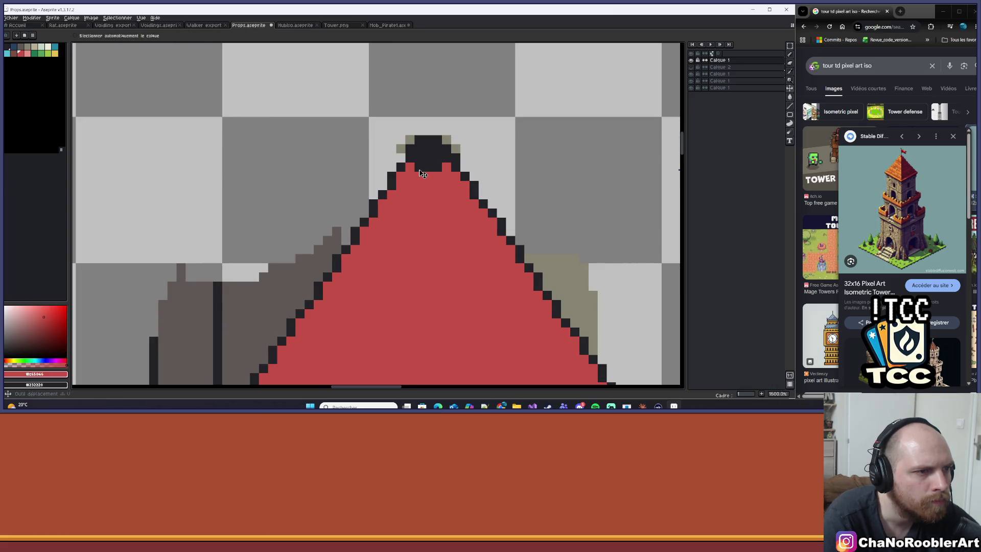
pyautogui.click(442, 159)
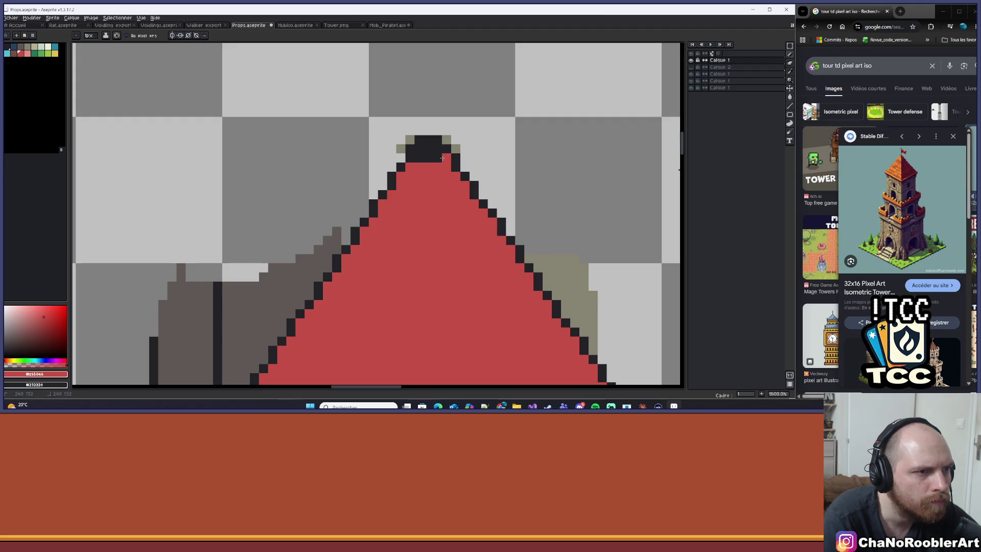
pyautogui.scroll(-4, 419, 176)
pyautogui.scroll(3, 422, 177)
pyautogui.keyDown('alt'); pyautogui.click(422, 178); pyautogui.keyUp('alt')
pyautogui.scroll(-5, 418, 176)
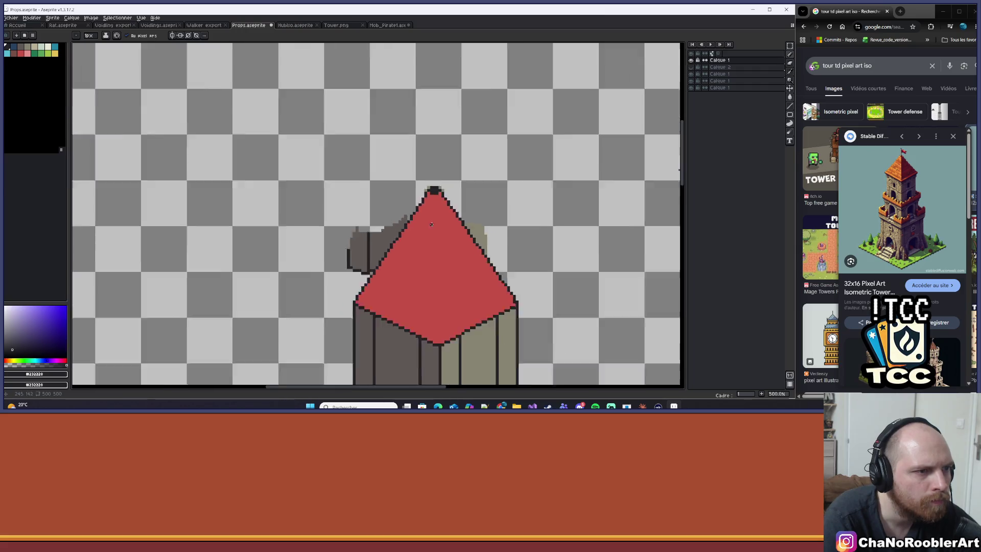
pyautogui.scroll(-3, 416, 176)
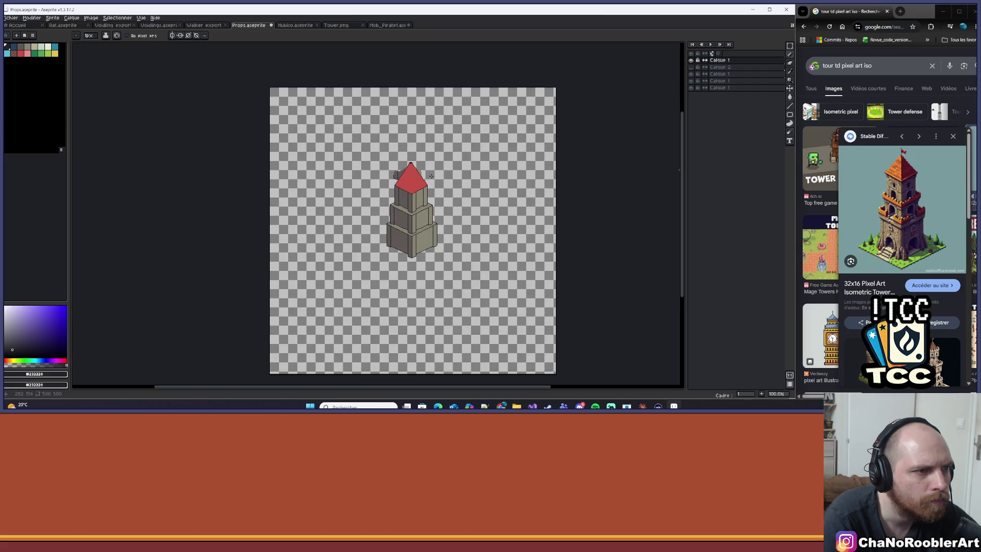
pyautogui.scroll(11, 431, 175)
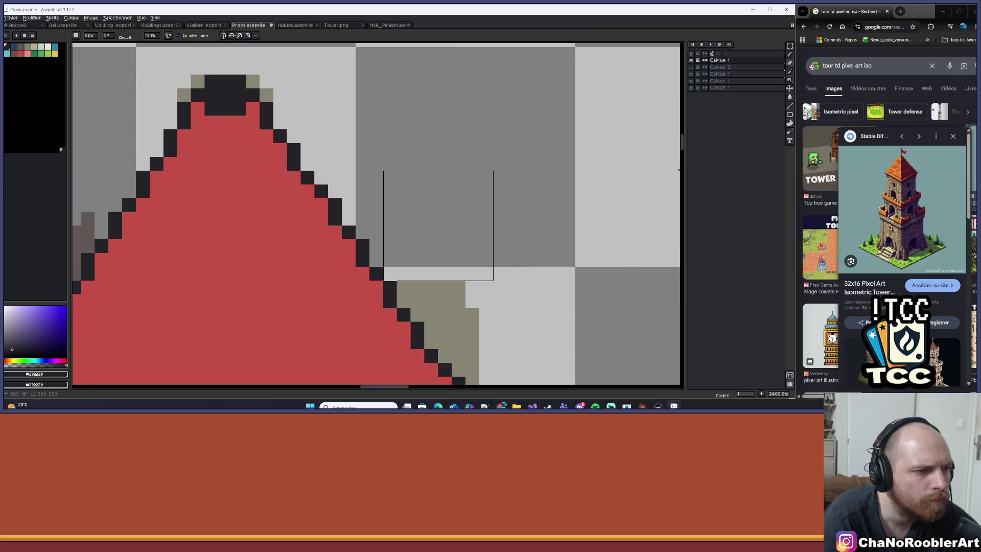
# Step: Erase the stray olive pixels by the roof tip and the dark-grey blob beside it
pyautogui.scroll(1, 475, 184)
pyautogui.moveTo(508, 138)
pyautogui.mouseDown()
pyautogui.moveTo(508, 153)
pyautogui.moveTo(545, 172)
pyautogui.moveTo(568, 220)
pyautogui.moveTo(563, 238)
pyautogui.mouseUp()
pyautogui.scroll(-8, 511, 215)
pyautogui.scroll(3, 453, 169)
pyautogui.moveTo(340, 172)
pyautogui.mouseDown()
pyautogui.moveTo(361, 225)
pyautogui.moveTo(400, 175)
pyautogui.moveTo(429, 171)
pyautogui.moveTo(392, 210)
pyautogui.moveTo(392, 229)
pyautogui.mouseUp()
# Step: Erase leftover dark pixels along the roof edge and shrink the brush to 1px
pyautogui.scroll(5, 429, 165)
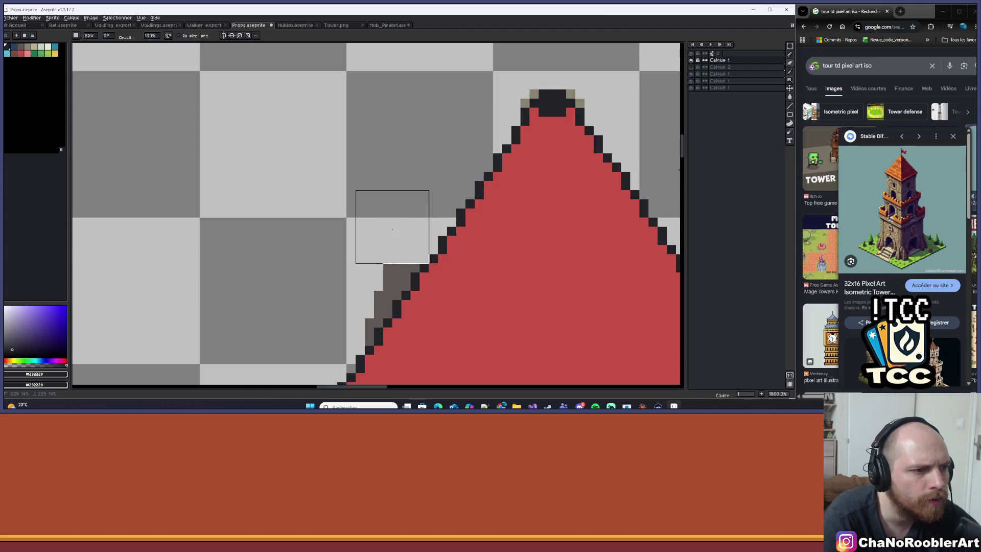
pyautogui.scroll(2, 386, 205)
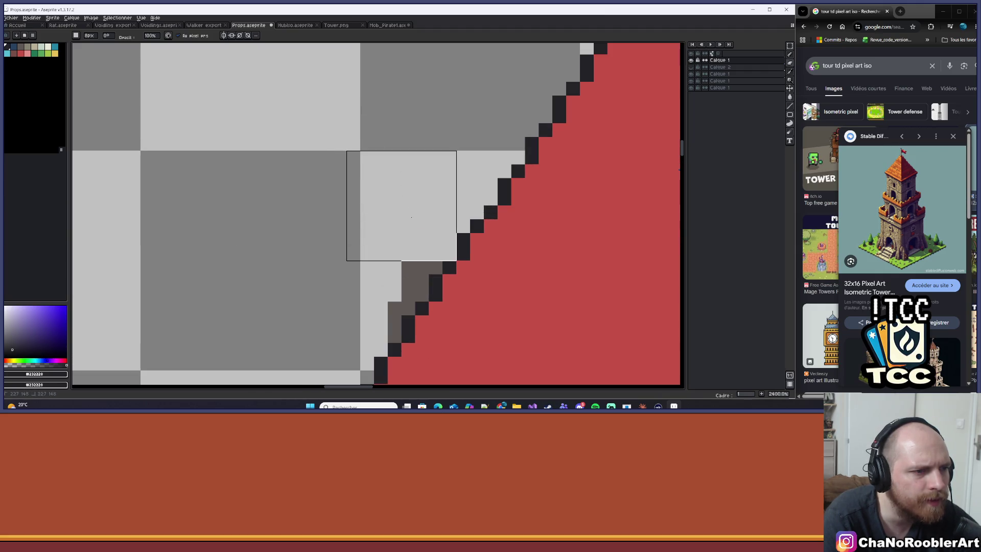
pyautogui.scroll(1, 403, 204)
pyautogui.moveTo(434, 166)
pyautogui.mouseDown()
pyautogui.moveTo(388, 192)
pyautogui.moveTo(333, 193)
pyautogui.mouseUp()
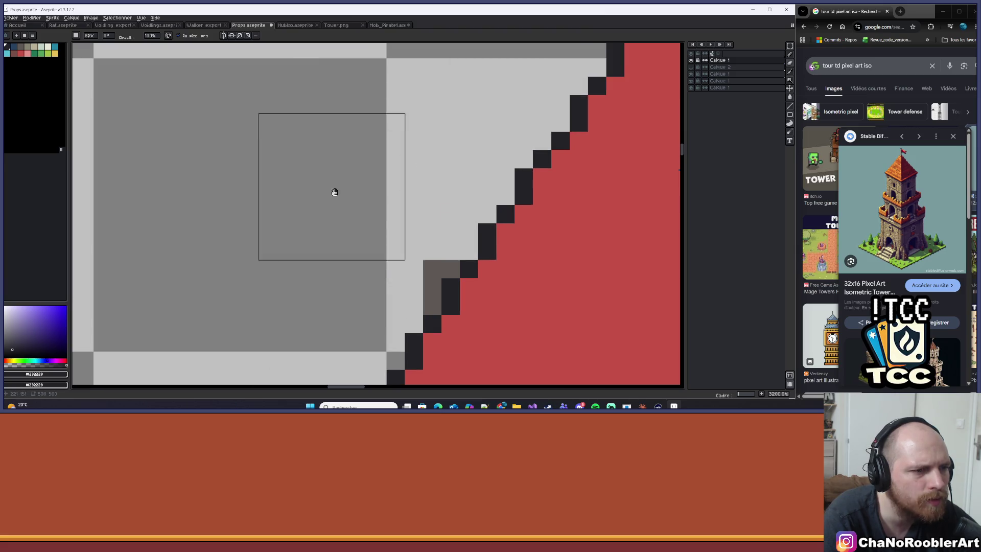
pyautogui.scroll(-1, 358, 173)
pyautogui.scroll(-10, 372, 189)
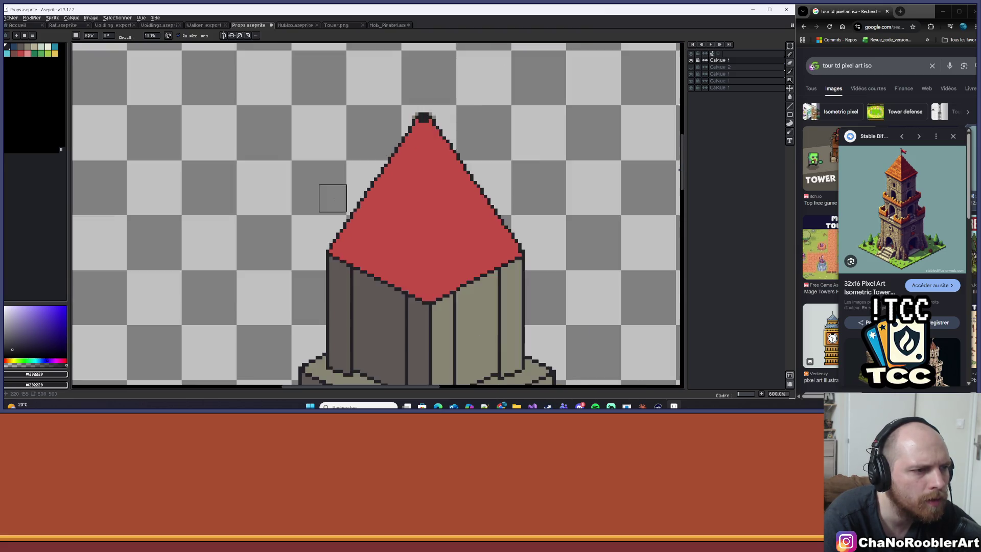
pyautogui.scroll(7, 429, 191)
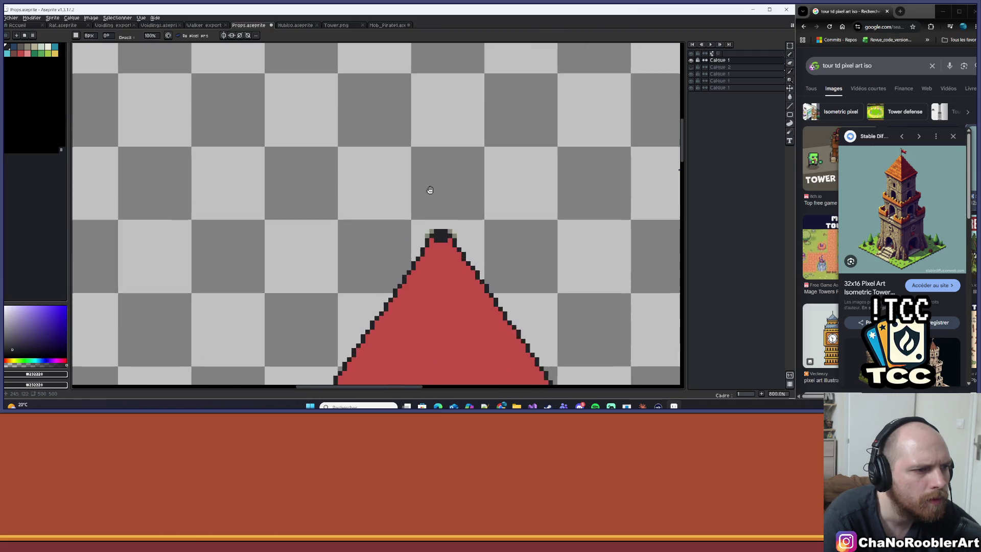
pyautogui.press('-')
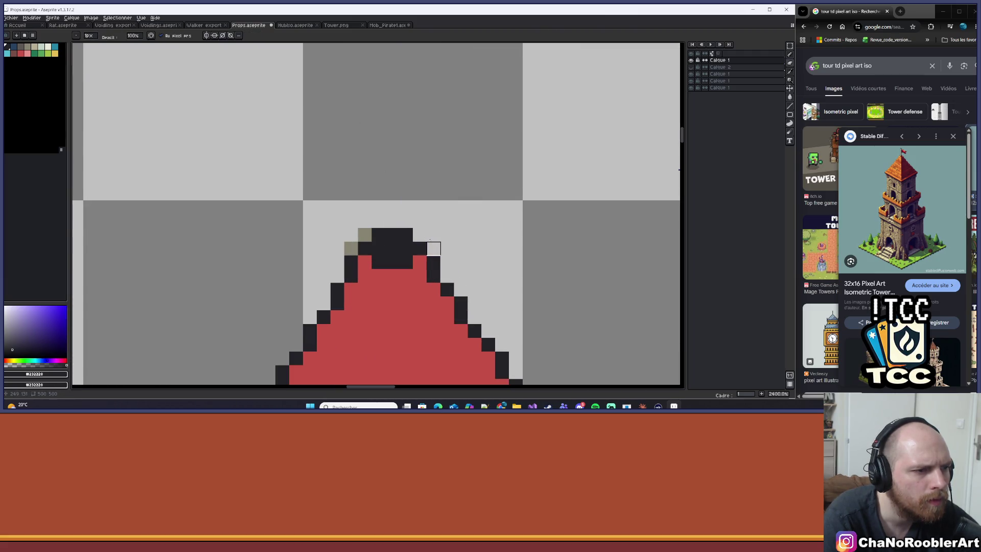
pyautogui.scroll(-11, 351, 249)
pyautogui.scroll(4, 373, 214)
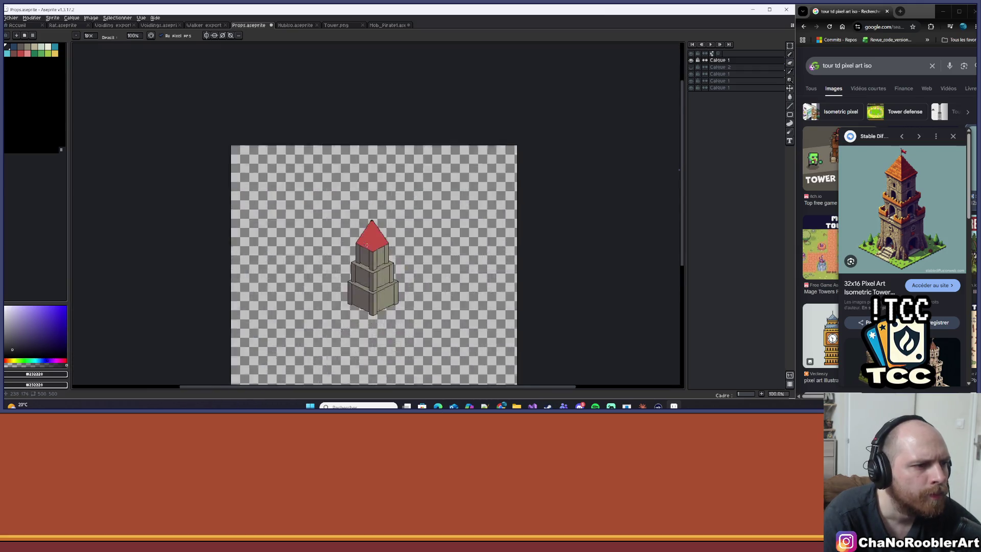
# Step: Zoom in and out to inspect the cleaned red roof and its edges
pyautogui.scroll(-2, 387, 176)
pyautogui.scroll(2, 387, 176)
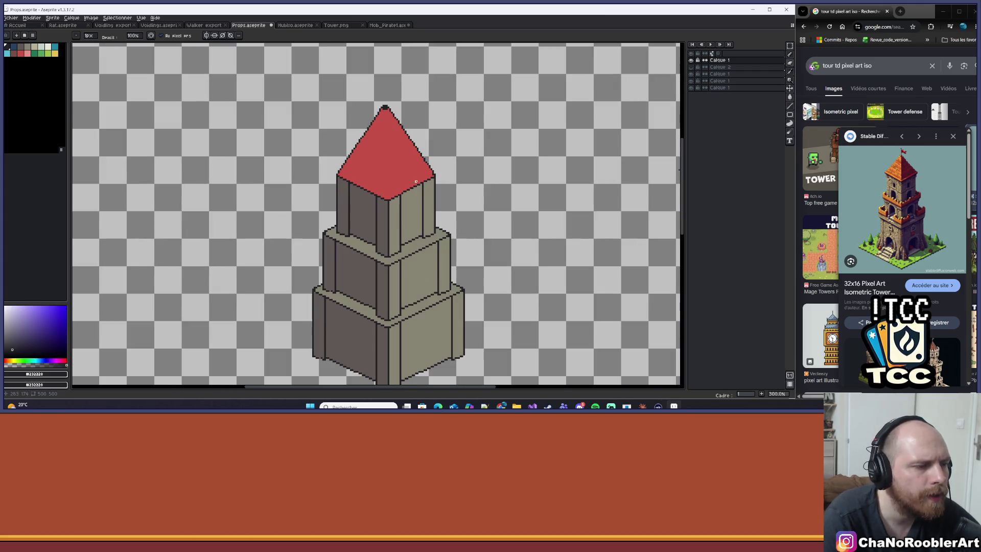
pyautogui.scroll(-2, 450, 159)
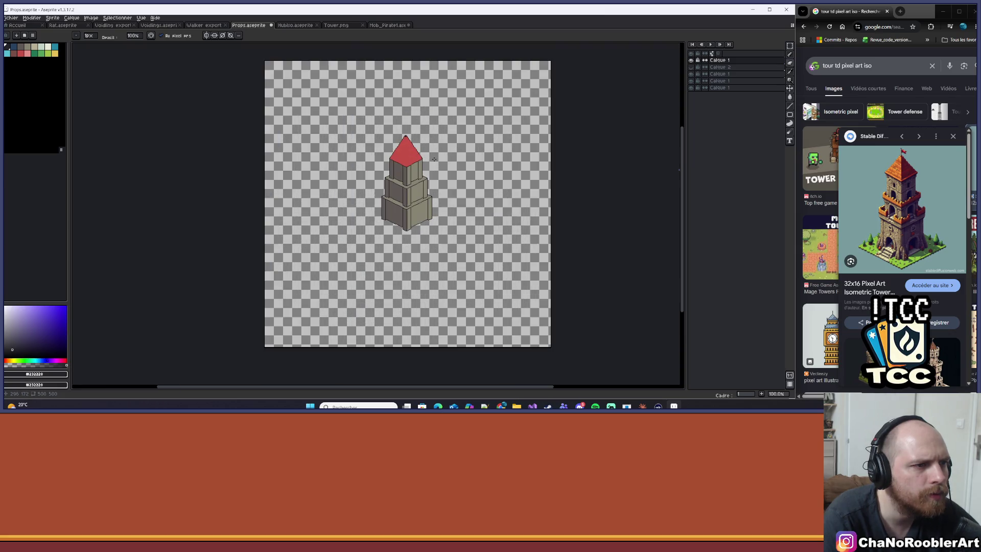
pyautogui.scroll(6, 420, 122)
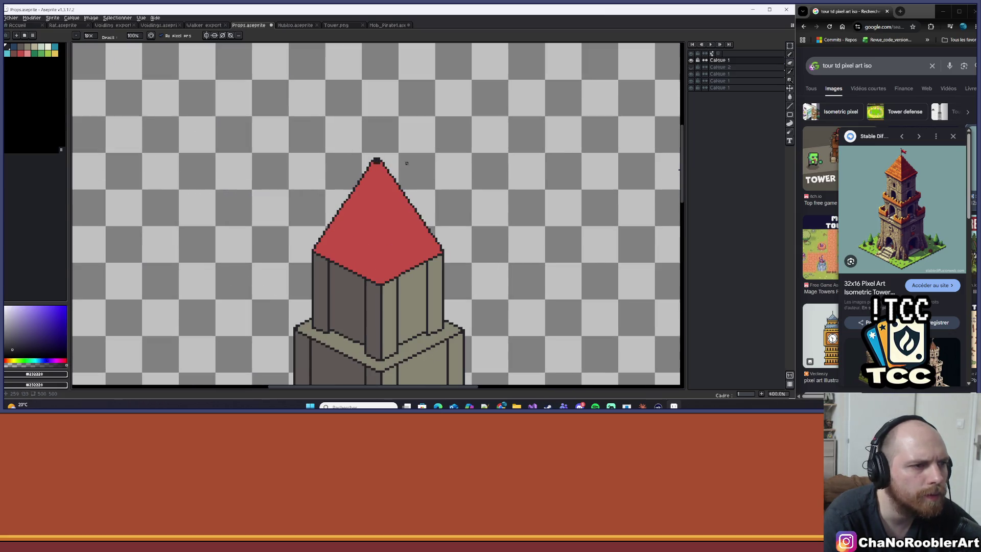
pyautogui.scroll(-6, 395, 215)
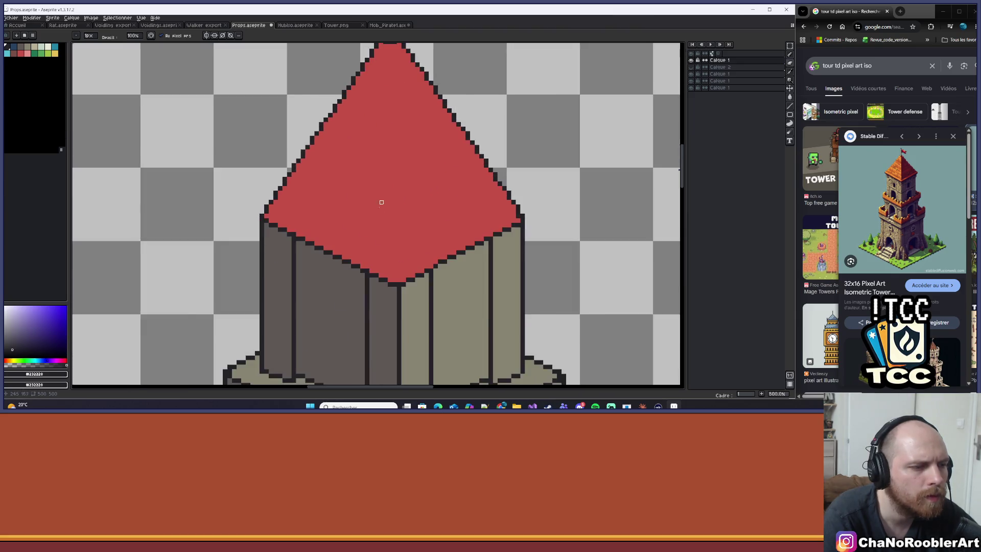
pyautogui.scroll(2, 394, 165)
pyautogui.scroll(3, 393, 164)
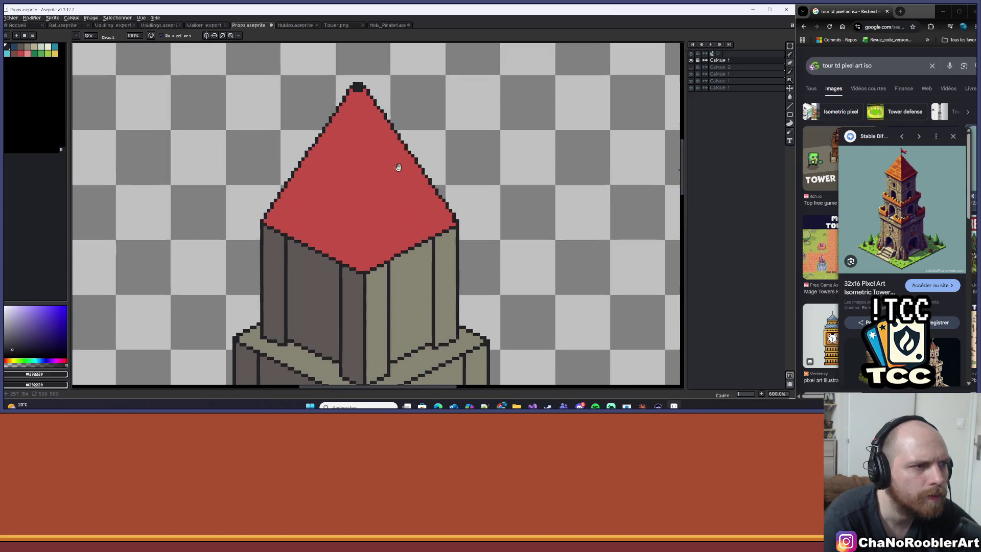
pyautogui.scroll(-5, 335, 96)
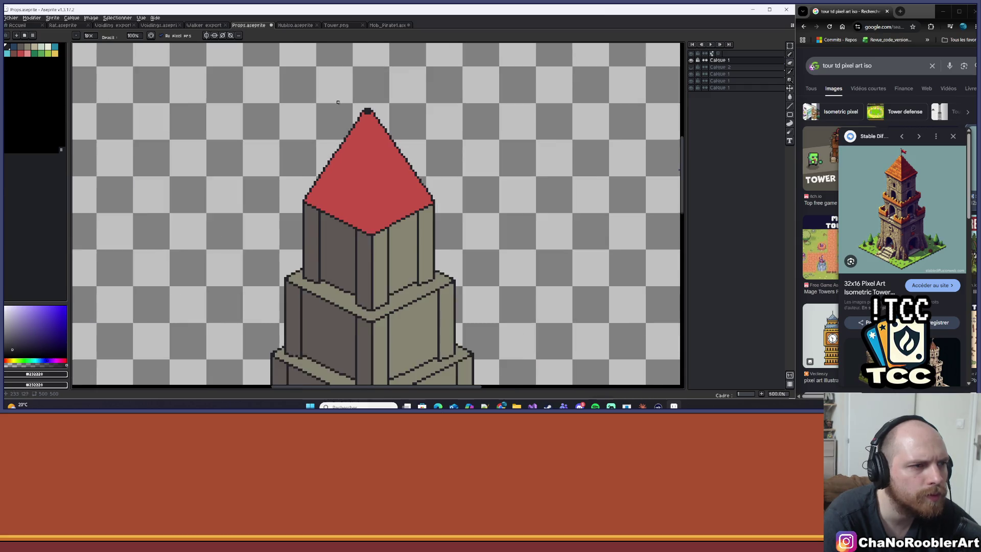
pyautogui.scroll(1, 403, 135)
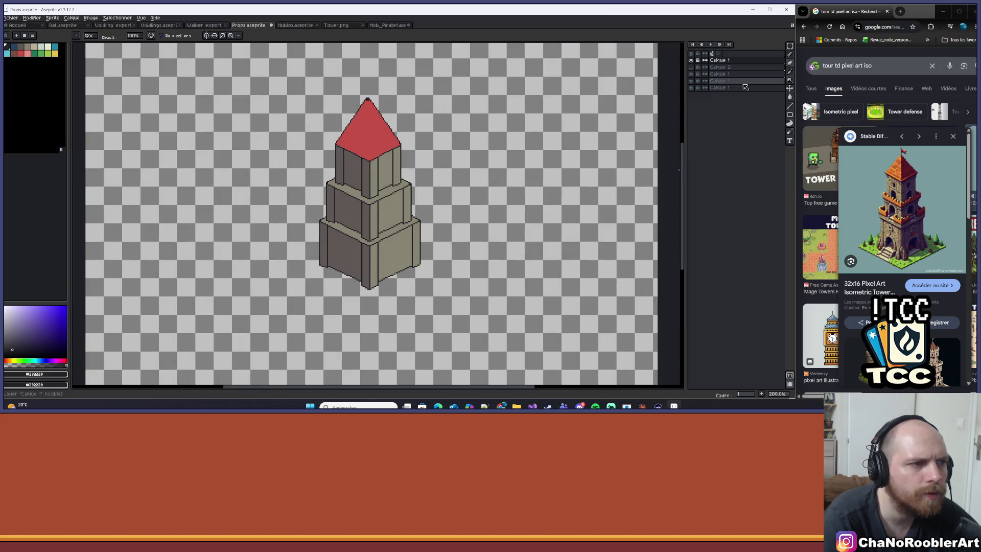
# Step: Draw a rectangular marquee around the whole tower, from roof tip to base
pyautogui.click(789, 45)
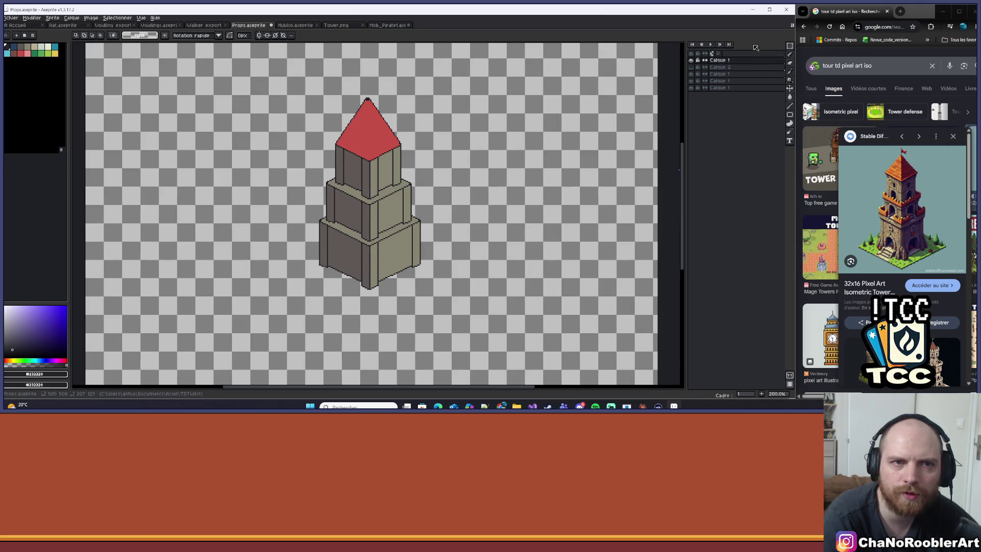
pyautogui.click(754, 46)
pyautogui.scroll(2, 313, 69)
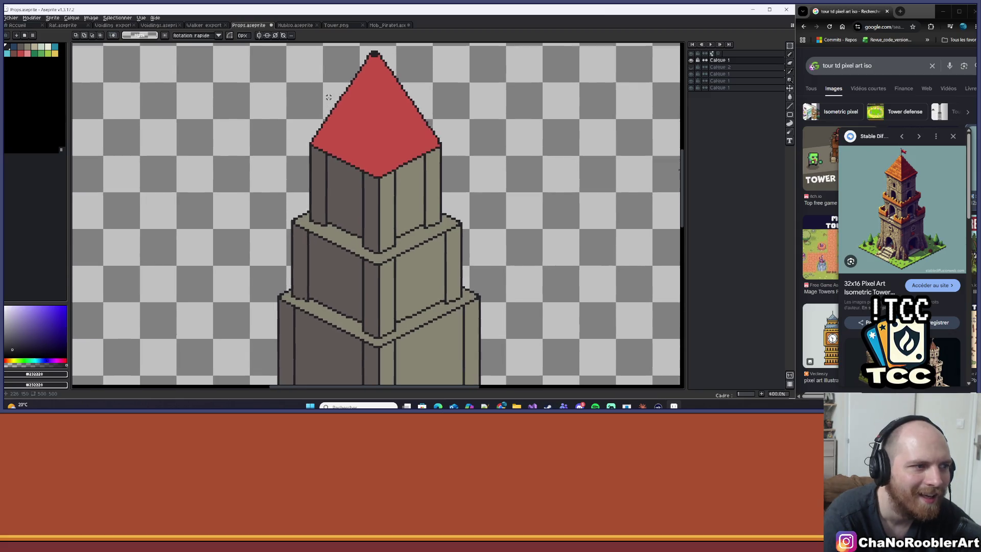
pyautogui.scroll(-1, 260, 52)
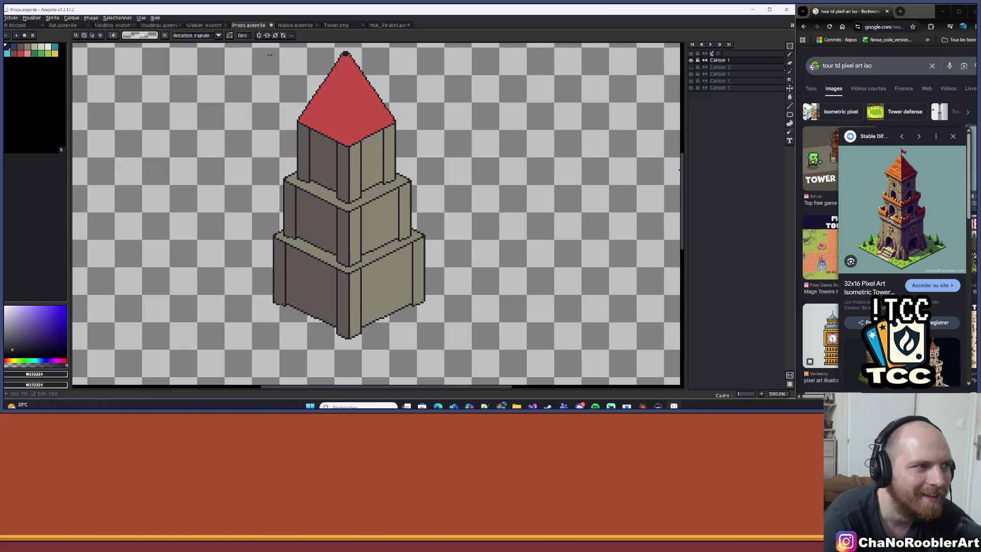
pyautogui.moveTo(275, 48)
pyautogui.mouseDown()
pyautogui.moveTo(300, 296)
pyautogui.moveTo(315, 306)
pyautogui.mouseUp()
pyautogui.hotkey('ctrl', 'z')
pyautogui.moveTo(272, 48)
pyautogui.mouseDown()
pyautogui.moveTo(339, 307)
pyautogui.moveTo(424, 336)
pyautogui.mouseUp()
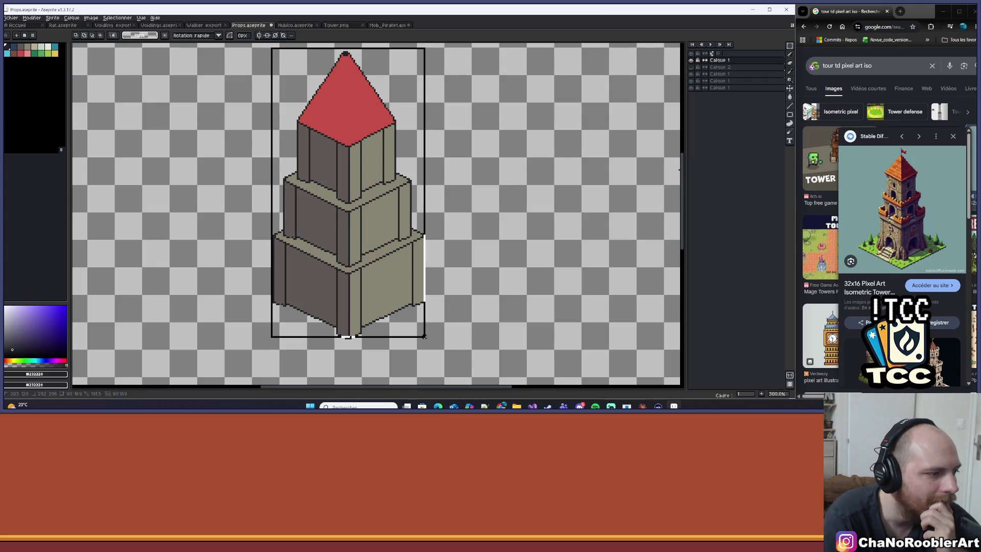
pyautogui.moveTo(424, 336); pyautogui.dragTo(424, 338)
# Step: Briefly hide the roof layer to check the tower beneath
pyautogui.scroll(-1, 392, 184)
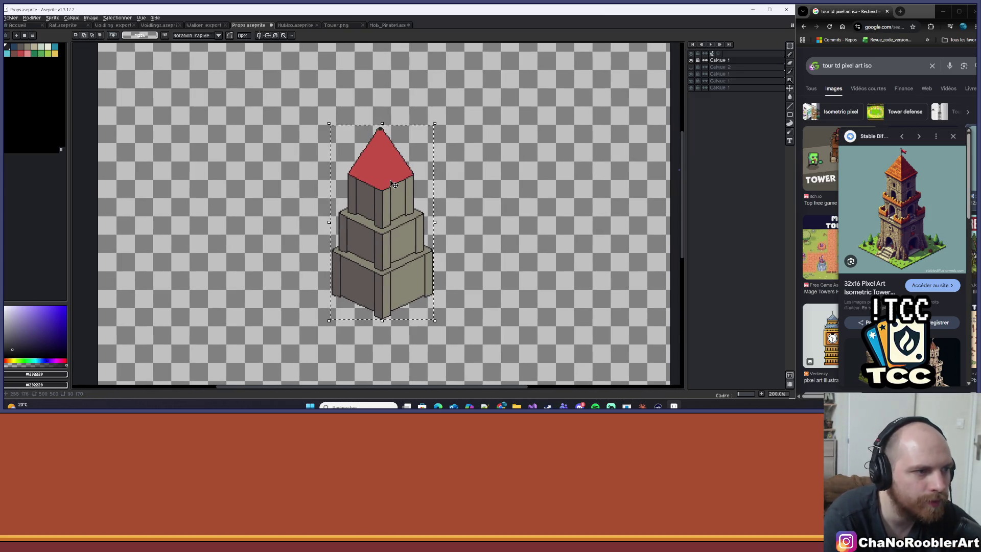
pyautogui.scroll(3, 419, 196)
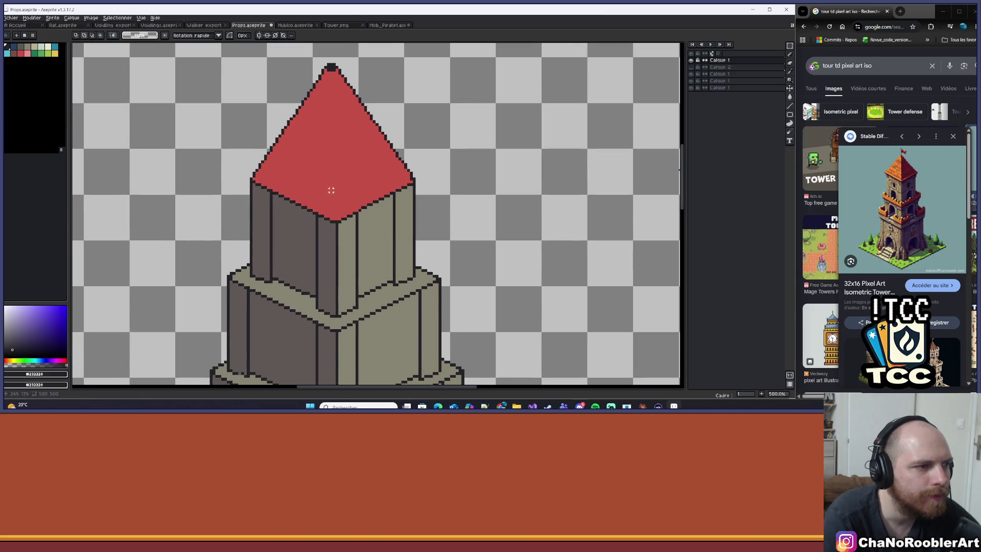
pyautogui.scroll(2, 356, 191)
pyautogui.scroll(-4, 339, 199)
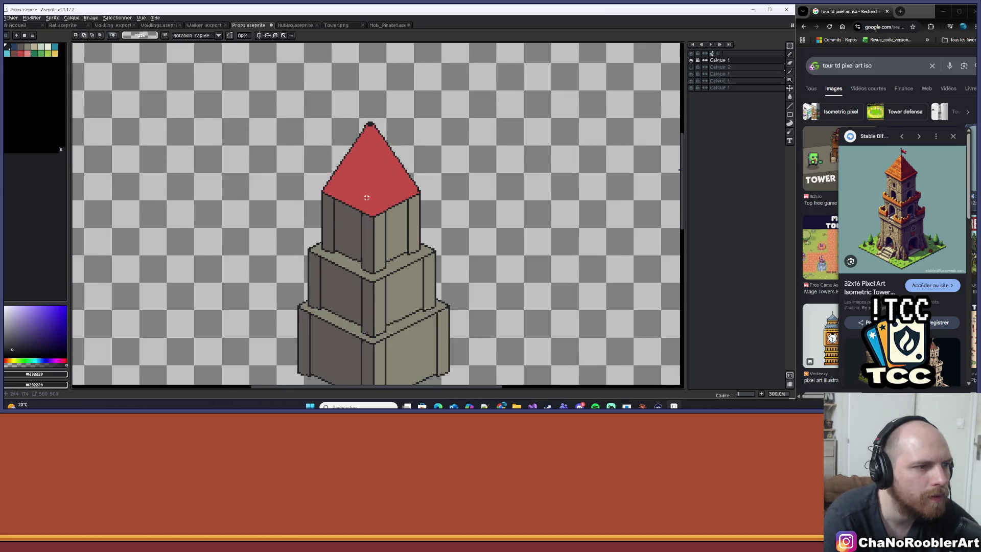
pyautogui.scroll(-2, 367, 198)
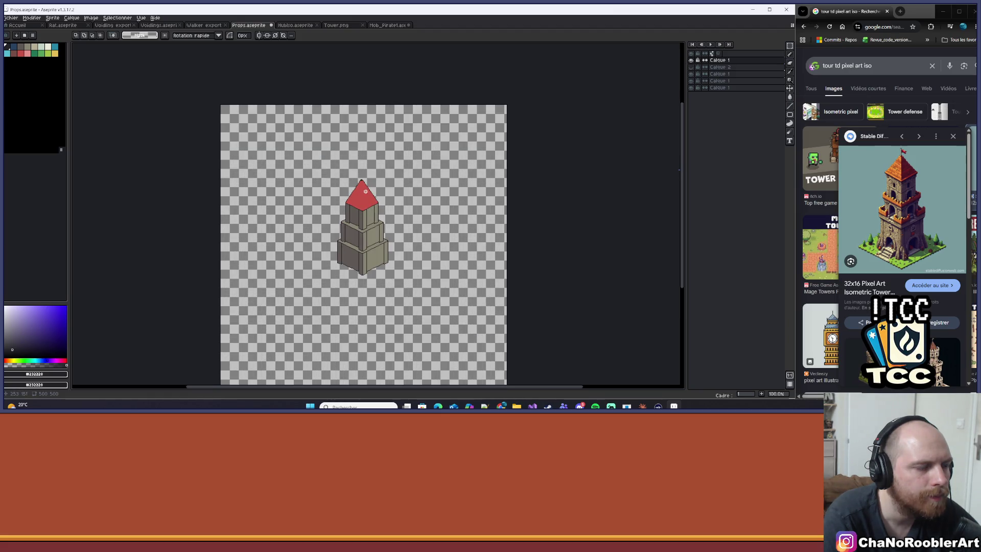
pyautogui.scroll(6, 366, 191)
pyautogui.scroll(-1, 315, 147)
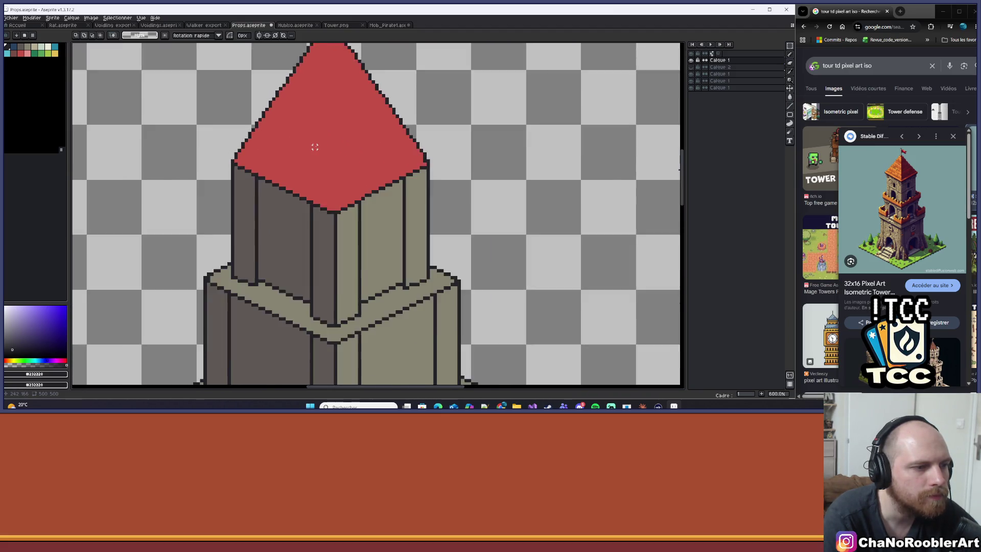
pyautogui.scroll(-4, 314, 147)
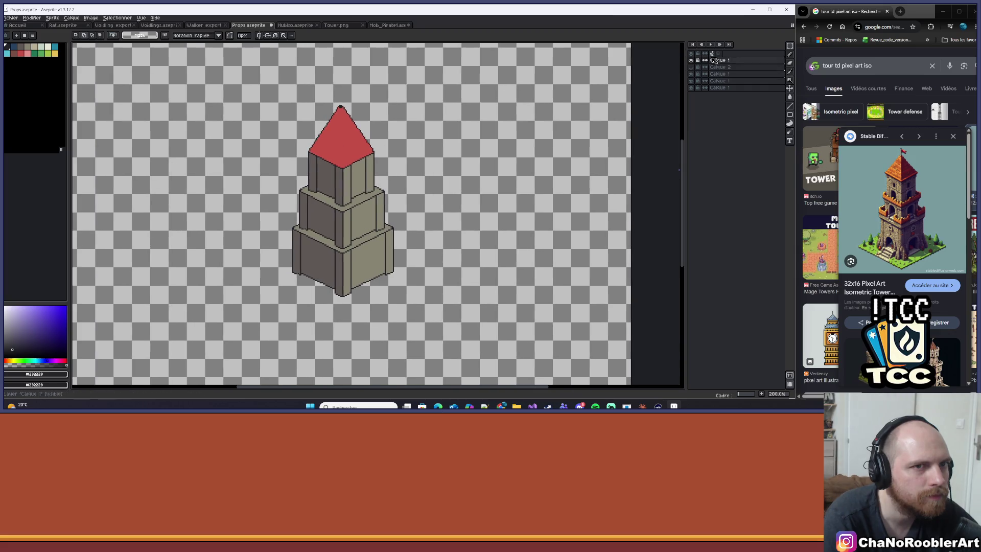
pyautogui.click(690, 61)
pyautogui.click(691, 60)
# Step: Inspect the upper, middle and lower tower tier layers by toggling their visibility
pyautogui.click(691, 75)
pyautogui.click(691, 74)
pyautogui.click(715, 73)
pyautogui.click(691, 81)
pyautogui.click(691, 80)
pyautogui.click(721, 80)
pyautogui.click(690, 81)
pyautogui.click(691, 81)
pyautogui.click(723, 75)
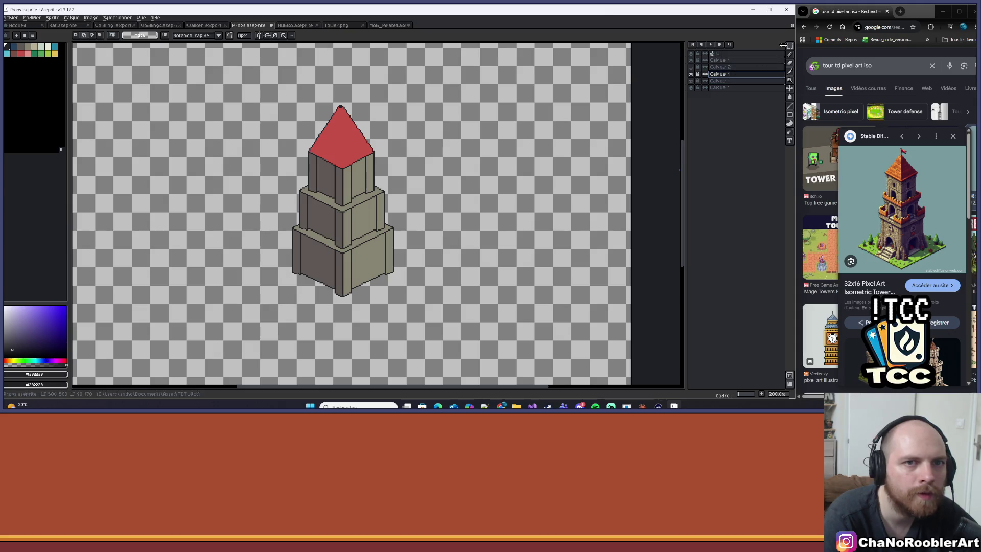
# Step: Select the roof and upper tower pixels and nudge them down slightly
pyautogui.click(789, 46)
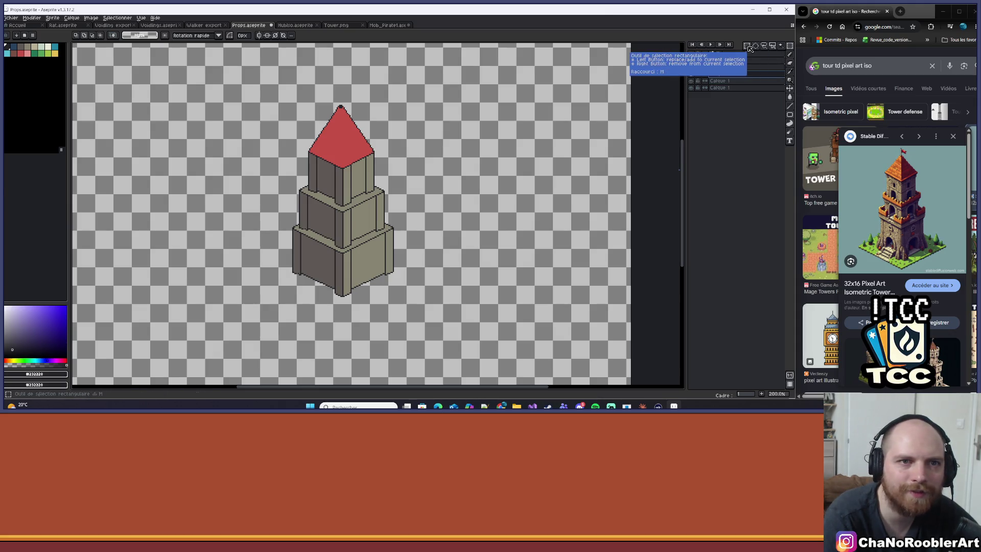
pyautogui.scroll(3, 321, 121)
pyautogui.moveTo(279, 80); pyautogui.dragTo(499, 292)
pyautogui.moveTo(462, 239); pyautogui.dragTo(464, 245)
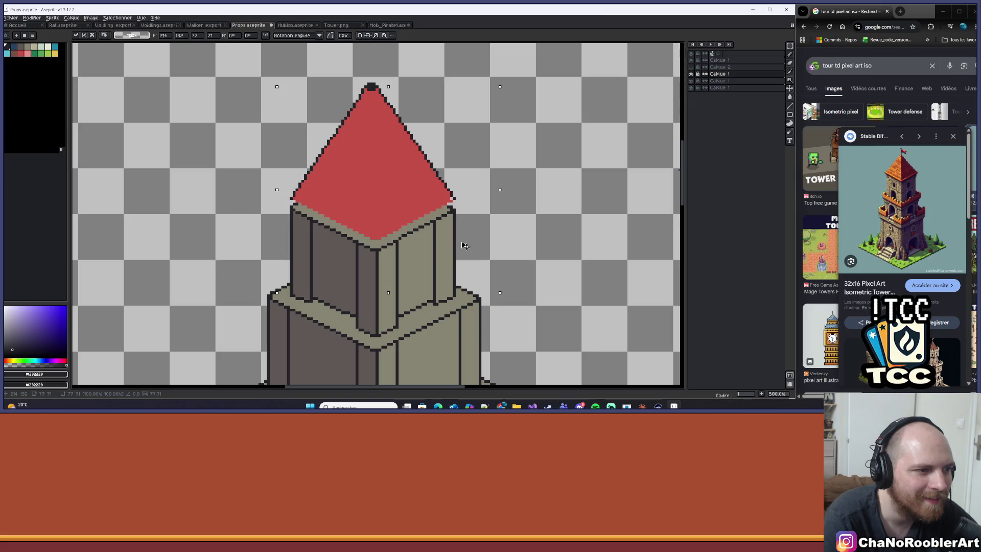
pyautogui.press('Return')
# Step: On the top layer, reposition the roof piece and drop it in place
pyautogui.click(725, 61)
pyautogui.moveTo(253, 110); pyautogui.dragTo(502, 319)
pyautogui.moveTo(464, 271); pyautogui.dragTo(433, 229)
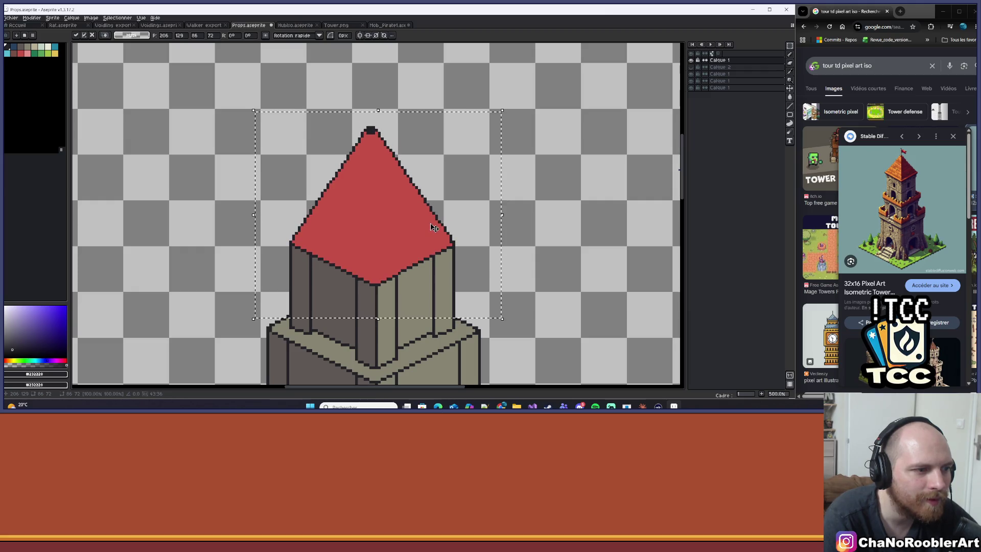
pyautogui.scroll(-2, 437, 229)
pyautogui.hotkey('ctrl', 'd')
pyautogui.scroll(-1, 404, 153)
pyautogui.scroll(1, 376, 292)
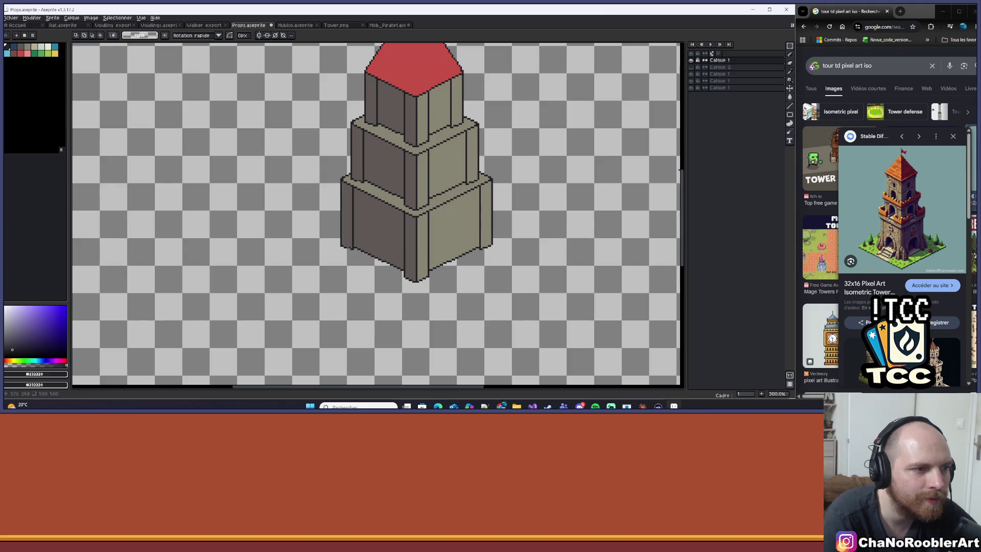
# Step: Recheck a tier layer, clear the selection around the tower base, and switch to the pencil
pyautogui.click(691, 82)
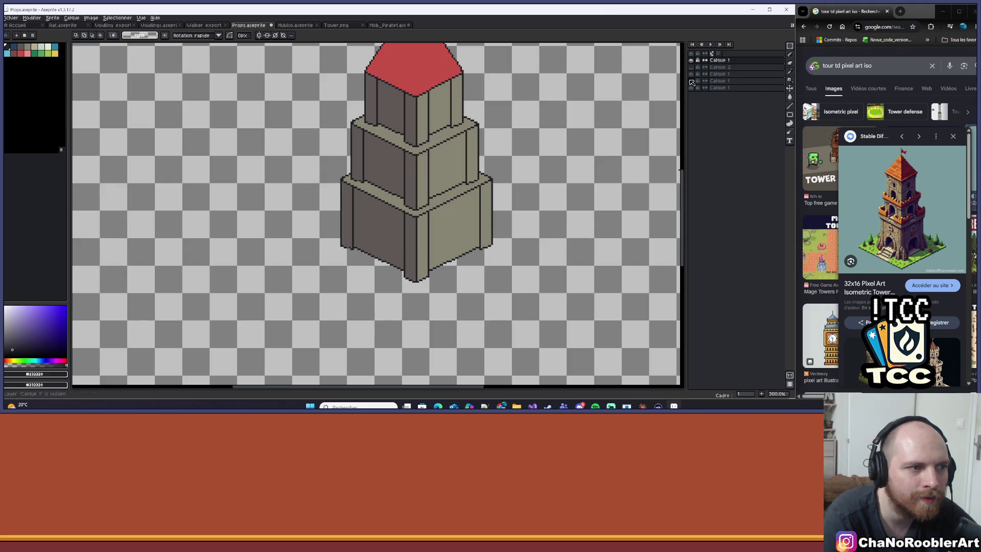
pyautogui.click(692, 88)
pyautogui.click(691, 88)
pyautogui.scroll(2, 436, 152)
pyautogui.moveTo(173, 138); pyautogui.dragTo(549, 271)
pyautogui.hotkey('ctrl', 'd')
pyautogui.press('b')
pyautogui.scroll(1, 262, 197)
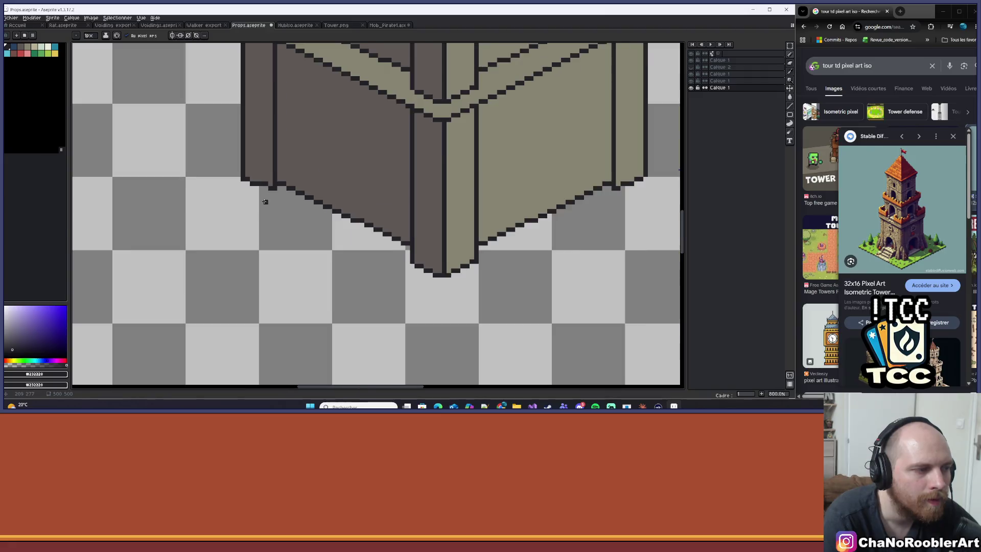
pyautogui.scroll(-2, 266, 202)
# Step: Recolour a base outline pixel with dark grey #5f5854 and save Props.aseprite
pyautogui.hotkey('ctrl', 's')
pyautogui.scroll(5, 356, 224)
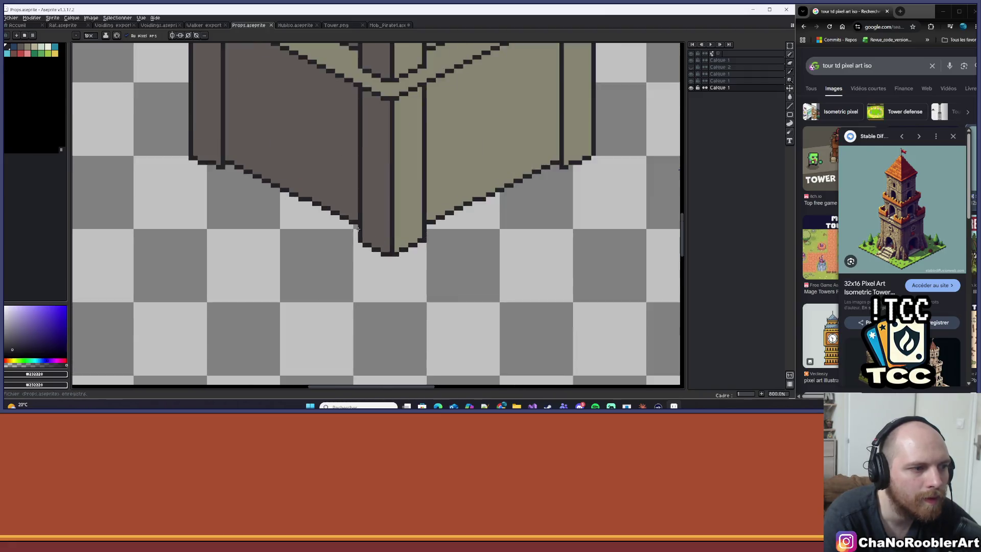
pyautogui.keyDown('alt'); pyautogui.click(348, 205); pyautogui.keyUp('alt')
pyautogui.click(354, 219)
pyautogui.scroll(-7, 355, 224)
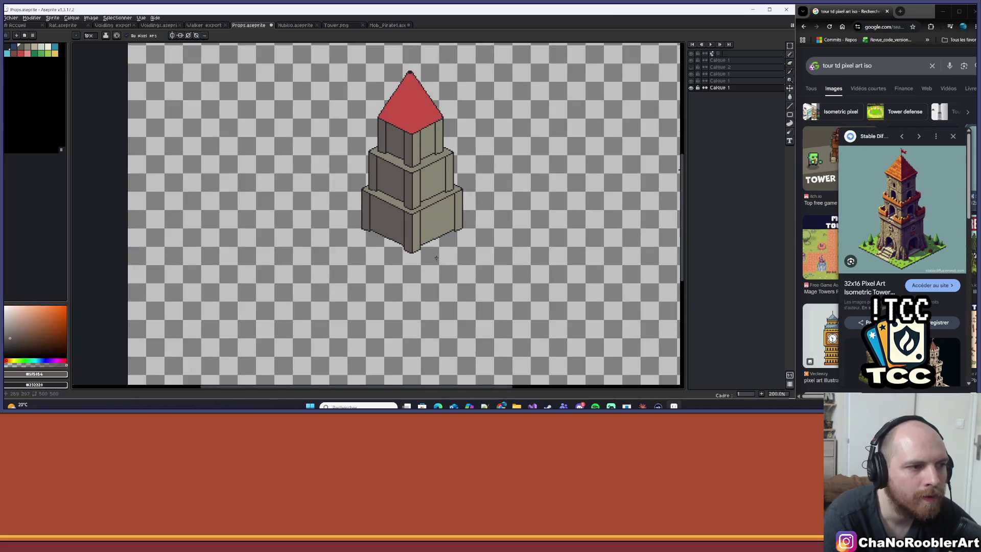
pyautogui.press('v')
pyautogui.hotkey('ctrl', 's')
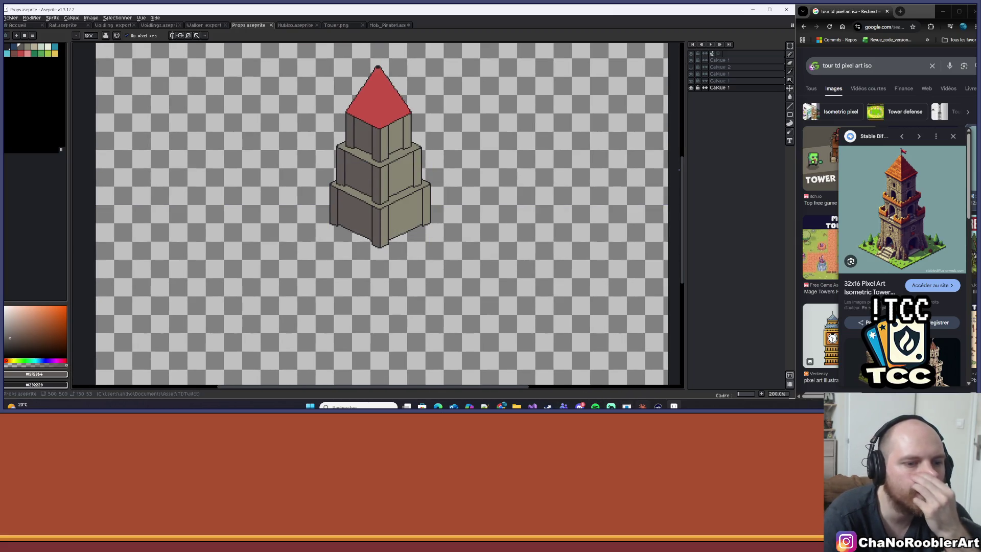
pyautogui.hotkey('alt', 'Tab')
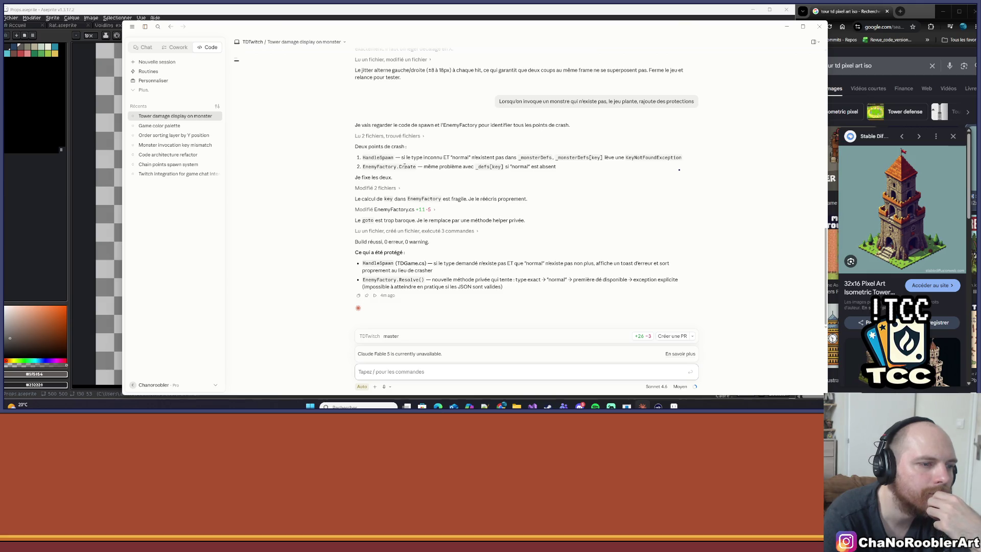
# Step: Minimize the Claude window and return to TDGame.cs in Visual Studio
pyautogui.click(787, 26)
pyautogui.hotkey('alt', 'Tab')
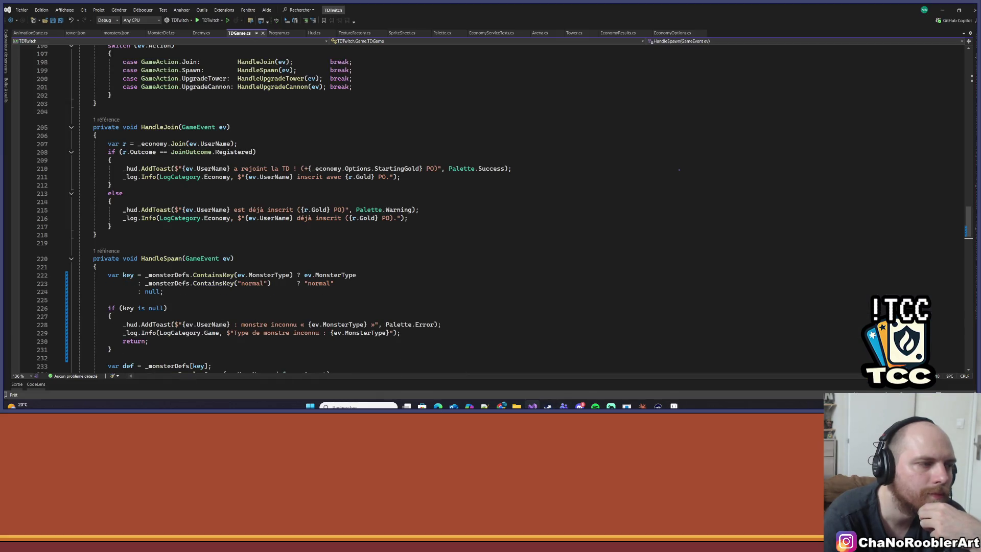
# Step: Scroll down to the HandleSpawn guard near line 230 and save all open files
pyautogui.scroll(-4, 206, 233)
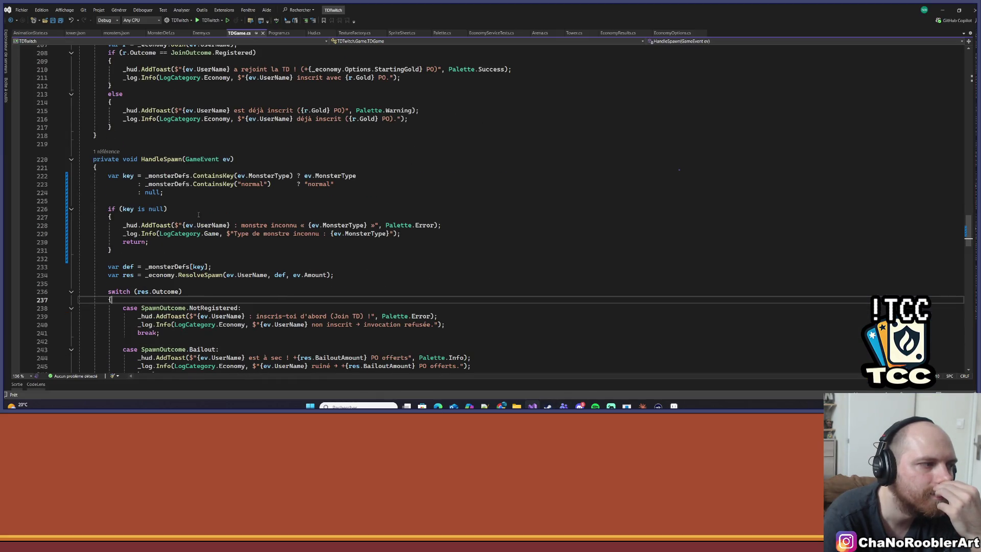
pyautogui.scroll(-1, 167, 215)
pyautogui.scroll(-2, 167, 215)
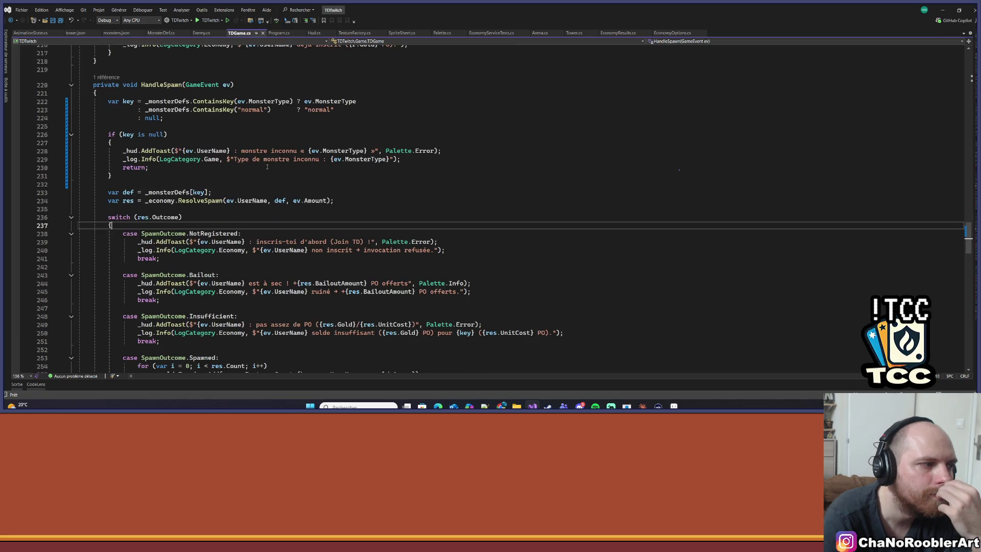
pyautogui.click(148, 167)
pyautogui.click(45, 21)
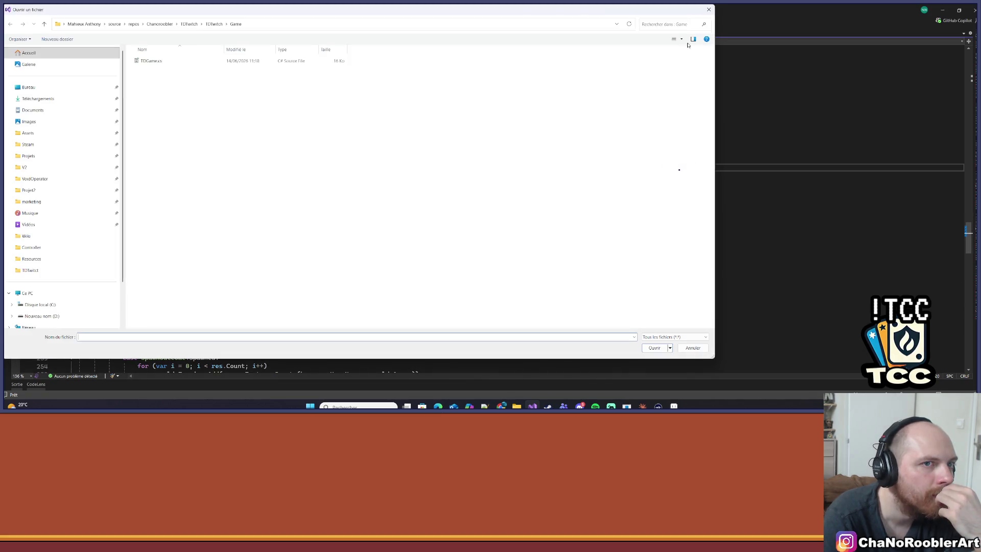
pyautogui.click(709, 11)
pyautogui.click(55, 21)
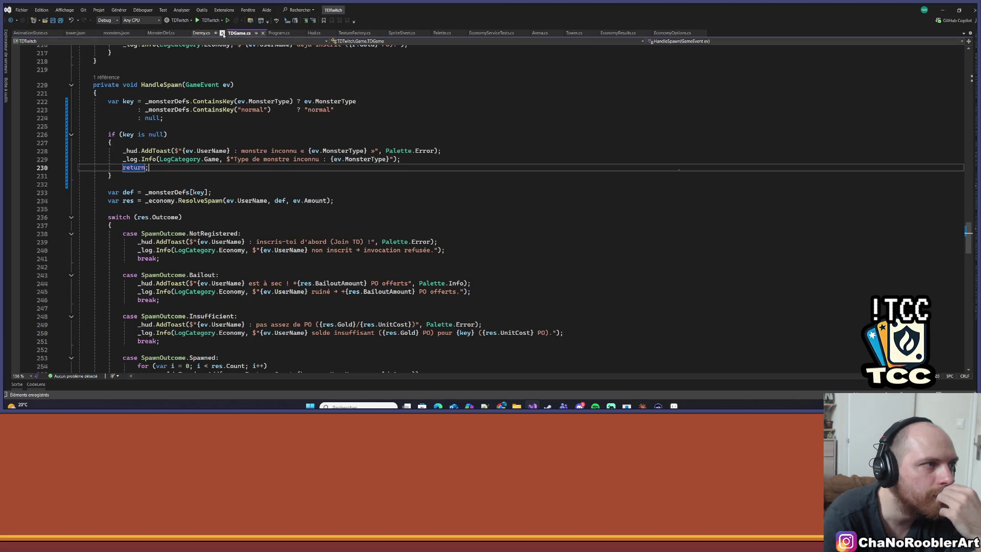
# Step: Rebuild the TDTwitch solution with Générer > Régénérer la solution and start debugging
pyautogui.click(119, 10)
pyautogui.click(123, 26)
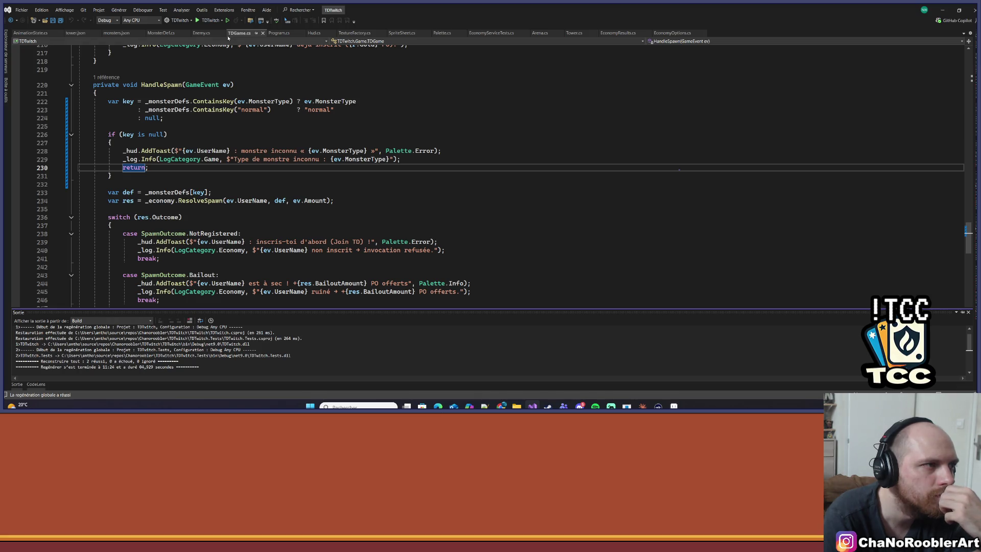
pyautogui.press('F5')
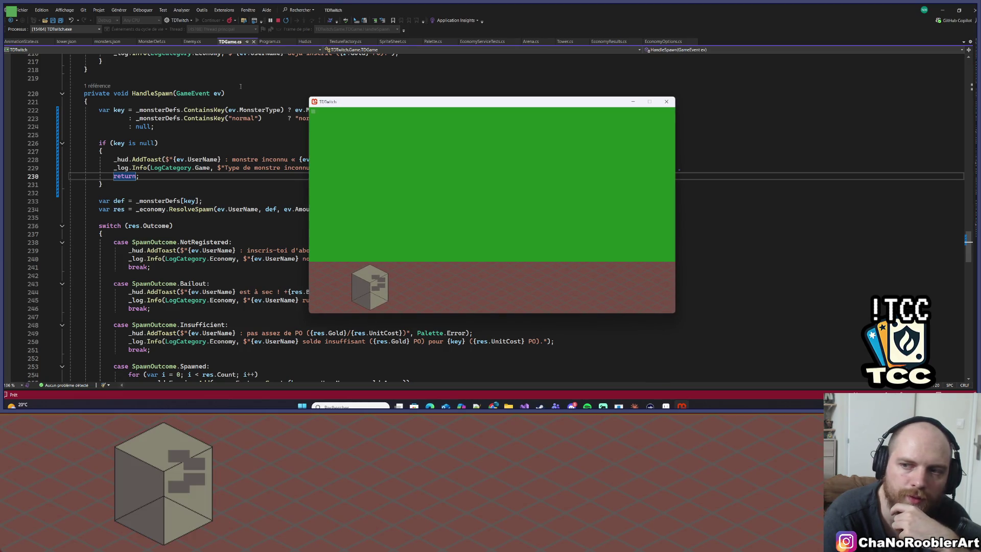
# Step: Move the running game window up and left and return to the TDGame.cs editor
pyautogui.moveTo(399, 106); pyautogui.dragTo(302, 100)
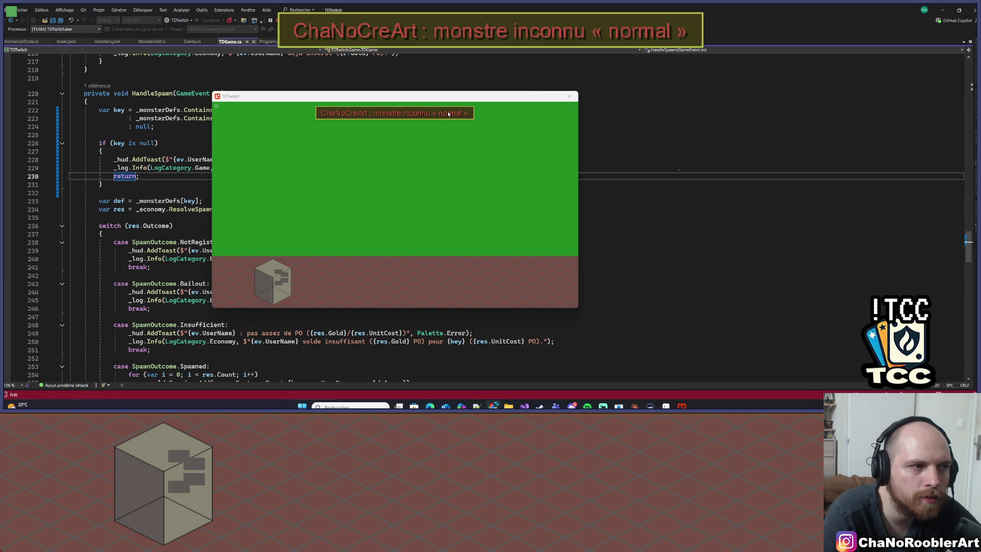
pyautogui.click(127, 192)
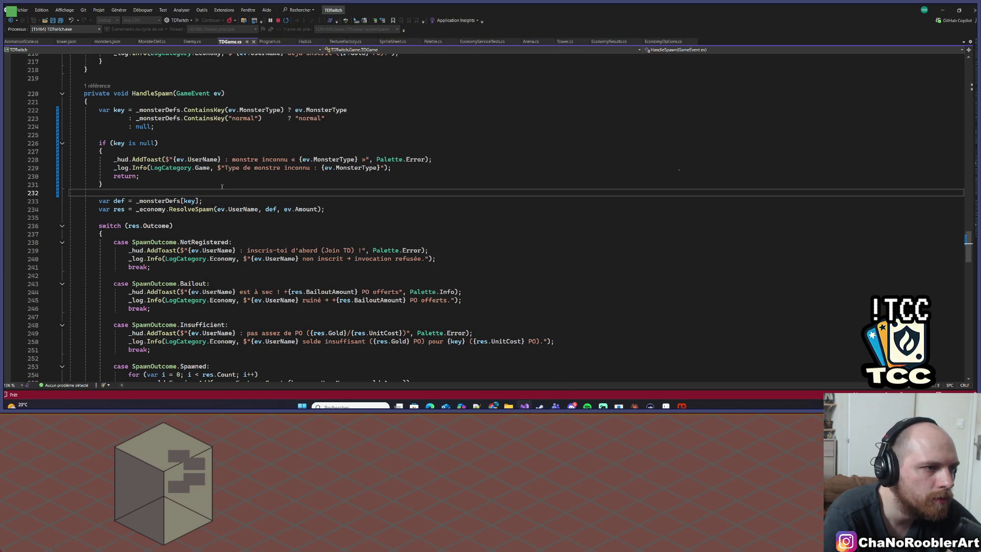
pyautogui.scroll(1, 279, 171)
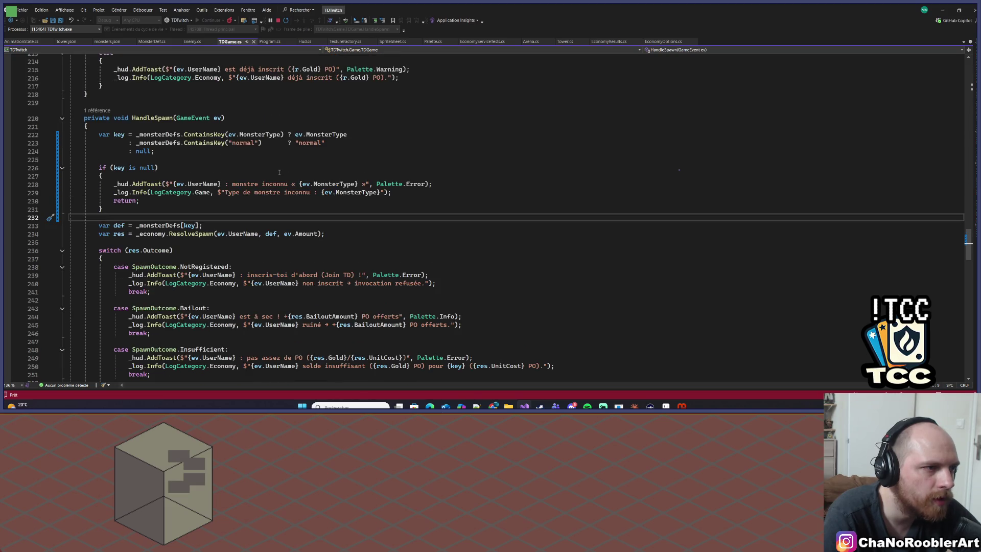
pyautogui.scroll(1, 279, 172)
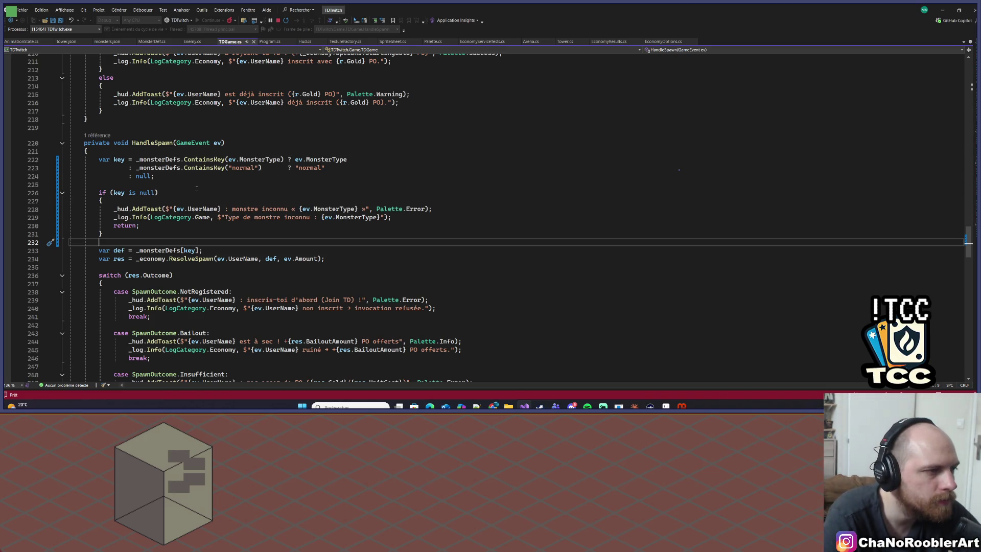
# Step: Cut line 229's log message to 'Type de monstre inconnu', save, and stop the game
pyautogui.moveTo(314, 217); pyautogui.dragTo(388, 218)
pyautogui.press('Delete')
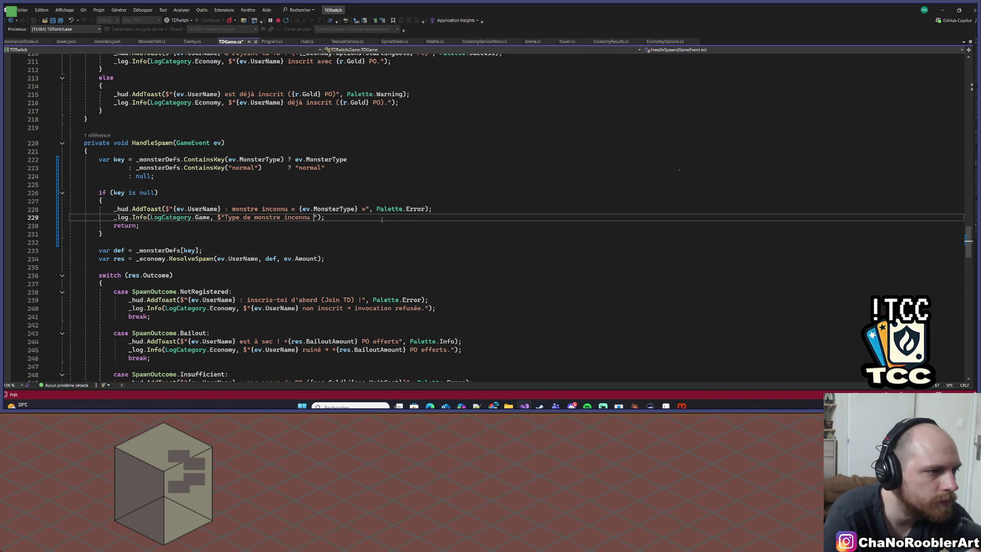
pyautogui.hotkey('ctrl', 's')
pyautogui.click(483, 176)
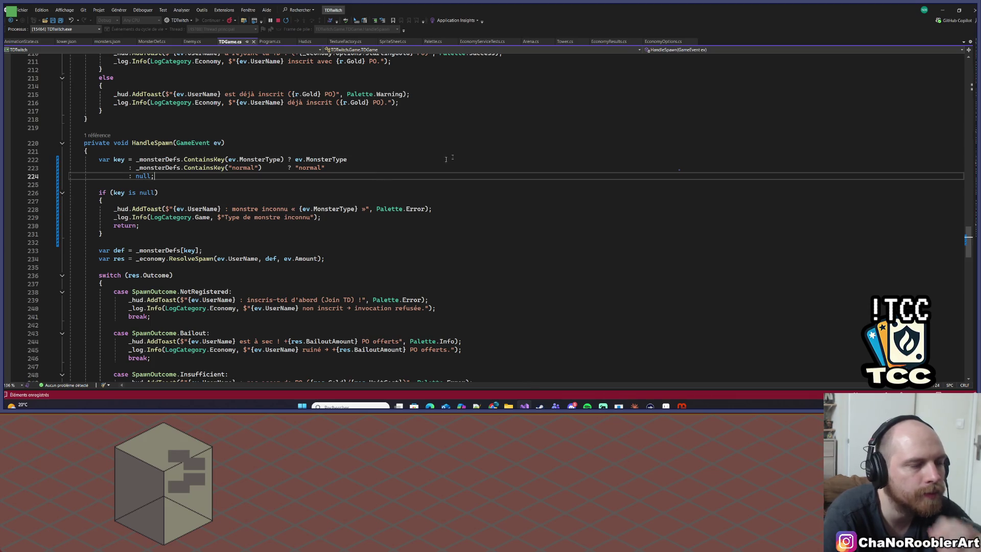
pyautogui.click(277, 21)
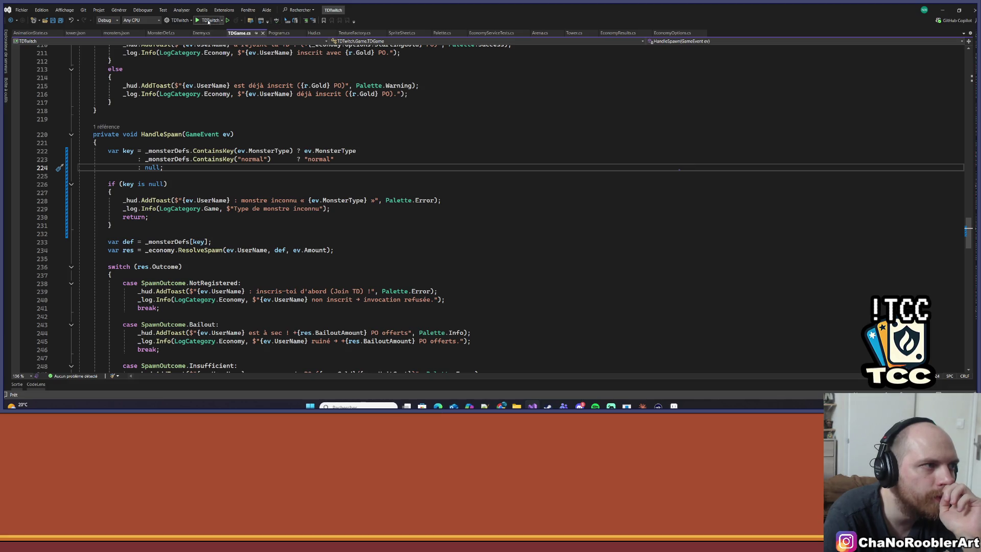
# Step: Relaunch the game, shorten line 228's toast to '{ev.UserName} : monstre inconnu', and save
pyautogui.click(208, 21)
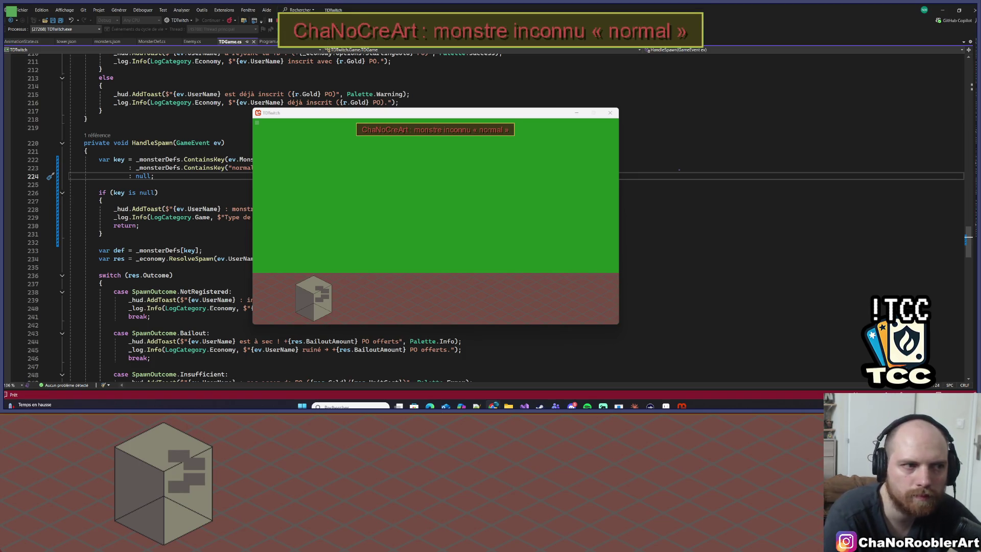
pyautogui.click(233, 235)
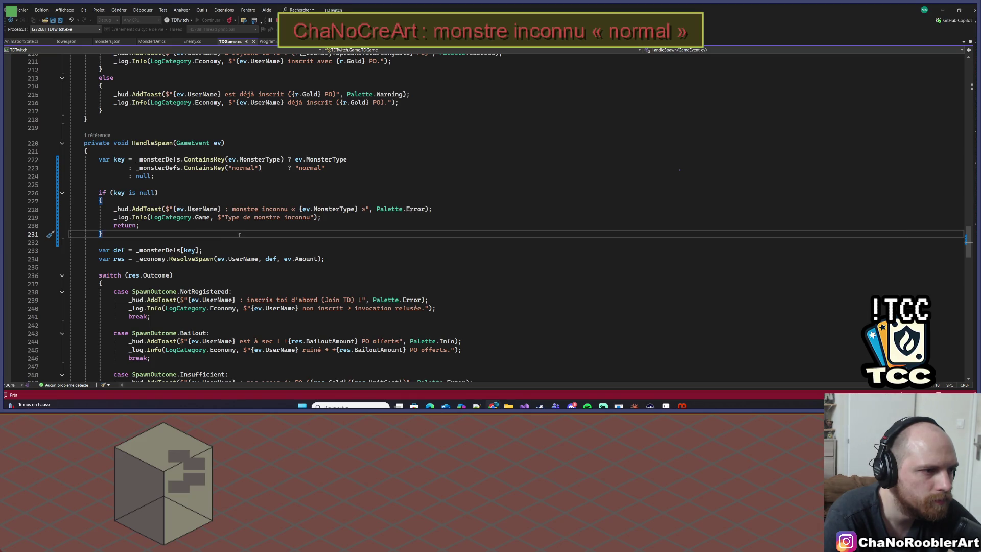
pyautogui.moveTo(289, 208); pyautogui.dragTo(365, 209)
pyautogui.press('BackSpace')
pyautogui.write('"')
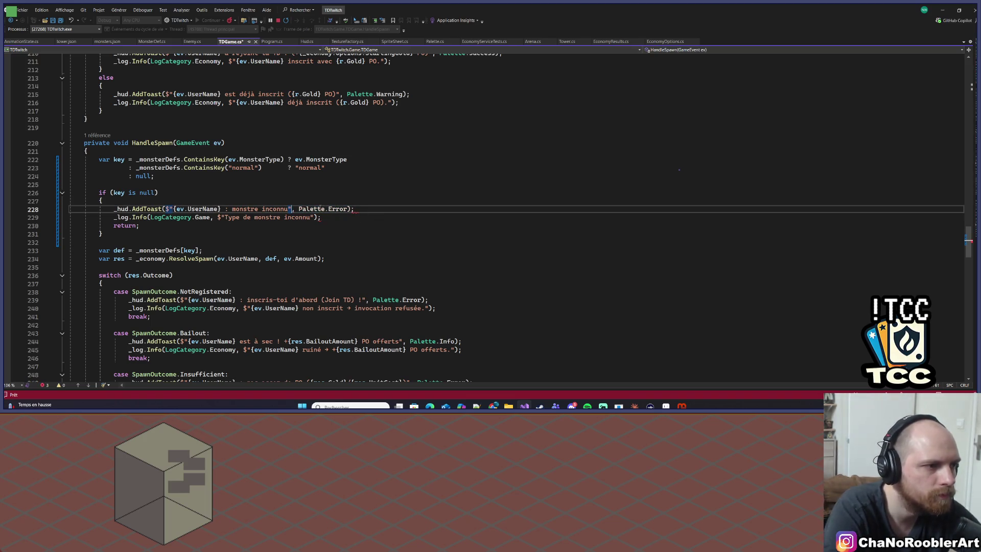
pyautogui.hotkey('ctrl', 's')
# Step: Stop the game and rebuild and relaunch it with the shortened toast
pyautogui.click(332, 217)
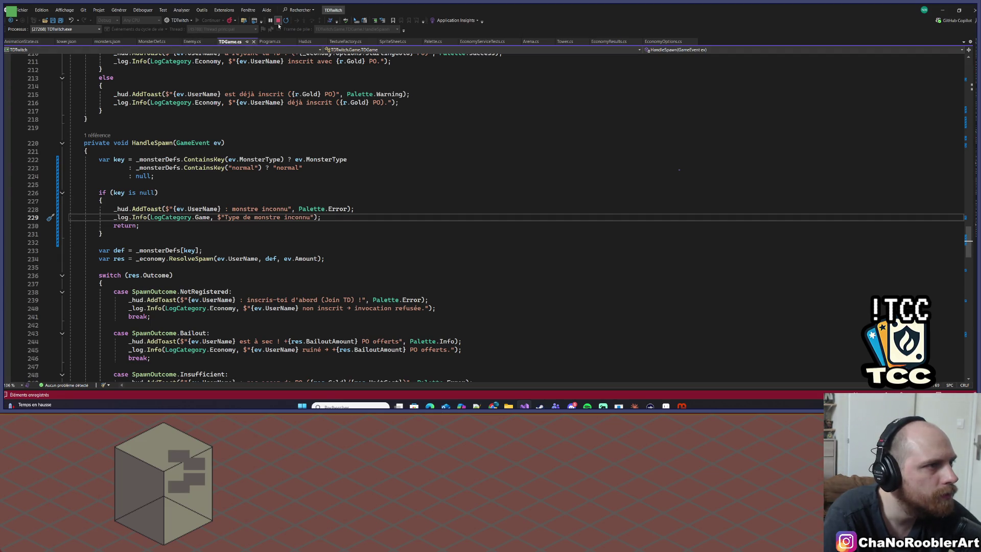
pyautogui.click(278, 21)
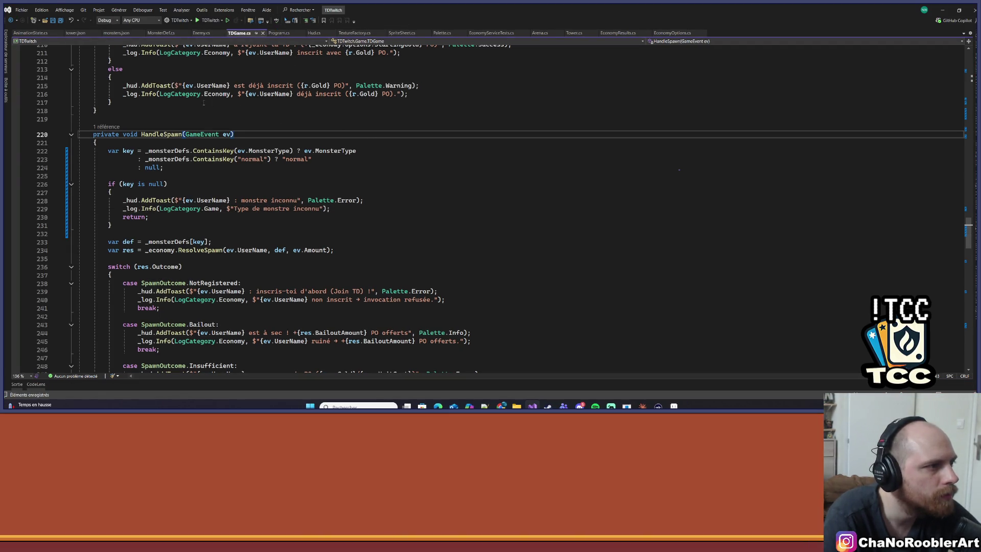
pyautogui.scroll(-1, 203, 103)
pyautogui.click(197, 21)
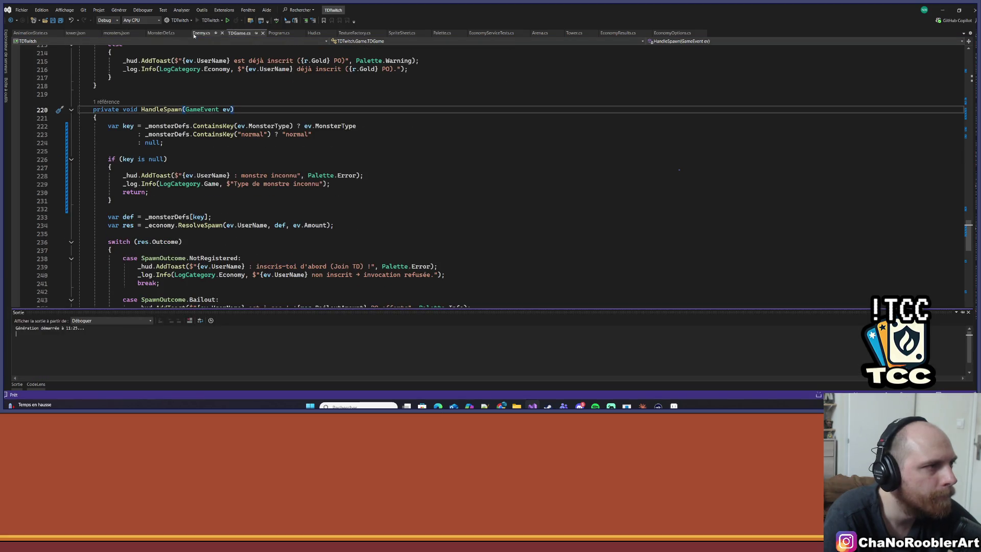
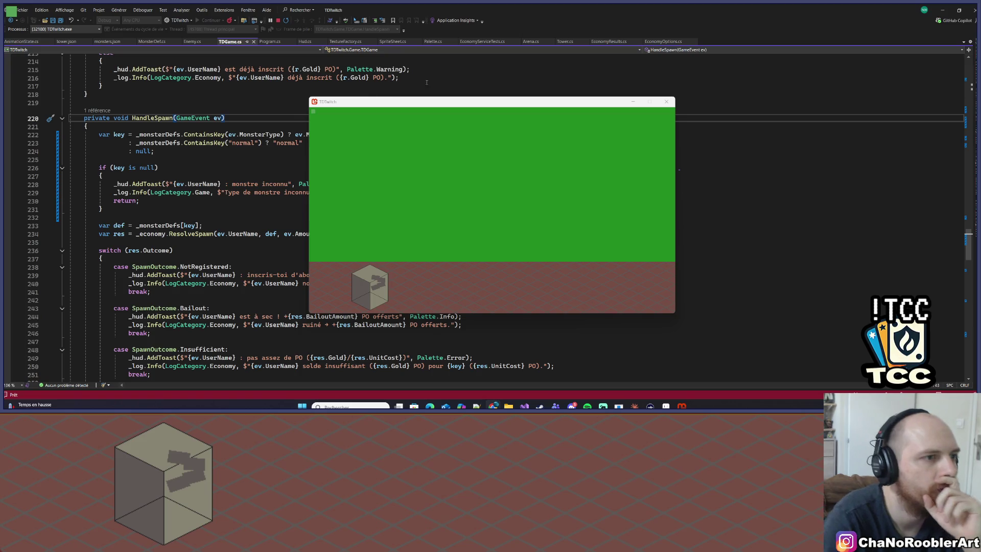
# Step: Move the TDTwitch game window off-screen and bring Aseprite's tower sprite to the front
pyautogui.moveTo(424, 102)
pyautogui.mouseDown()
pyautogui.moveTo(351, 98)
pyautogui.moveTo(0, 132)
pyautogui.moveTo(304, 1)
pyautogui.mouseUp()
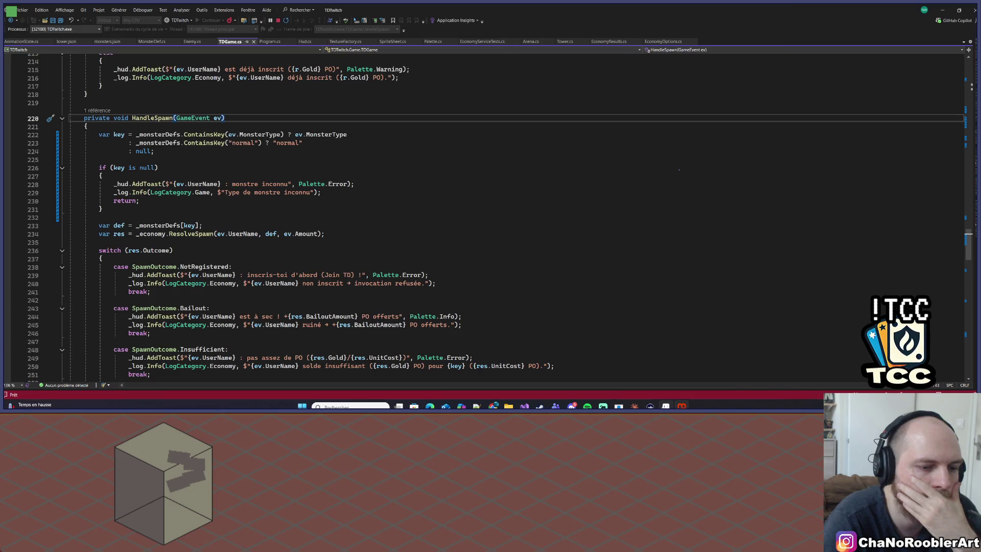
pyautogui.hotkey('alt', 'Tab')
pyautogui.scroll(-1, 410, 132)
pyautogui.scroll(1, 410, 132)
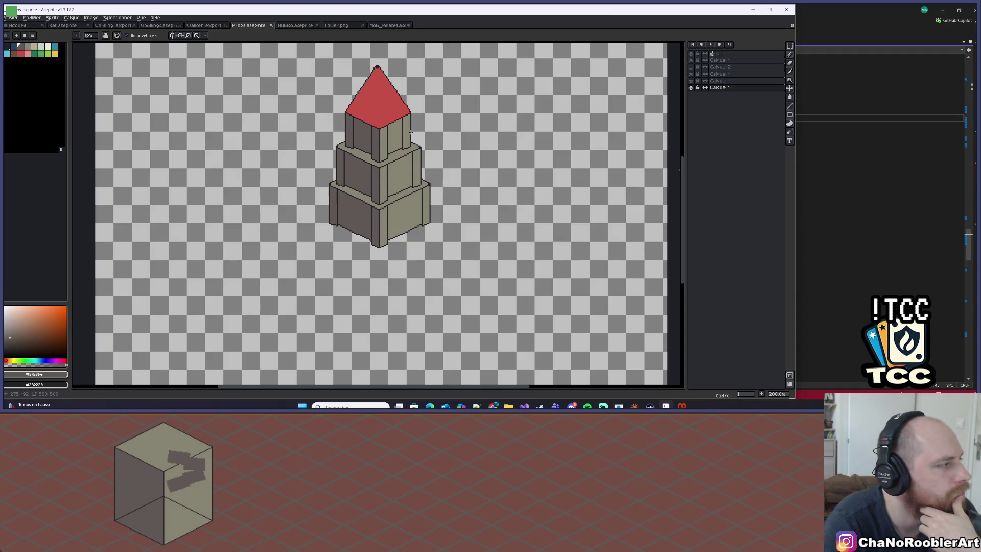
# Step: Check each layer's content, select the tower's main layer, and pick the dark outline colour
pyautogui.scroll(-1, 479, 81)
pyautogui.scroll(1, 358, 128)
pyautogui.scroll(2, 326, 149)
pyautogui.scroll(2, 396, 128)
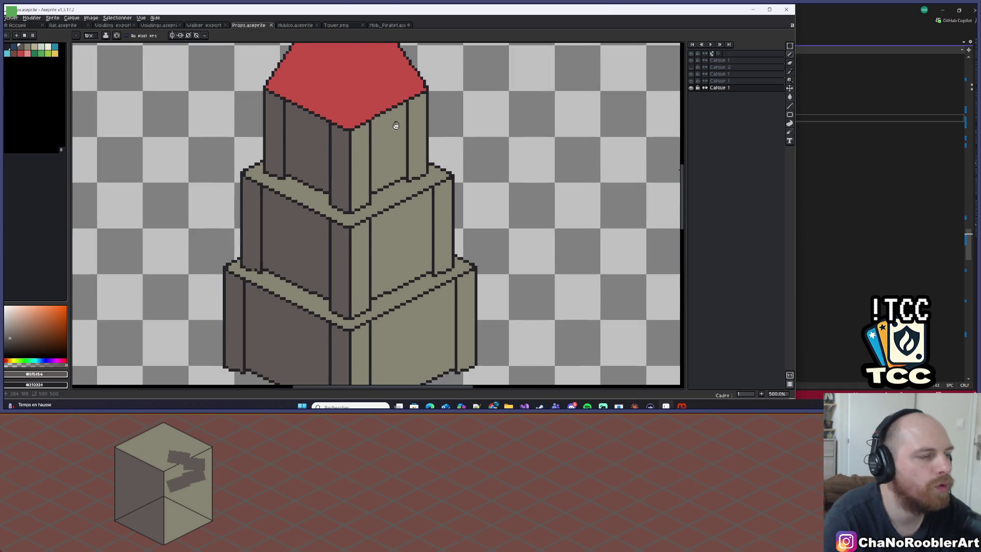
pyautogui.scroll(-2, 390, 137)
pyautogui.scroll(-2, 390, 137)
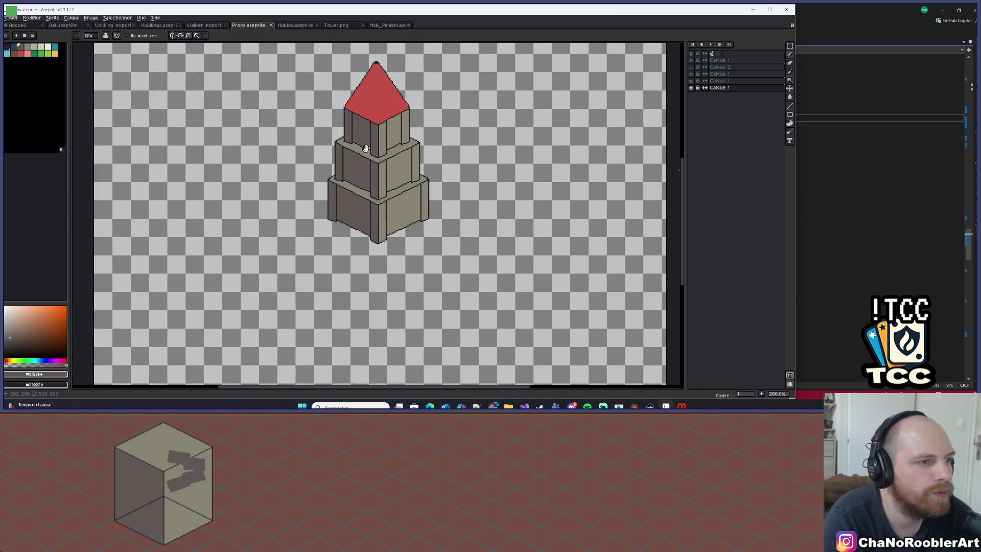
pyautogui.click(692, 88)
pyautogui.click(692, 87)
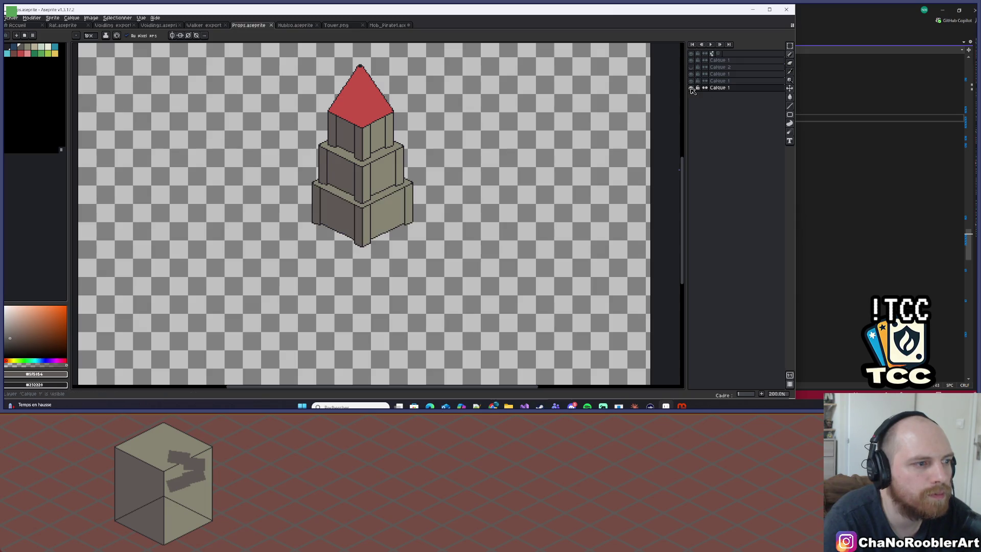
pyautogui.click(691, 81)
pyautogui.click(690, 81)
pyautogui.click(691, 74)
pyautogui.click(691, 74)
pyautogui.click(691, 74)
pyautogui.click(718, 74)
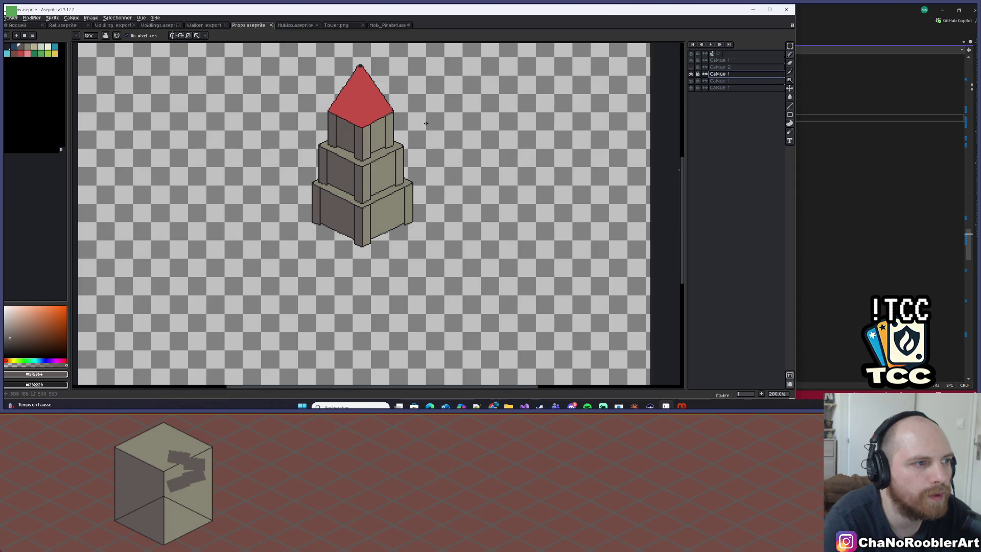
pyautogui.scroll(4, 373, 162)
pyautogui.keyDown('alt'); pyautogui.click(373, 163); pyautogui.keyUp('alt')
pyautogui.scroll(3, 381, 159)
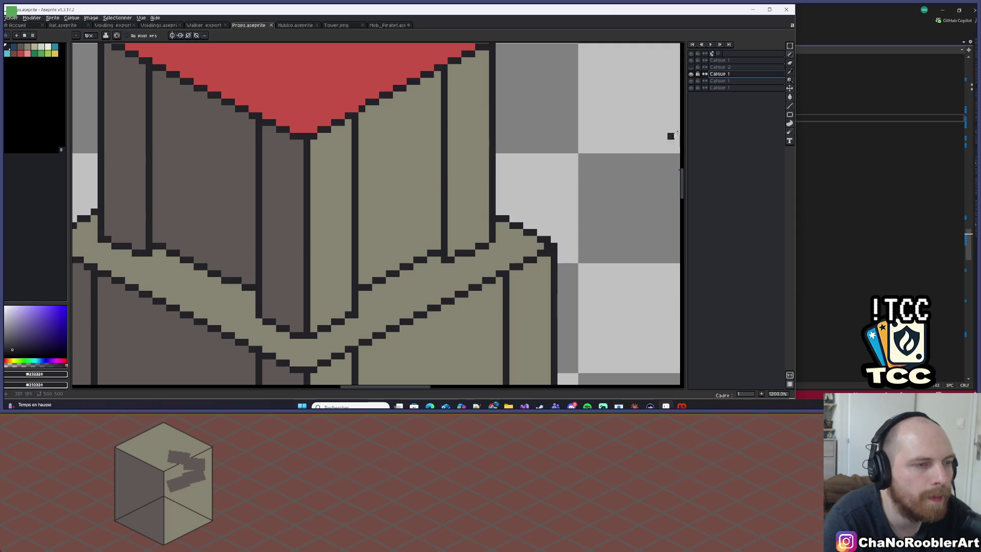
# Step: Copy the diagonal line segments up the upper tier's face to form the window's top and bottom
pyautogui.click(790, 46)
pyautogui.scroll(1, 342, 286)
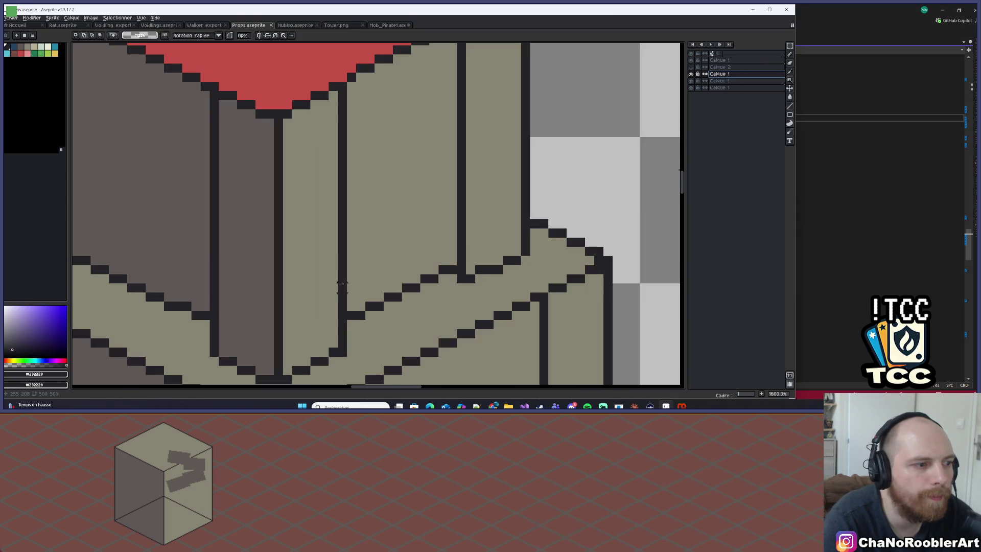
pyautogui.moveTo(351, 259)
pyautogui.mouseDown()
pyautogui.moveTo(447, 336)
pyautogui.moveTo(419, 198)
pyautogui.moveTo(431, 205)
pyautogui.moveTo(405, 108)
pyautogui.moveTo(411, 76)
pyautogui.mouseUp()
pyautogui.press('Return')
pyautogui.scroll(2, 431, 205)
pyautogui.press('b')
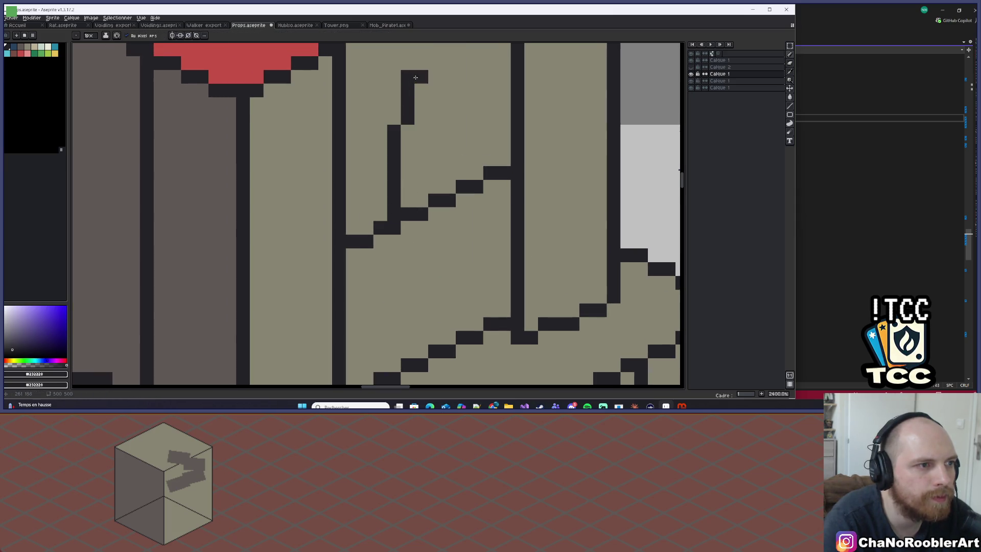
pyautogui.scroll(-3, 388, 173)
pyautogui.hotkey('ctrl', 'z')
pyautogui.scroll(2, 413, 204)
pyautogui.press('m')
pyautogui.moveTo(347, 303); pyautogui.dragTo(459, 387)
pyautogui.moveTo(420, 338); pyautogui.dragTo(420, 164)
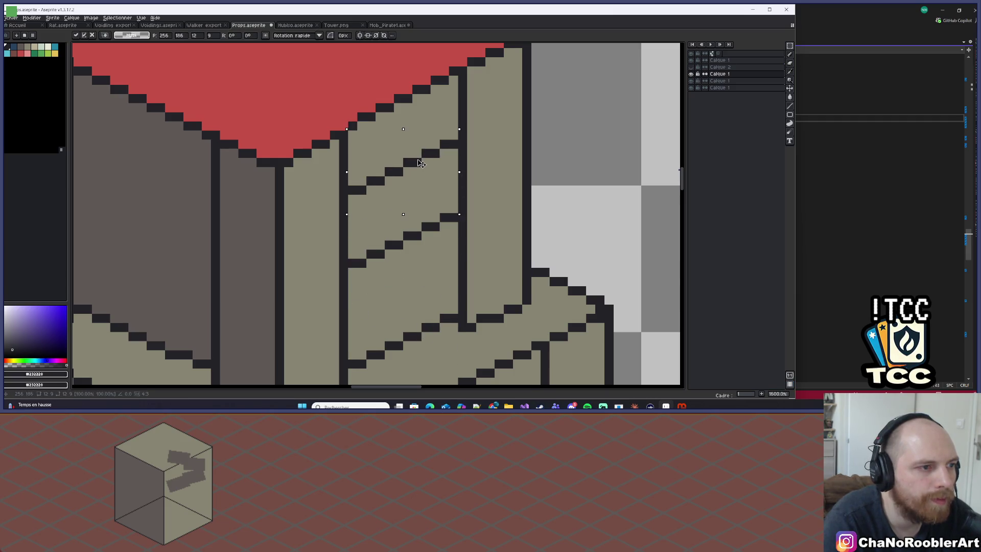
pyautogui.hotkey('ctrl', 'd')
pyautogui.scroll(2, 413, 184)
# Step: Draw the window's two dark vertical sides with the Pencil
pyautogui.press('v')
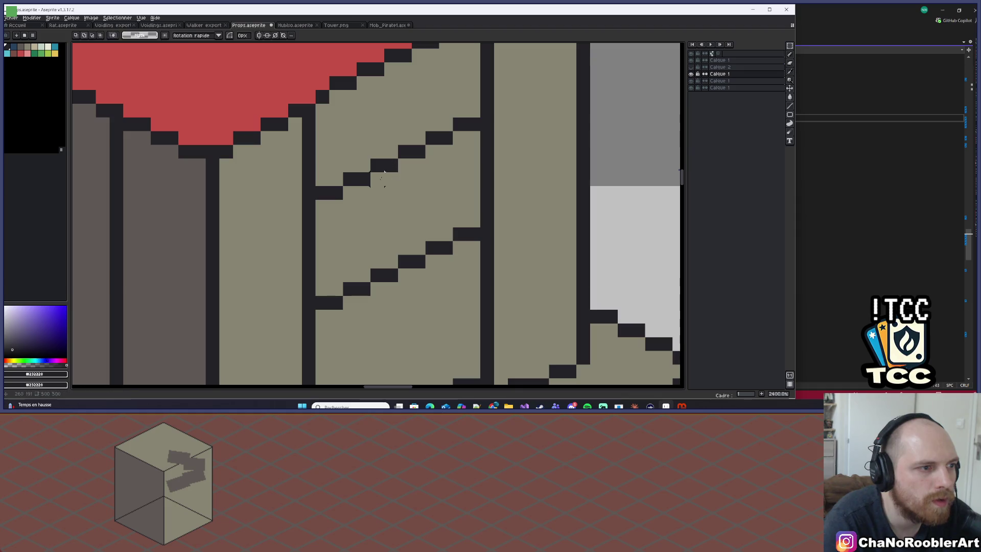
pyautogui.press('b')
pyautogui.moveTo(377, 200)
pyautogui.mouseDown()
pyautogui.moveTo(364, 281)
pyautogui.moveTo(363, 189)
pyautogui.moveTo(363, 276)
pyautogui.mouseUp()
pyautogui.hotkey('ctrl', 'z')
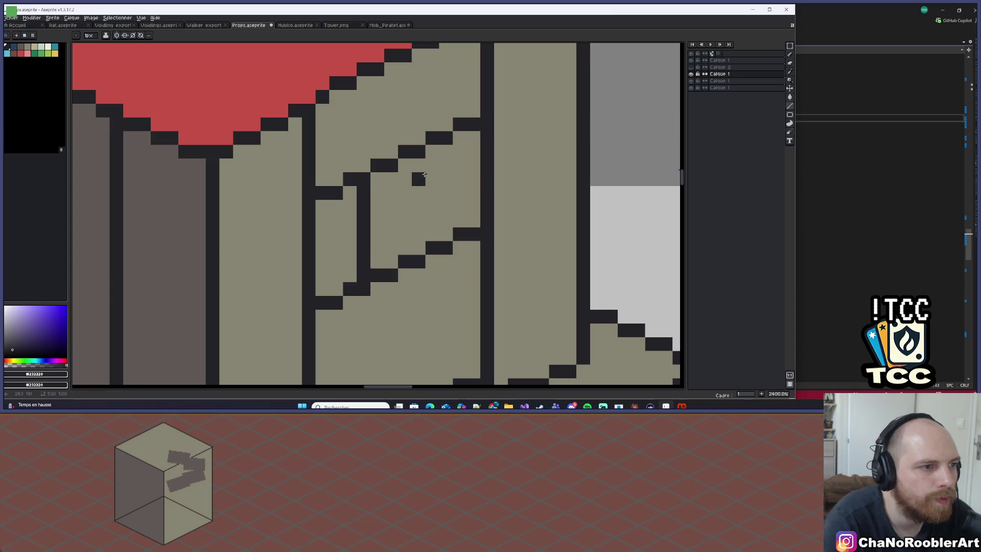
pyautogui.moveTo(430, 164); pyautogui.dragTo(427, 224)
pyautogui.click(432, 233)
# Step: Paint over stray dark pixels in wall grey and darken one pixel to close the outline
pyautogui.keyDown('alt'); pyautogui.click(462, 201); pyautogui.keyUp('alt')
pyautogui.click(445, 248)
pyautogui.click(459, 234)
pyautogui.click(466, 231)
pyautogui.click(434, 137)
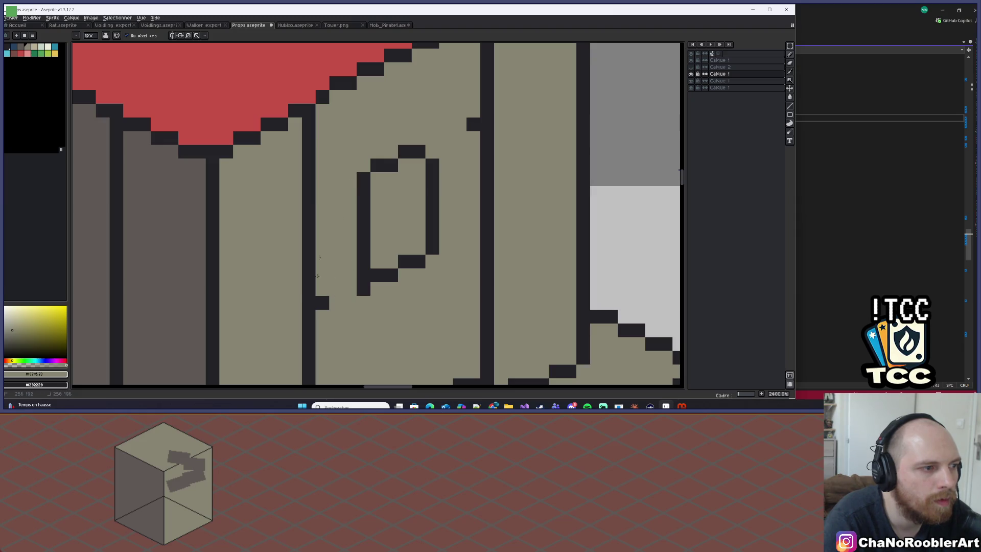
pyautogui.click(322, 302)
pyautogui.scroll(-10, 382, 244)
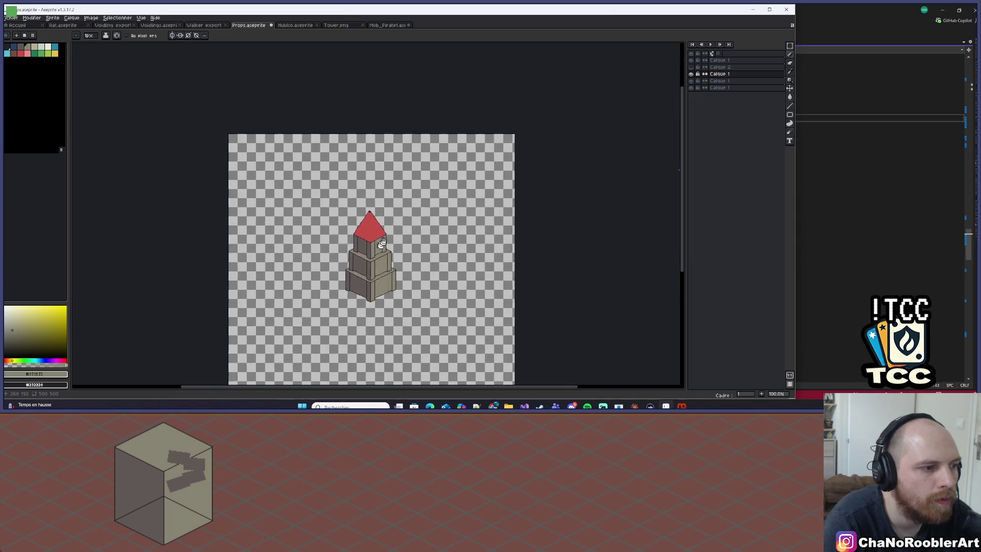
pyautogui.scroll(9, 382, 243)
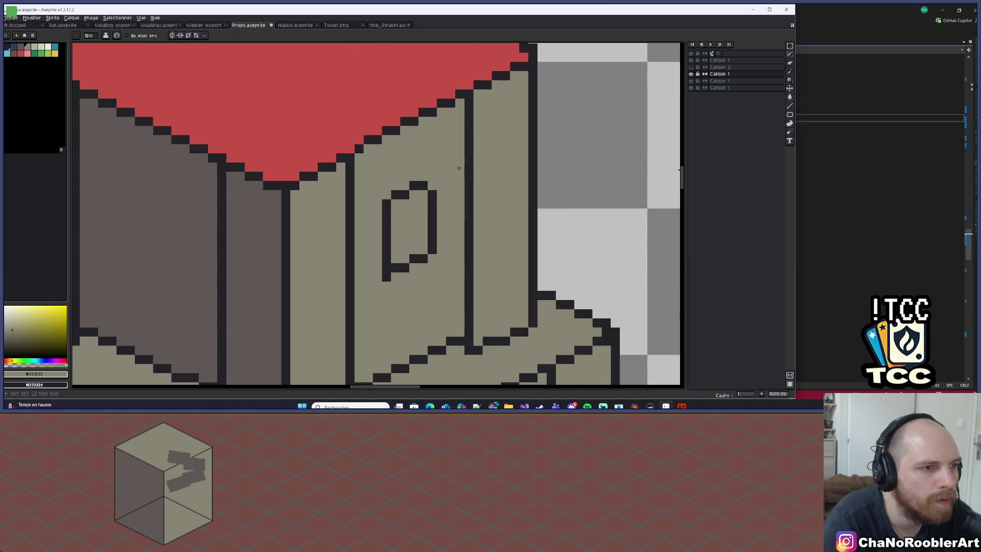
pyautogui.scroll(3, 409, 249)
pyautogui.click(135, 129)
pyautogui.scroll(-3, 423, 207)
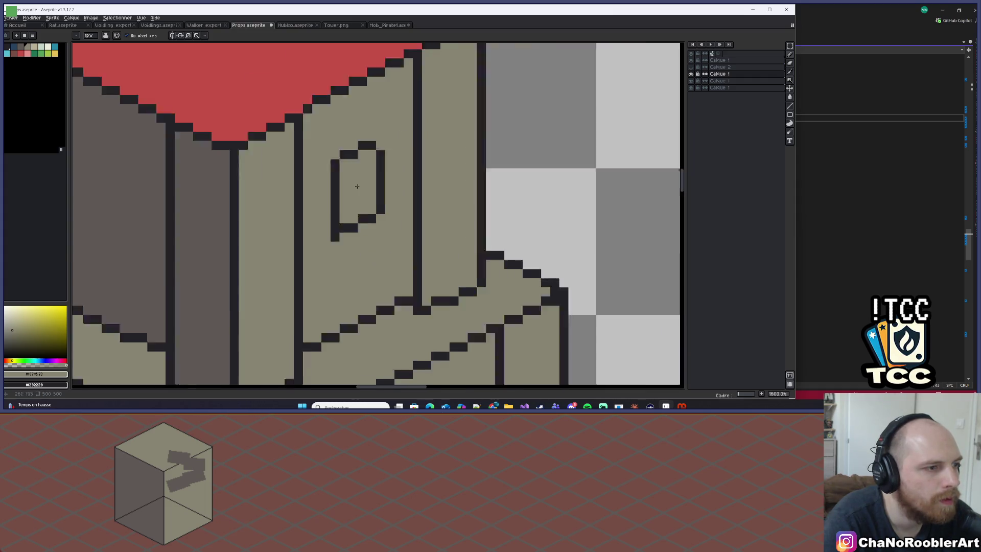
pyautogui.scroll(-4, 357, 186)
pyautogui.scroll(7, 363, 185)
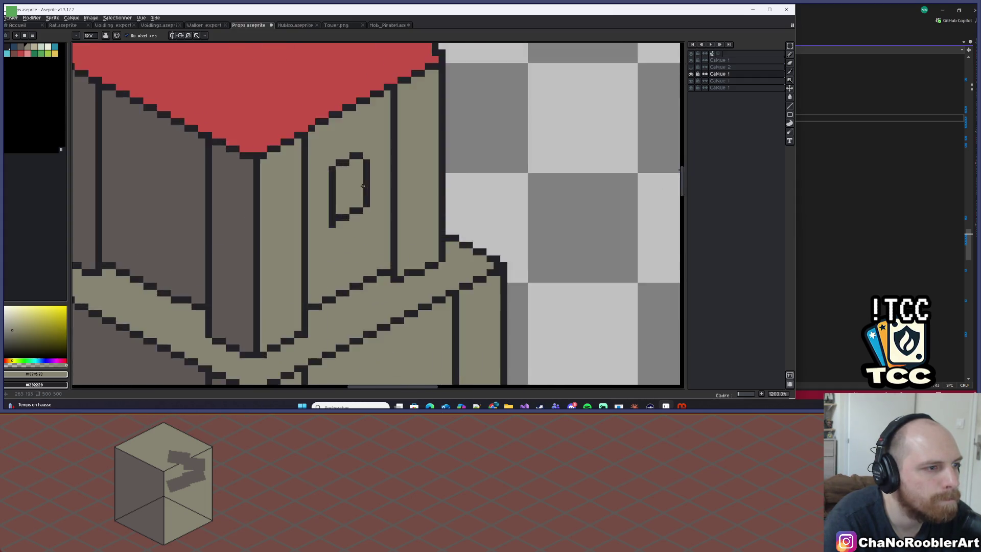
# Step: Centre the view on the top tier and pick the window's dark outline colour
pyautogui.keyDown('alt'); pyautogui.click(372, 193); pyautogui.keyUp('alt')
pyautogui.click(20, 46)
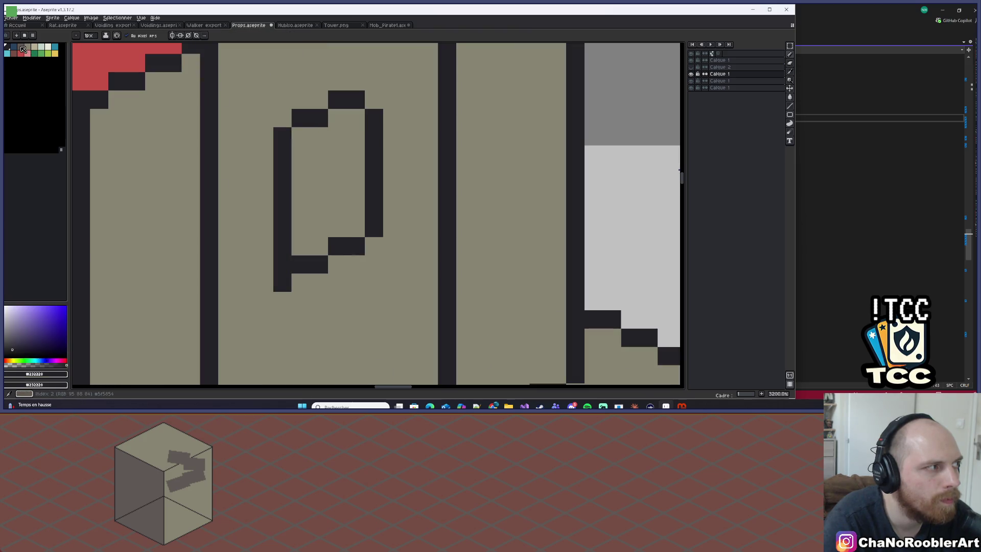
pyautogui.press('v')
pyautogui.press('b')
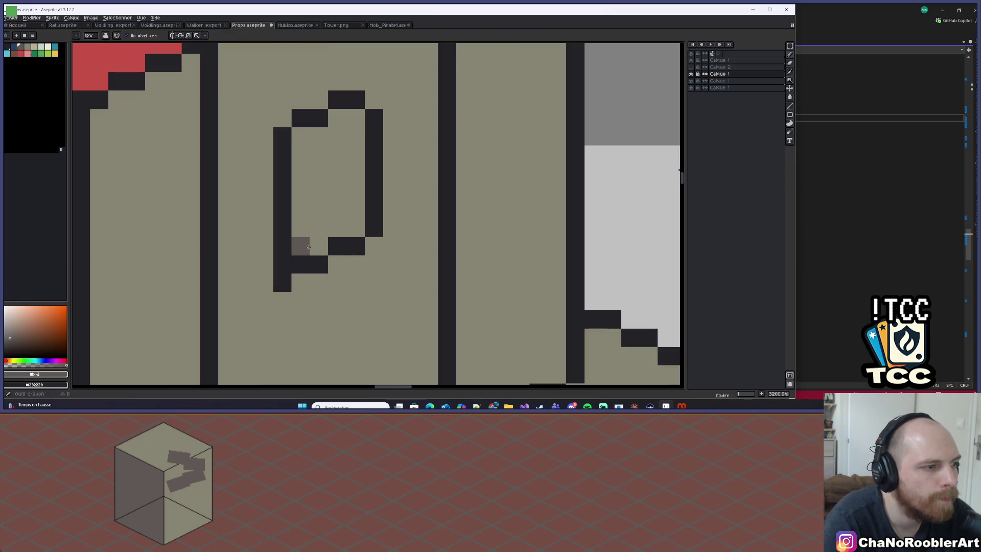
pyautogui.scroll(-8, 380, 228)
pyautogui.moveTo(380, 228)
pyautogui.mouseDown()
pyautogui.moveTo(449, 179)
pyautogui.moveTo(447, 146)
pyautogui.moveTo(372, 149)
pyautogui.mouseUp()
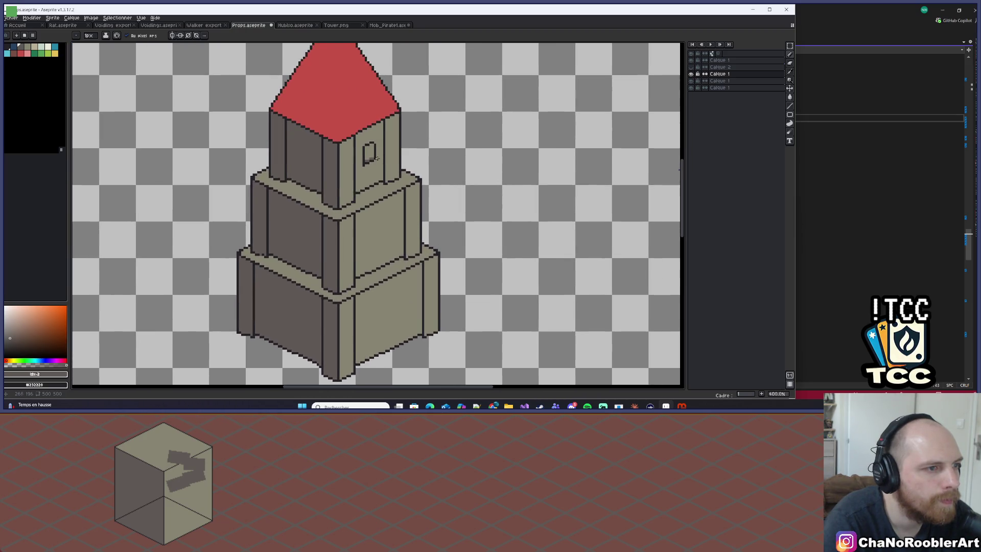
pyautogui.scroll(5, 372, 149)
pyautogui.keyDown('alt'); pyautogui.click(371, 151); pyautogui.keyUp('alt')
# Step: Fill the window interior dark and add darker grey sill pixels along its bottom
pyautogui.press('g')
pyautogui.click(372, 149)
pyautogui.scroll(-6, 372, 149)
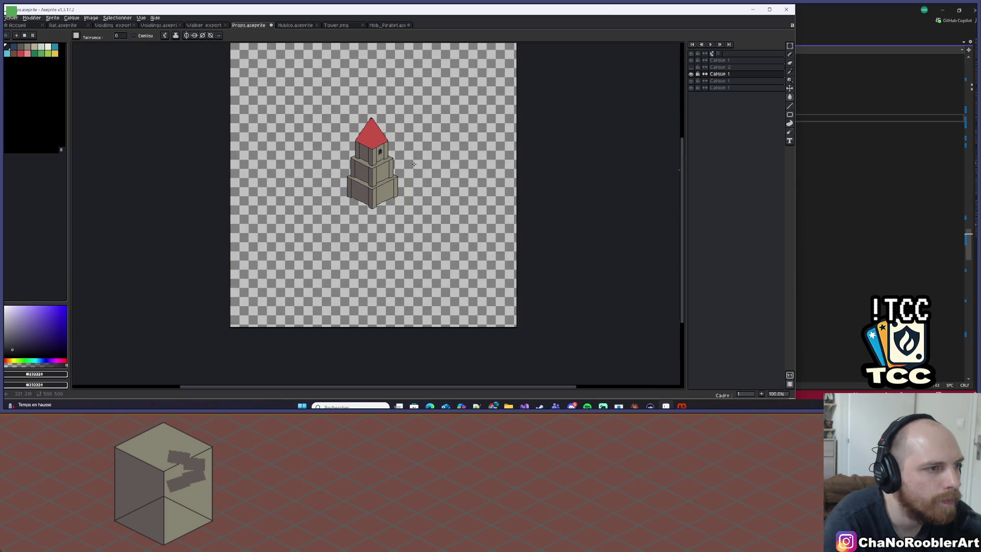
pyautogui.scroll(12, 384, 151)
pyautogui.keyDown('alt'); pyautogui.click(449, 232); pyautogui.keyUp('alt')
pyautogui.click(440, 219)
pyautogui.press('b')
pyautogui.hotkey('ctrl', 'z')
pyautogui.moveTo(424, 218)
pyautogui.mouseDown()
pyautogui.moveTo(404, 241)
pyautogui.moveTo(457, 219)
pyautogui.moveTo(407, 201)
pyautogui.moveTo(395, 147)
pyautogui.mouseUp()
pyautogui.click(387, 237)
# Step: Pick the light wall grey and save Props.aseprite
pyautogui.scroll(-8, 459, 232)
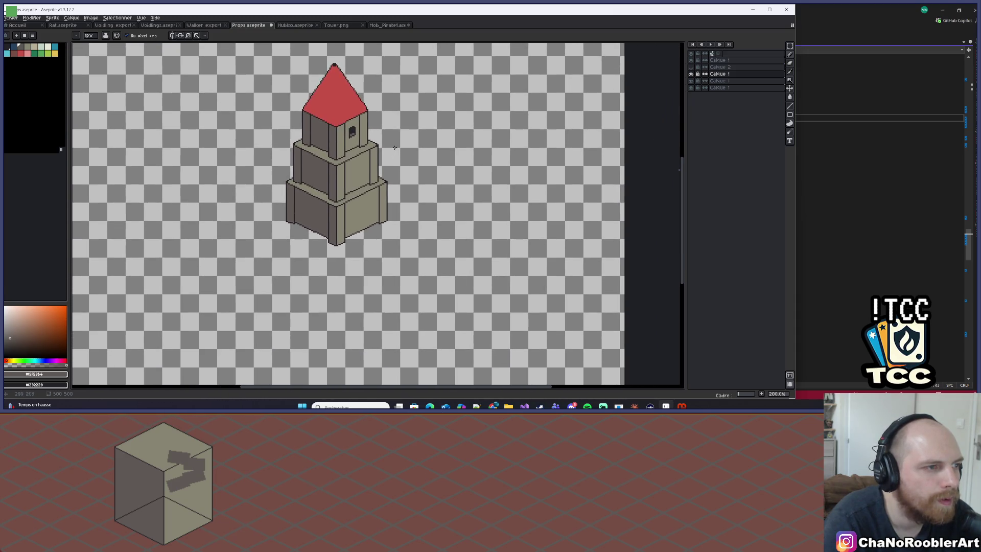
pyautogui.scroll(4, 342, 133)
pyautogui.keyDown('alt'); pyautogui.click(364, 153); pyautogui.keyUp('alt')
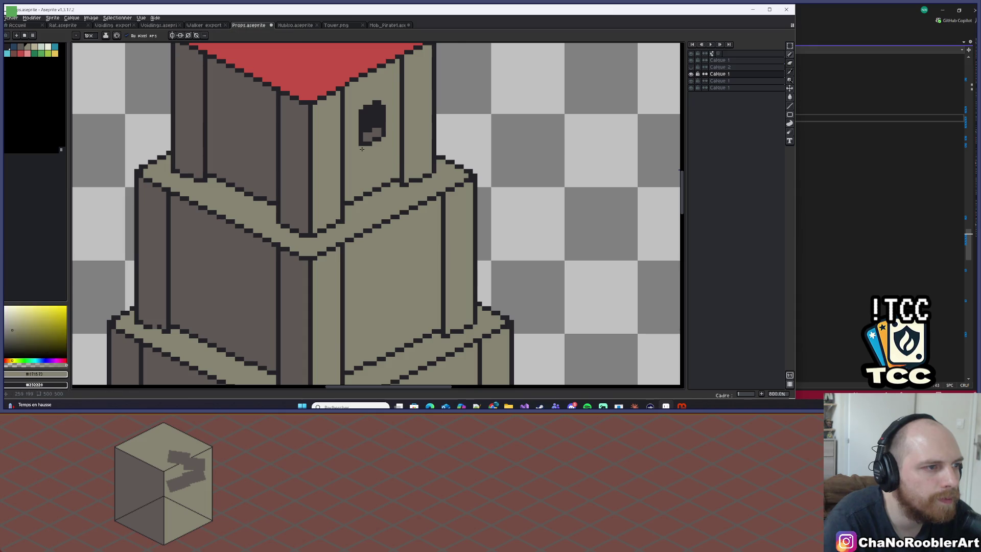
pyautogui.scroll(-5, 360, 153)
pyautogui.press('ctrl')
pyautogui.hotkey('ctrl', 's')
# Step: Choose dark blue as the drawing colour and add a new empty layer, Calque 3
pyautogui.scroll(6, 337, 153)
pyautogui.moveTo(333, 148); pyautogui.dragTo(337, 149)
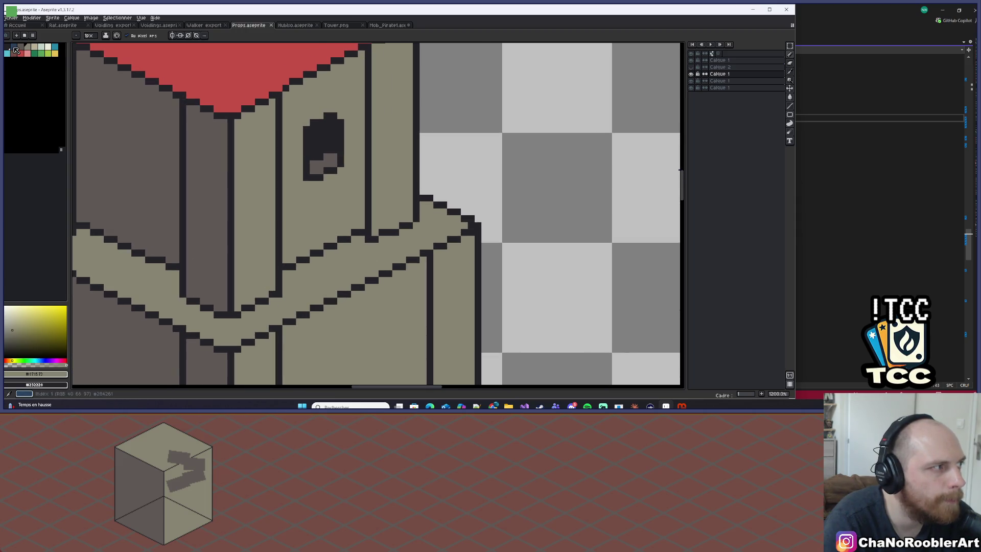
pyautogui.click(16, 49)
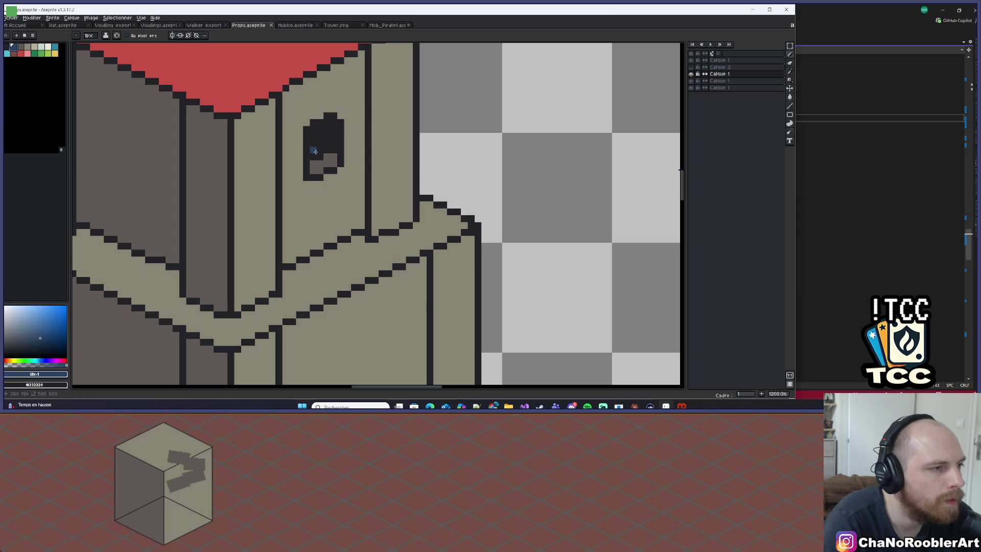
pyautogui.hotkey('shift', 'n')
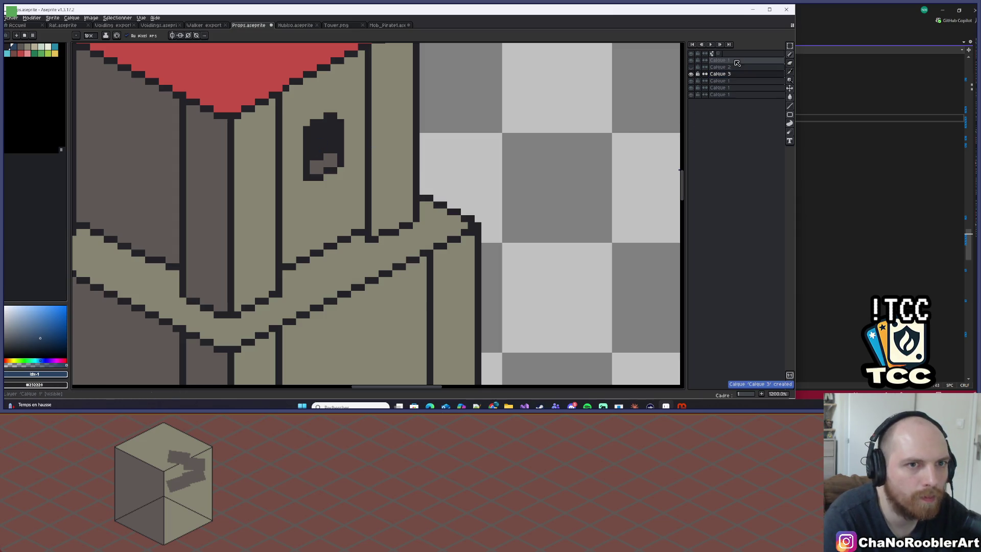
# Step: Rename the new layer to 'Canon'
pyautogui.doubleClick(746, 74)
pyautogui.write('Canon')
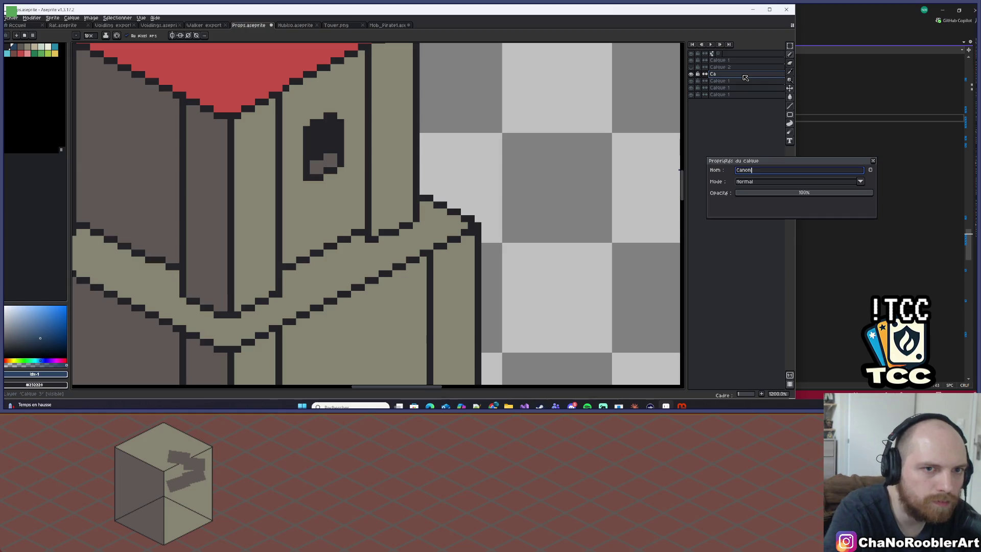
pyautogui.press('Return')
pyautogui.scroll(3, 330, 151)
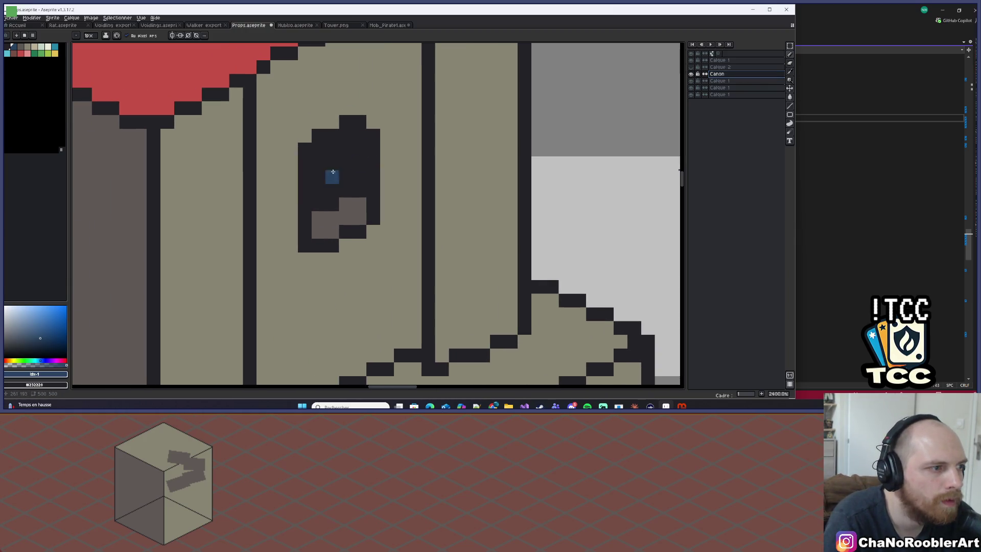
# Step: Draw the blue cannon barrel as parallel diagonal lines poking out of the window
pyautogui.click(322, 177)
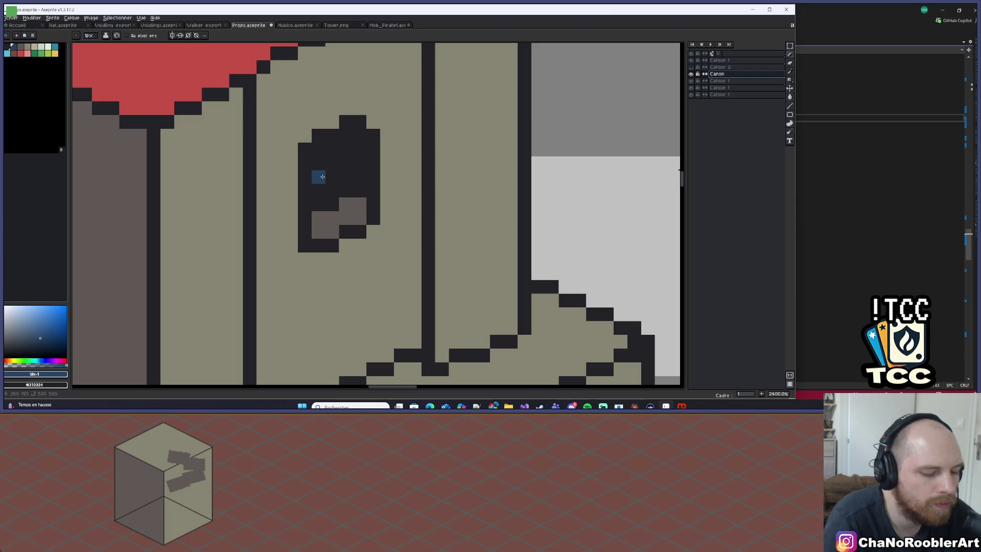
pyautogui.keyDown('shift'); pyautogui.click(398, 246); pyautogui.keyUp('shift')
pyautogui.keyDown('shift'); pyautogui.click(386, 246); pyautogui.keyUp('shift')
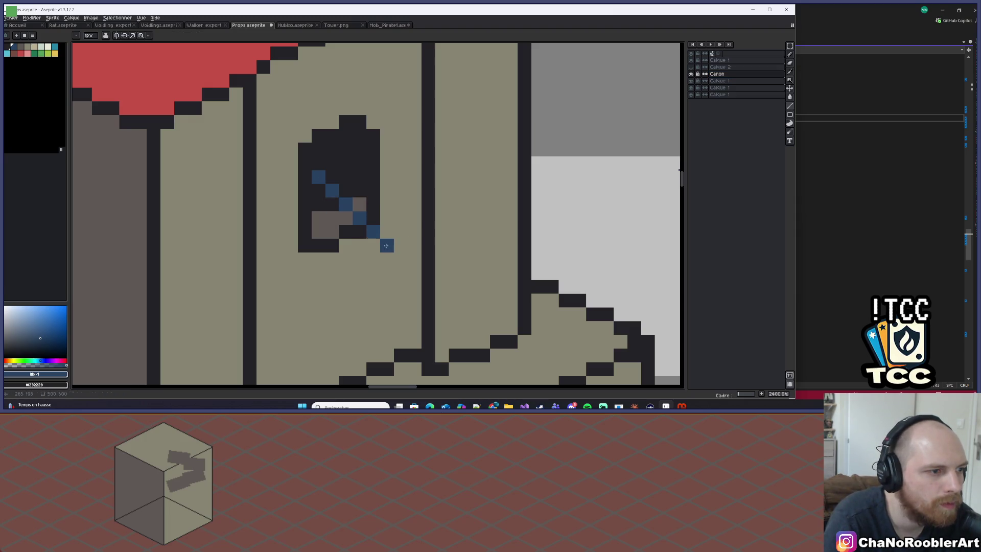
pyautogui.click(346, 163)
pyautogui.keyDown('shift'); pyautogui.click(401, 218); pyautogui.keyUp('shift')
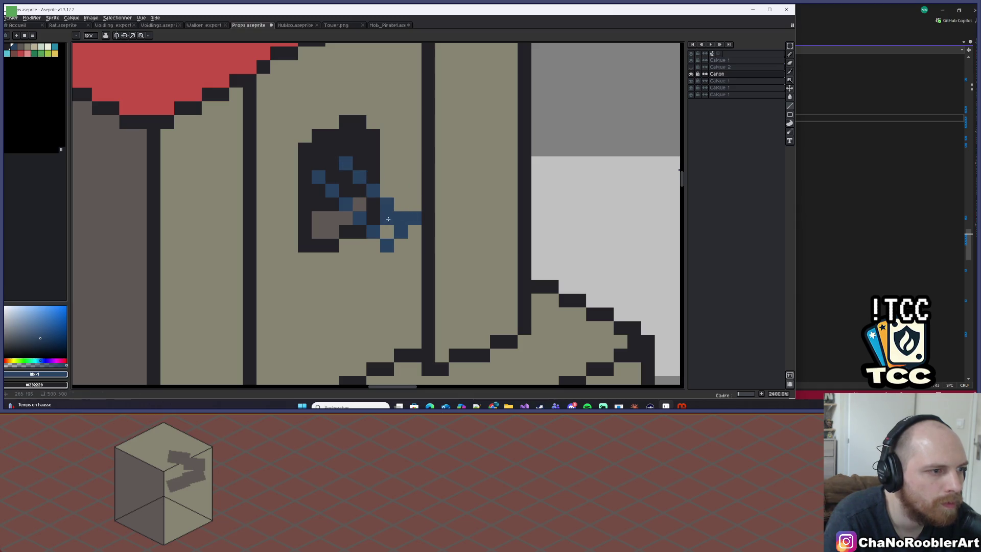
pyautogui.click(387, 231)
pyautogui.click(375, 211)
pyautogui.moveTo(359, 197)
pyautogui.mouseDown()
pyautogui.moveTo(332, 177)
pyautogui.moveTo(332, 163)
pyautogui.mouseUp()
pyautogui.scroll(-3, 359, 179)
pyautogui.scroll(-7, 360, 179)
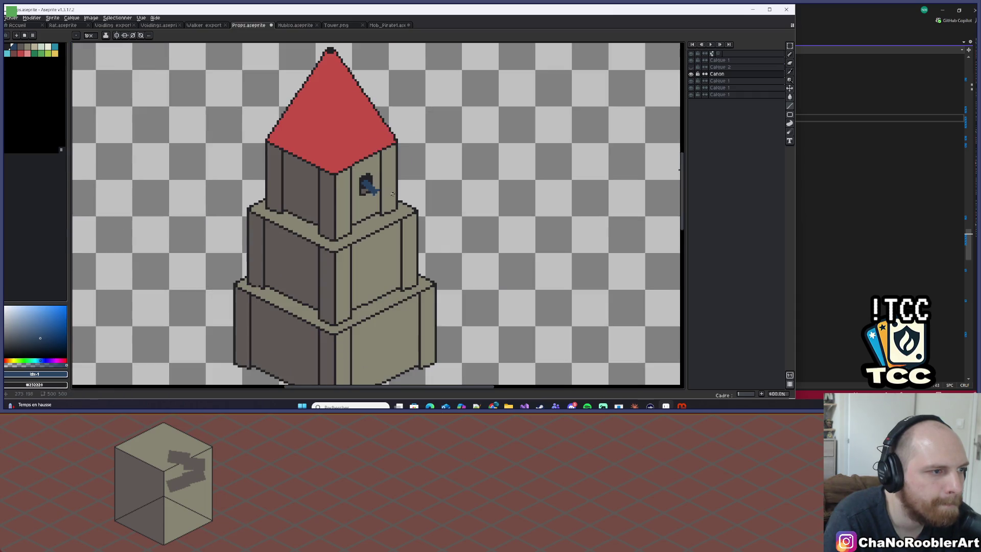
pyautogui.scroll(2, 397, 199)
pyautogui.scroll(6, 368, 184)
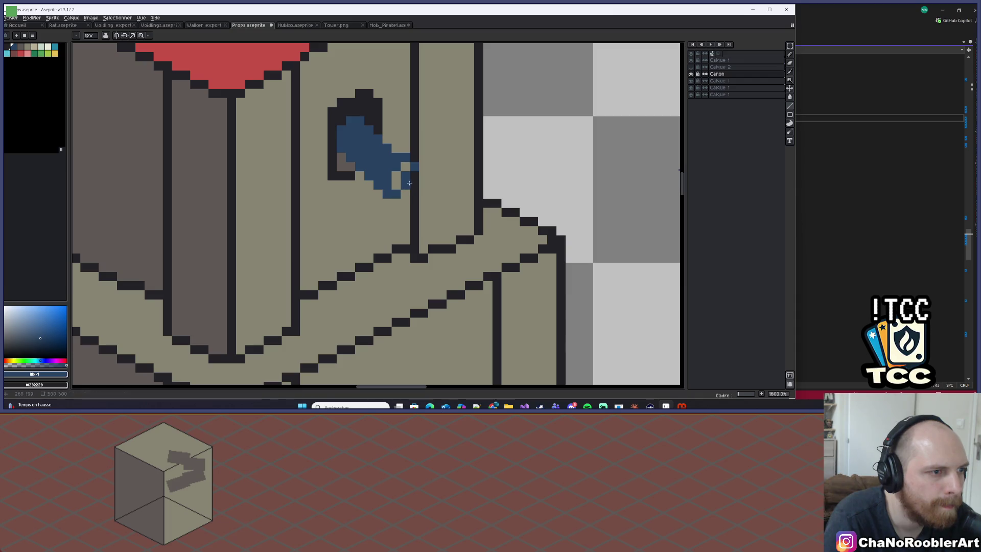
pyautogui.scroll(-7, 406, 182)
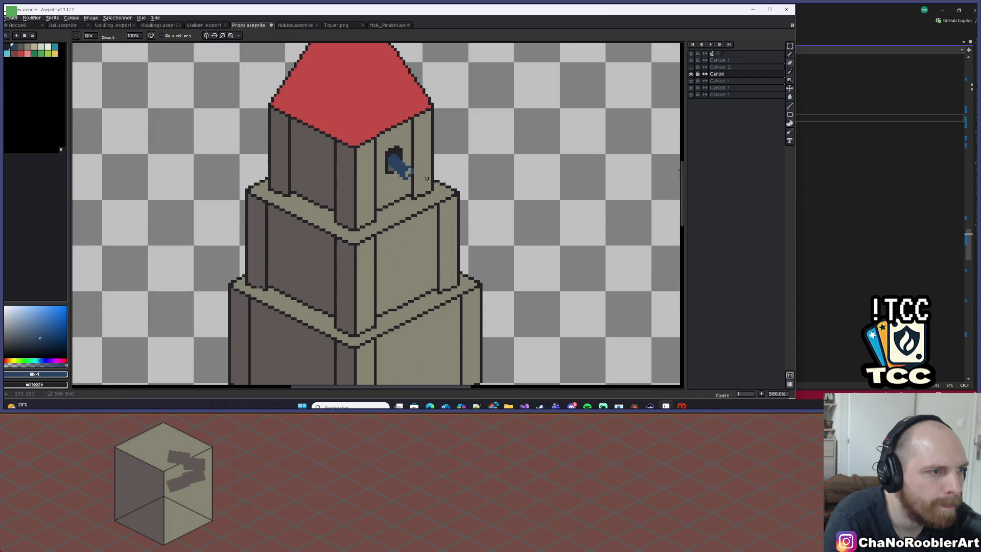
pyautogui.scroll(10, 416, 174)
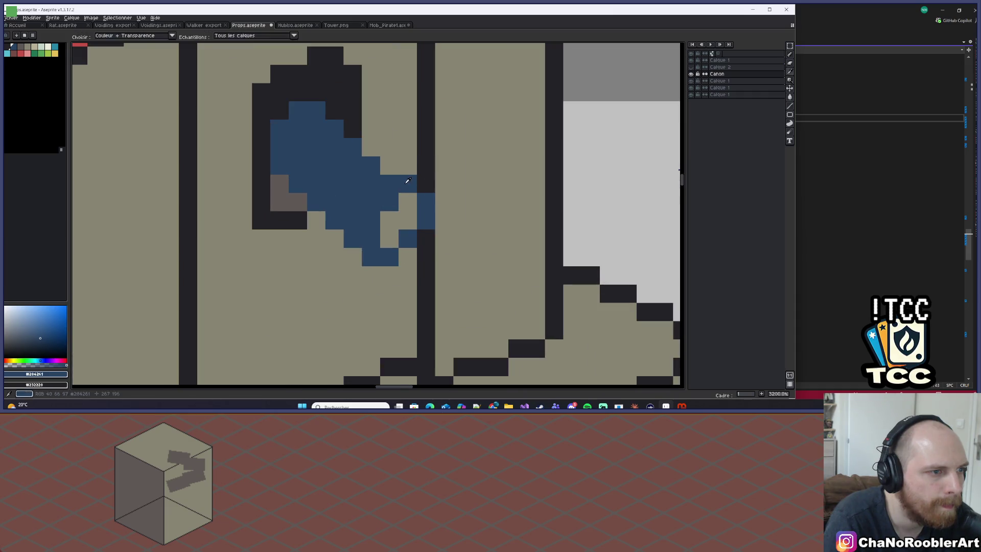
pyautogui.scroll(-4, 391, 168)
pyautogui.scroll(4, 388, 175)
pyautogui.click(395, 177)
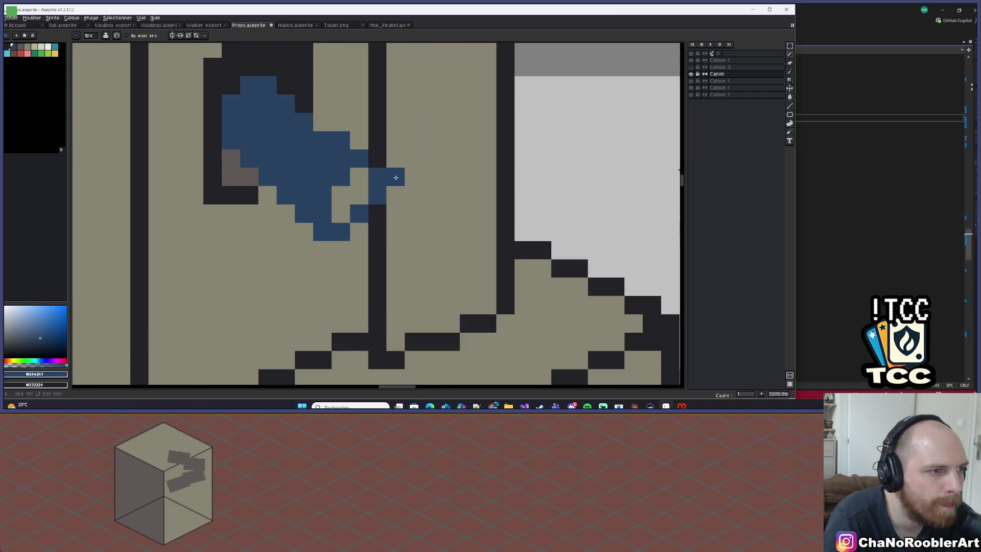
pyautogui.scroll(-1, 380, 188)
pyautogui.scroll(1, 365, 196)
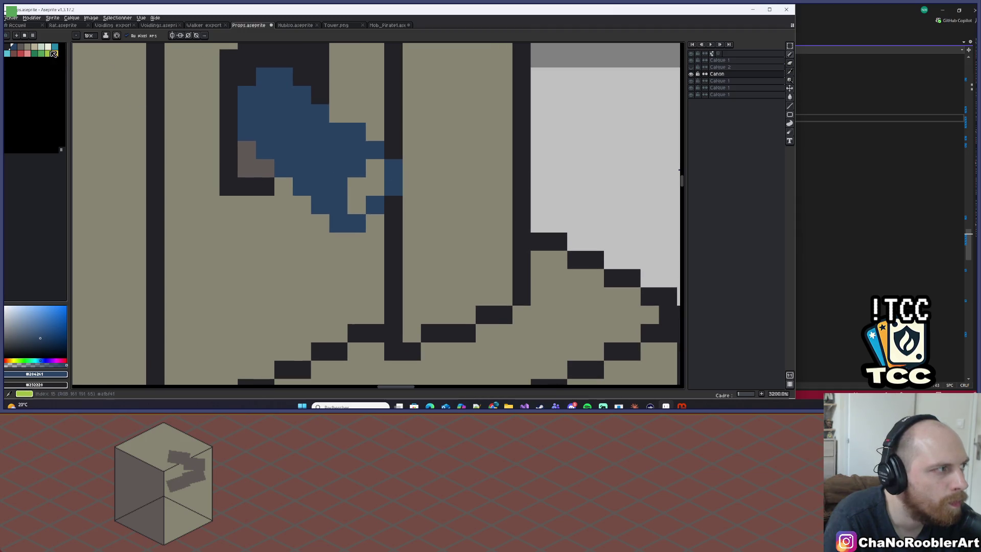
# Step: Paint dark outline pixels around the cannon barrel
pyautogui.click(17, 54)
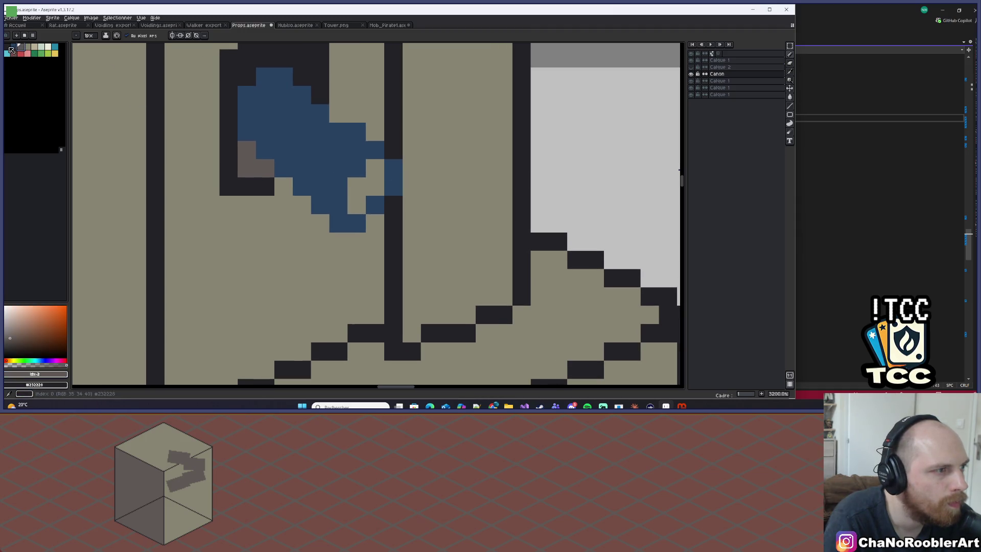
pyautogui.click(12, 50)
pyautogui.moveTo(356, 186); pyautogui.dragTo(354, 199)
pyautogui.scroll(-5, 370, 183)
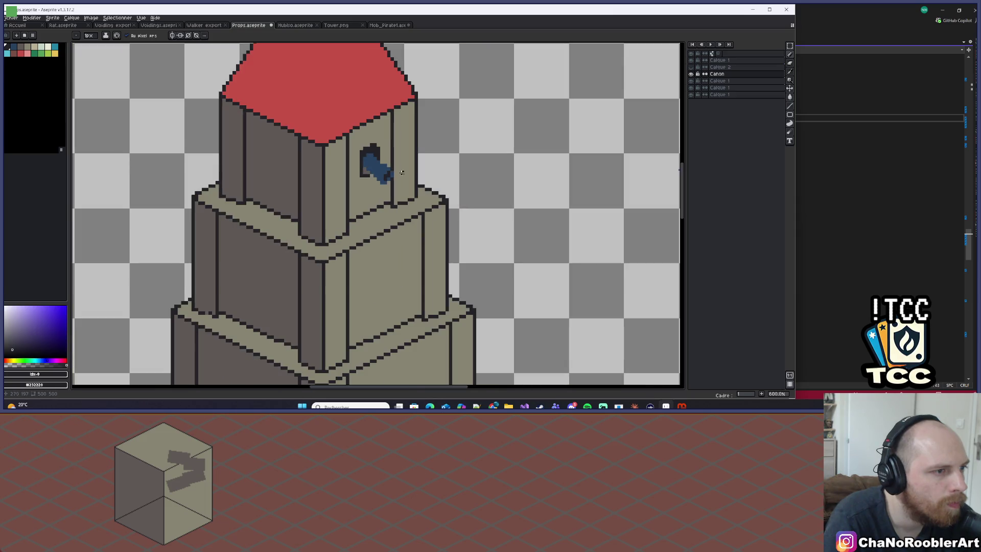
pyautogui.keyDown('alt'); pyautogui.click(347, 159); pyautogui.keyUp('alt')
pyautogui.scroll(2, 279, 153)
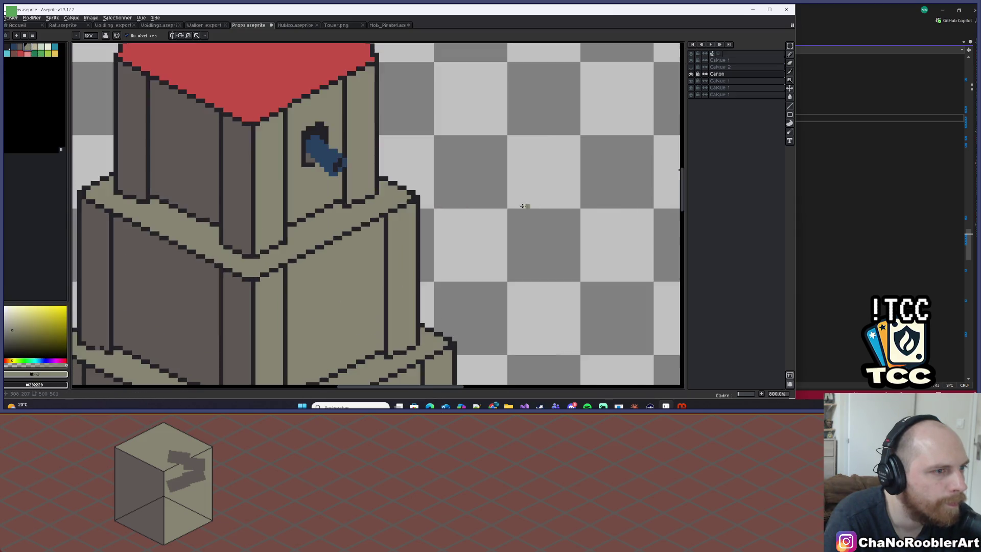
# Step: Flood-fill the blue cannon body with teal
pyautogui.keyDown('alt'); pyautogui.click(294, 159); pyautogui.keyUp('alt')
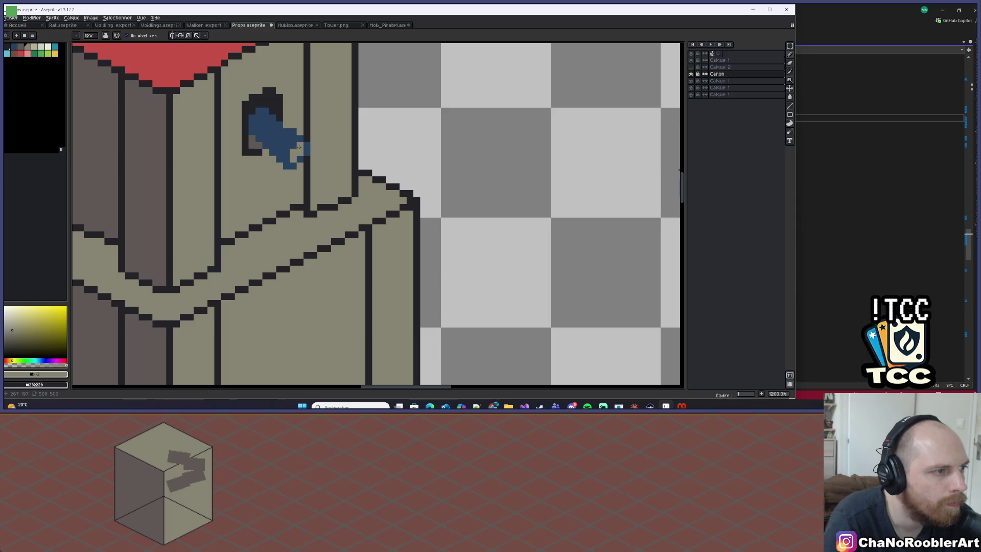
pyautogui.scroll(-3, 299, 147)
pyautogui.scroll(3, 269, 134)
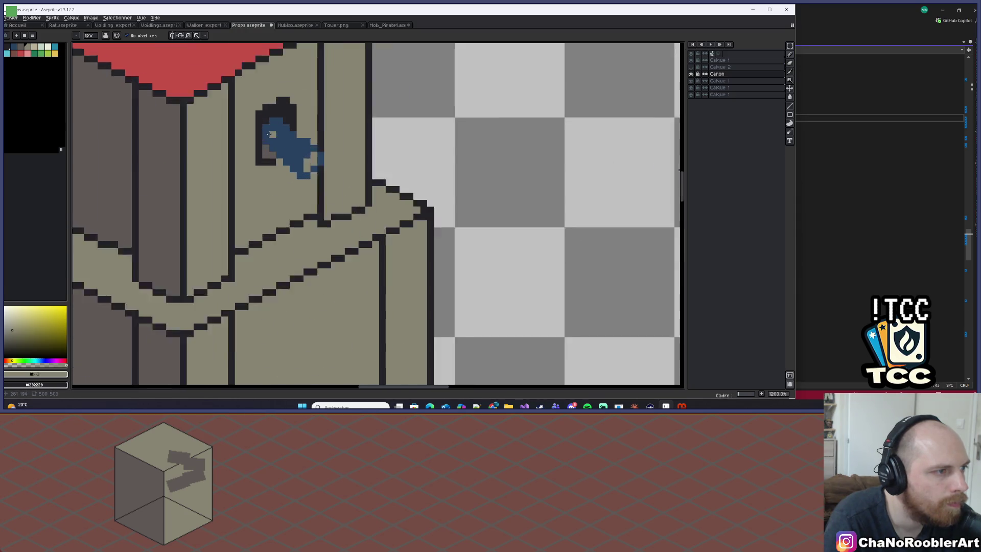
pyautogui.scroll(1, 269, 135)
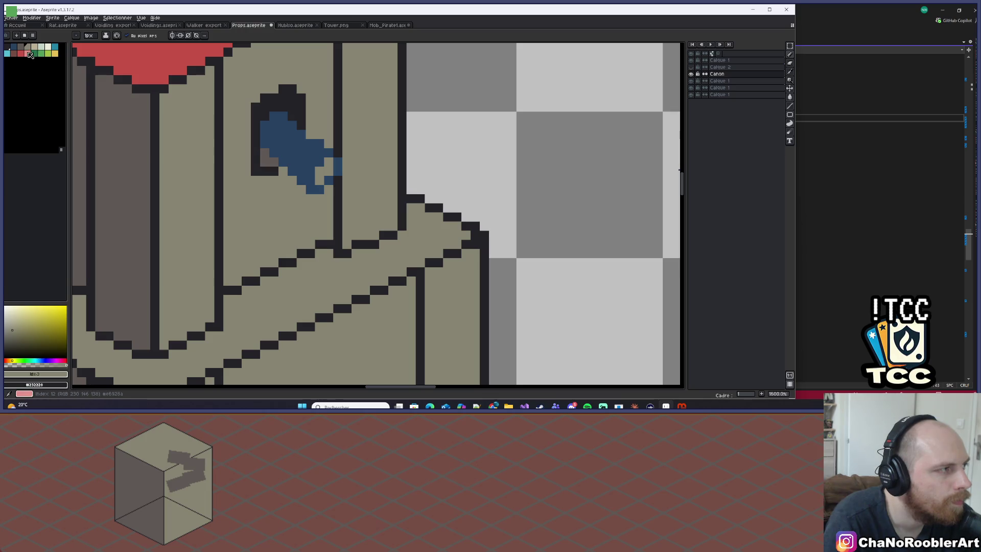
pyautogui.click(55, 47)
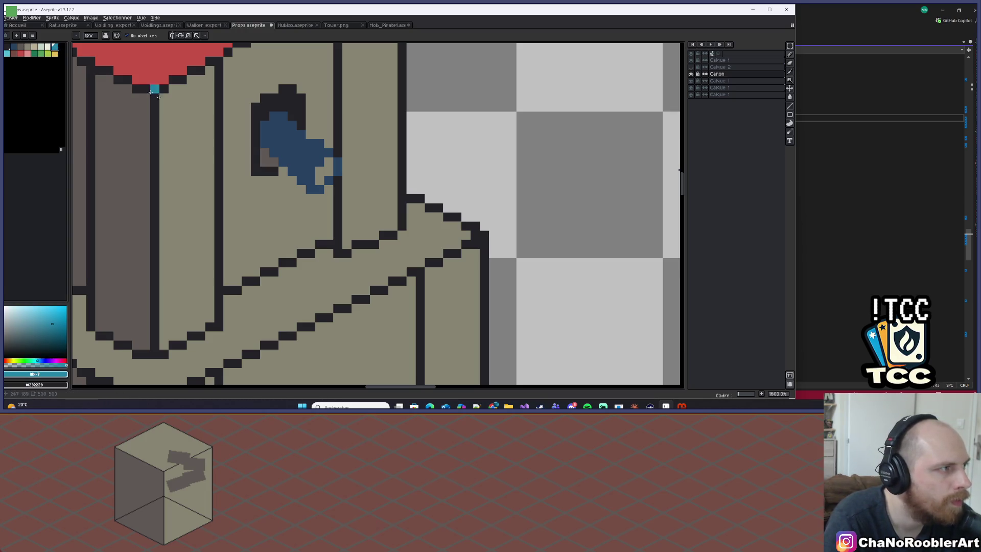
pyautogui.press('g')
pyautogui.click(308, 158)
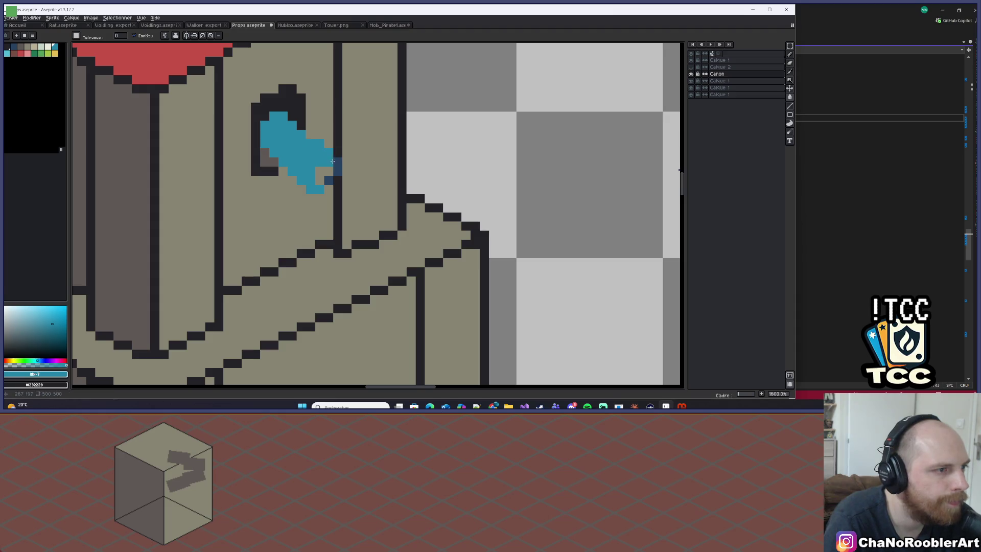
pyautogui.scroll(-4, 360, 158)
pyautogui.scroll(-3, 362, 159)
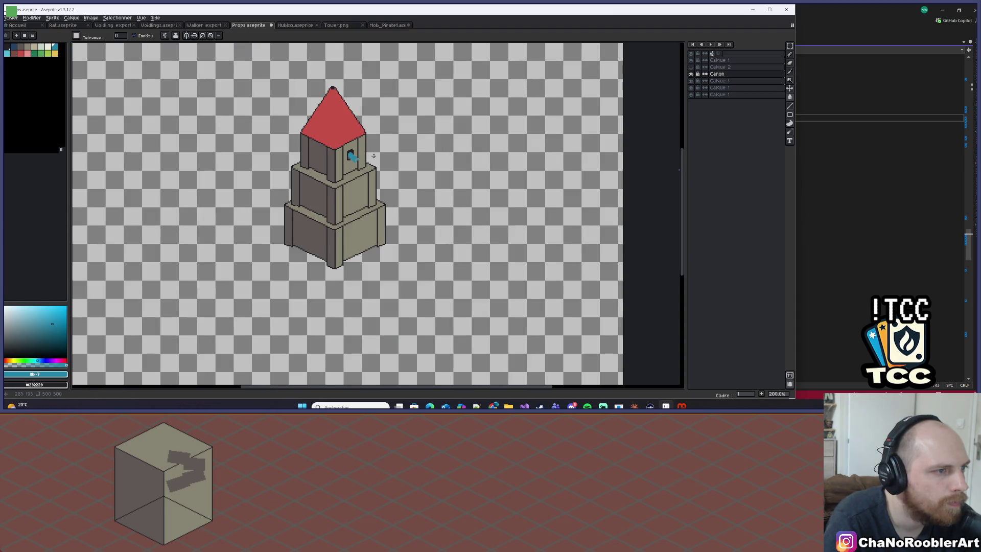
pyautogui.scroll(10, 374, 156)
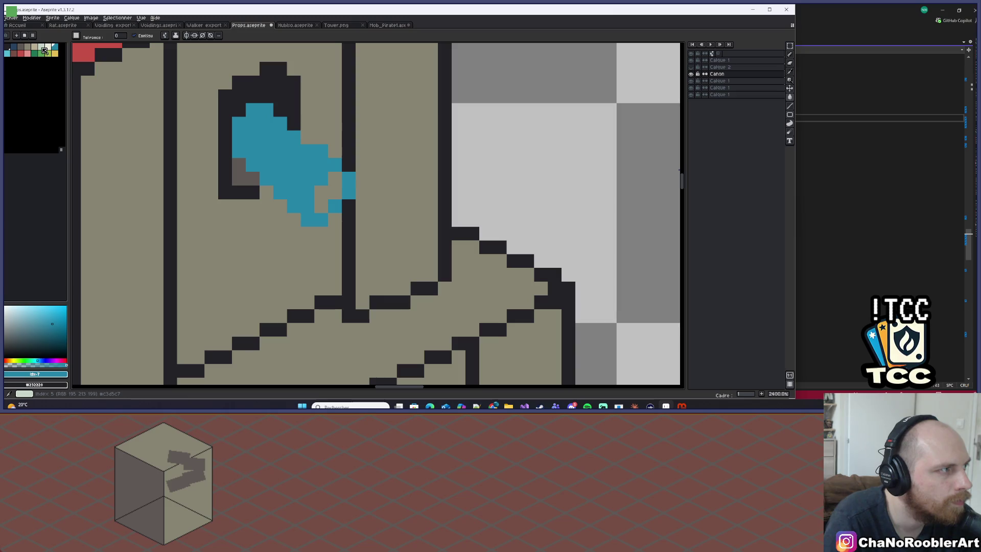
# Step: Add dark navy shading pixels near the cannon's muzzle
pyautogui.click(14, 46)
pyautogui.click(309, 166)
pyautogui.click(327, 192)
pyautogui.scroll(-5, 363, 151)
pyautogui.scroll(-2, 363, 152)
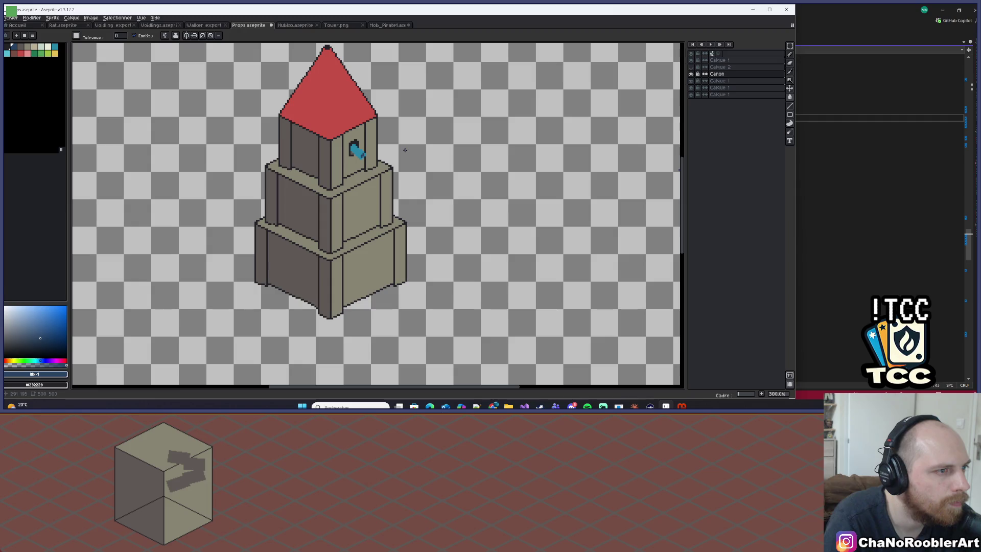
pyautogui.scroll(7, 379, 146)
# Step: Sample the cannon's teal and navy colours, then choose the reddish-brown swatch
pyautogui.press('e')
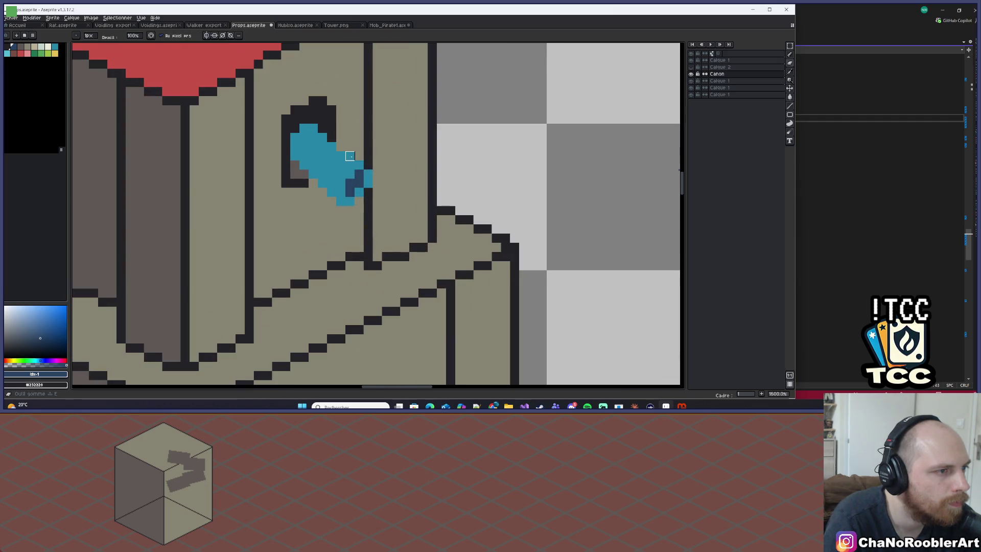
pyautogui.scroll(-10, 395, 183)
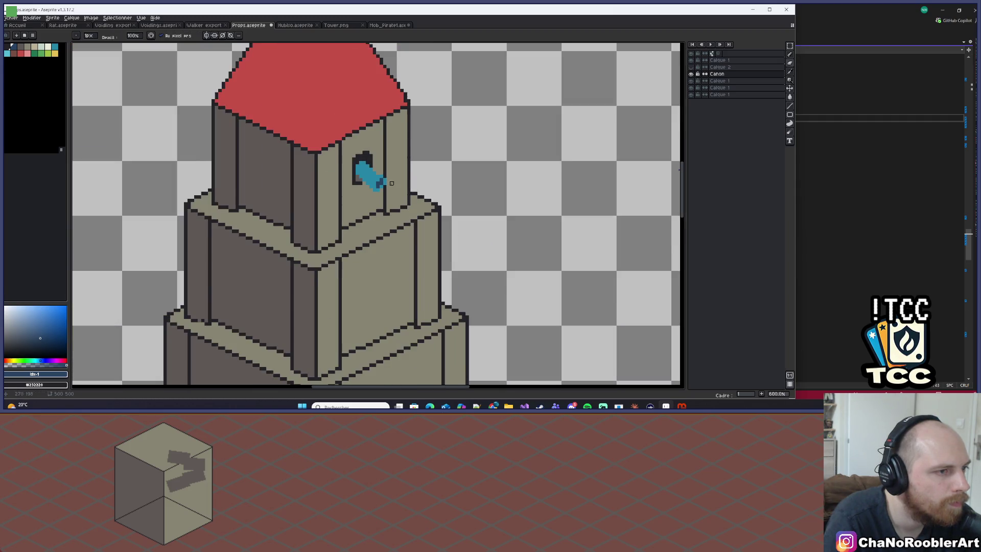
pyautogui.scroll(1, 387, 196)
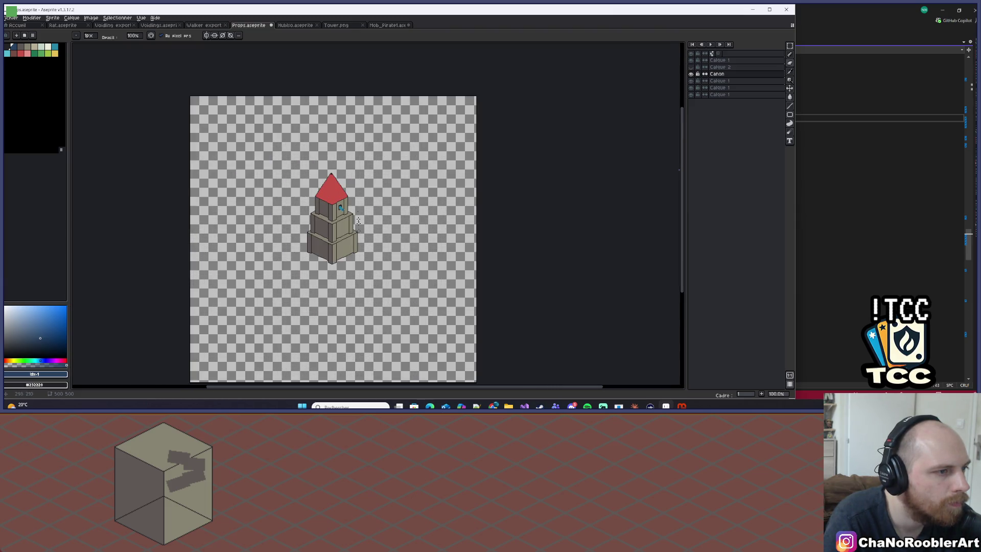
pyautogui.scroll(11, 340, 207)
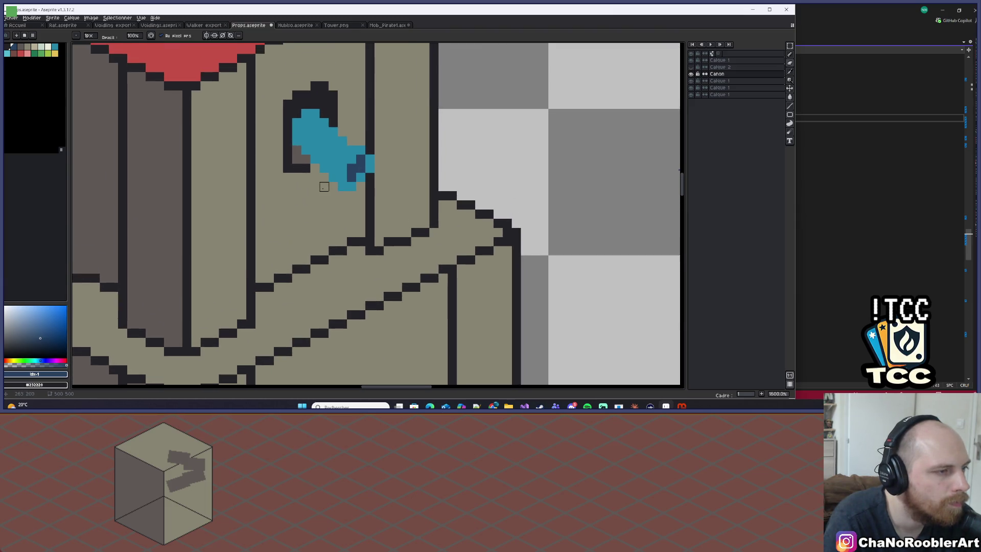
pyautogui.keyDown('alt'); pyautogui.click(340, 169); pyautogui.keyUp('alt')
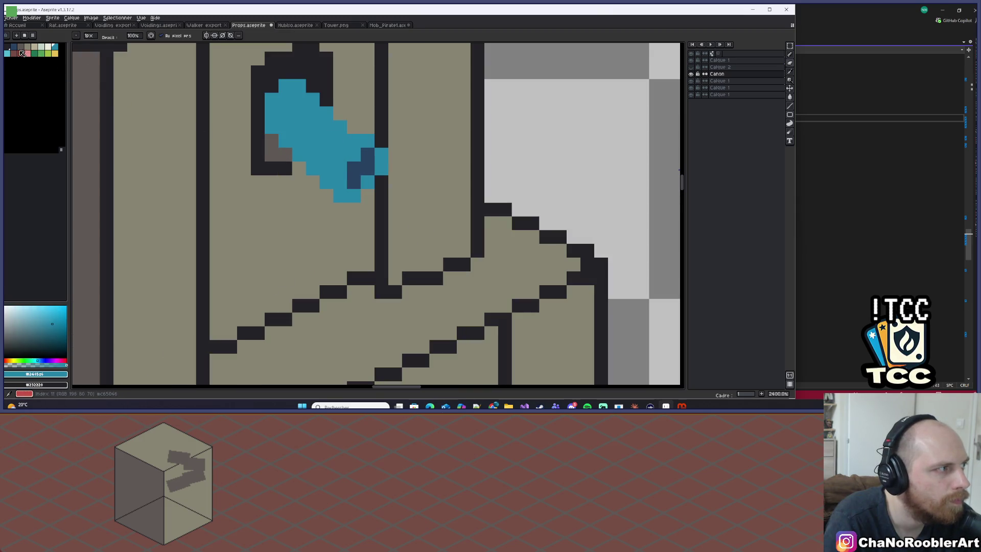
pyautogui.keyDown('alt'); pyautogui.click(361, 166); pyautogui.keyUp('alt')
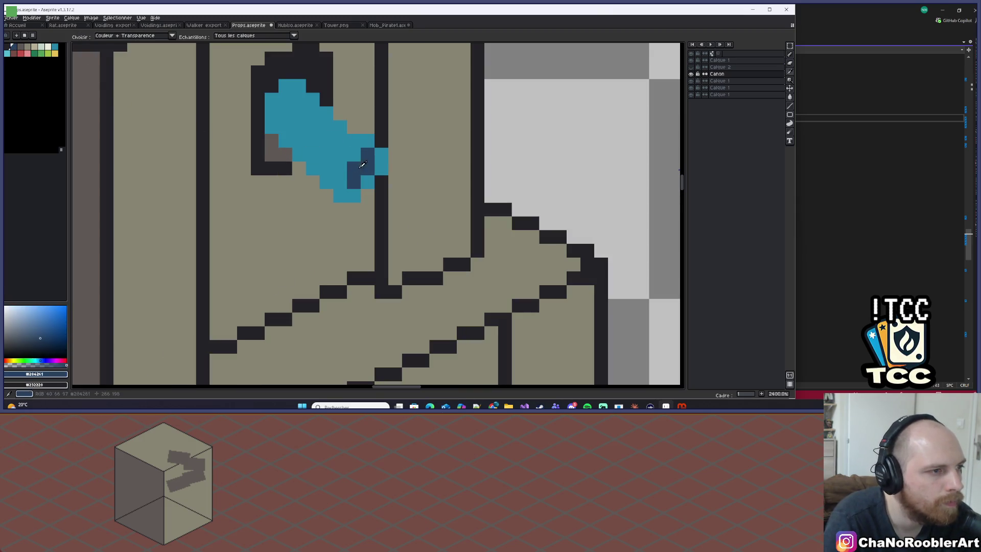
pyautogui.click(13, 55)
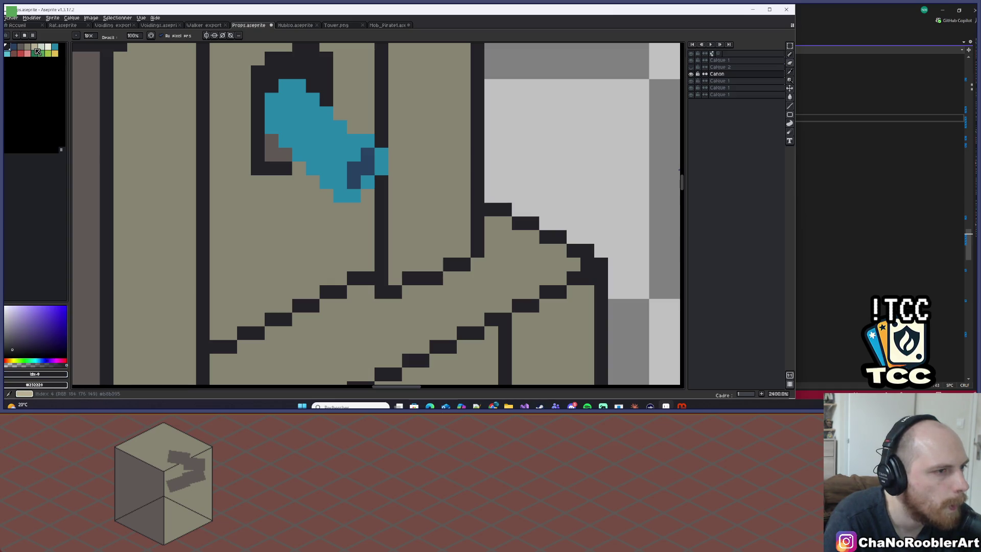
pyautogui.scroll(-10, 330, 214)
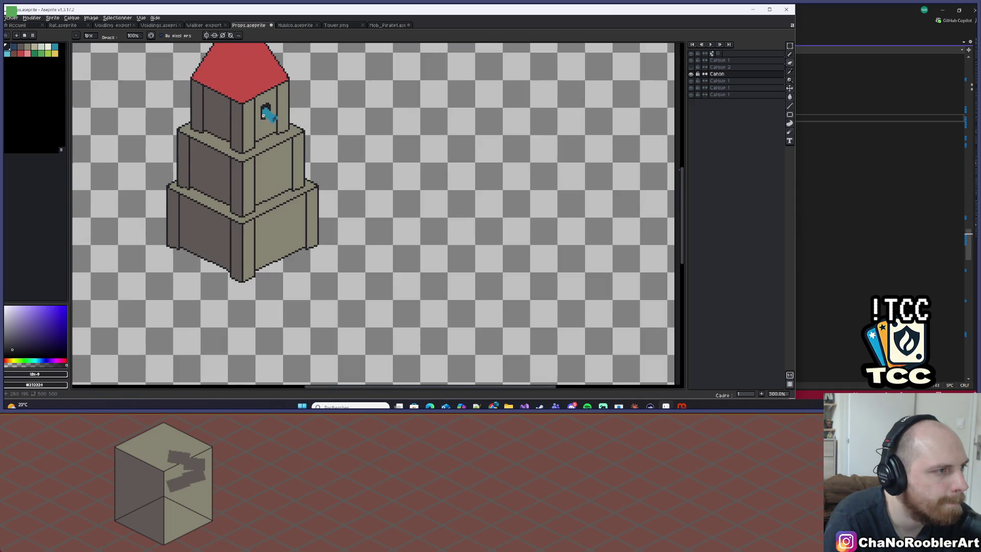
pyautogui.scroll(8, 279, 119)
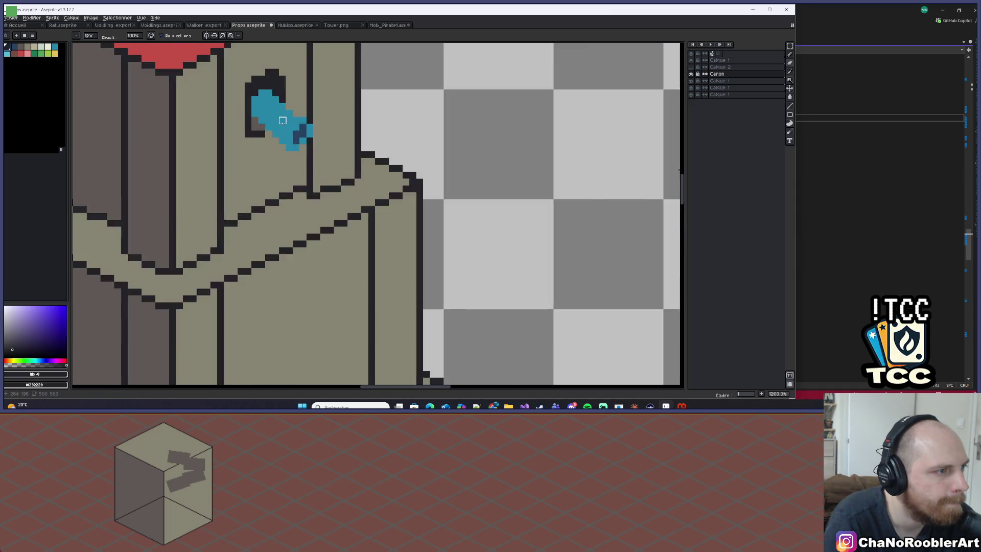
# Step: Paint light-blue highlight pixels on the cannon
pyautogui.moveTo(306, 158); pyautogui.dragTo(308, 165)
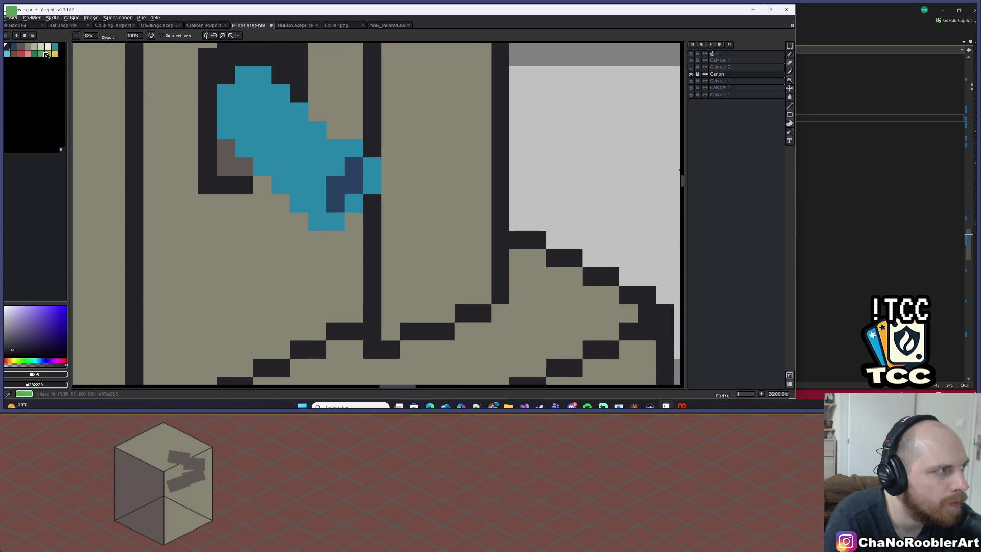
pyautogui.keyDown('alt'); pyautogui.click(278, 124); pyautogui.keyUp('alt')
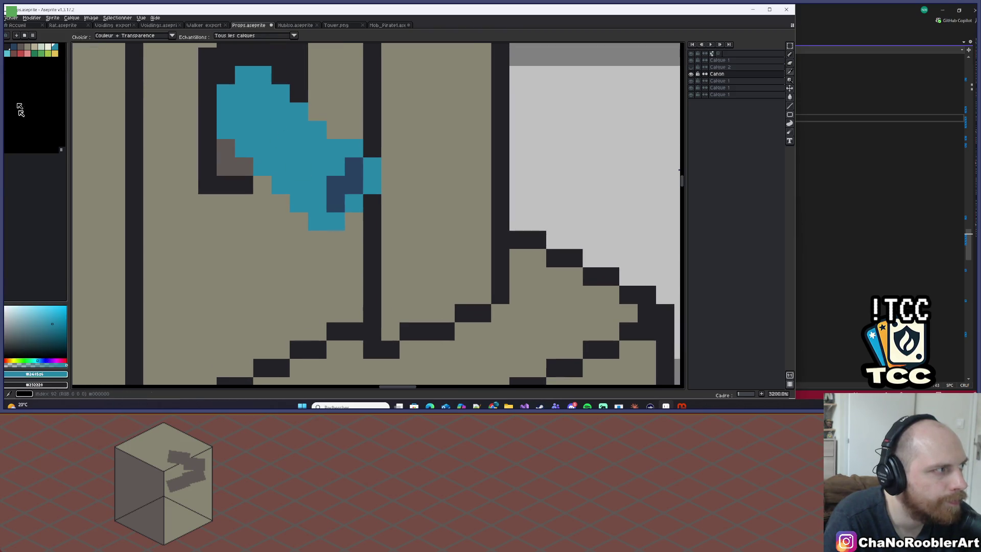
pyautogui.click(55, 47)
pyautogui.click(316, 166)
# Step: Extend the cannon's light-blue diagonal highlight into a thick band along the barrel
pyautogui.keyDown('shift'); pyautogui.click(277, 128); pyautogui.keyUp('shift')
pyautogui.keyDown('shift'); pyautogui.click(243, 92); pyautogui.keyUp('shift')
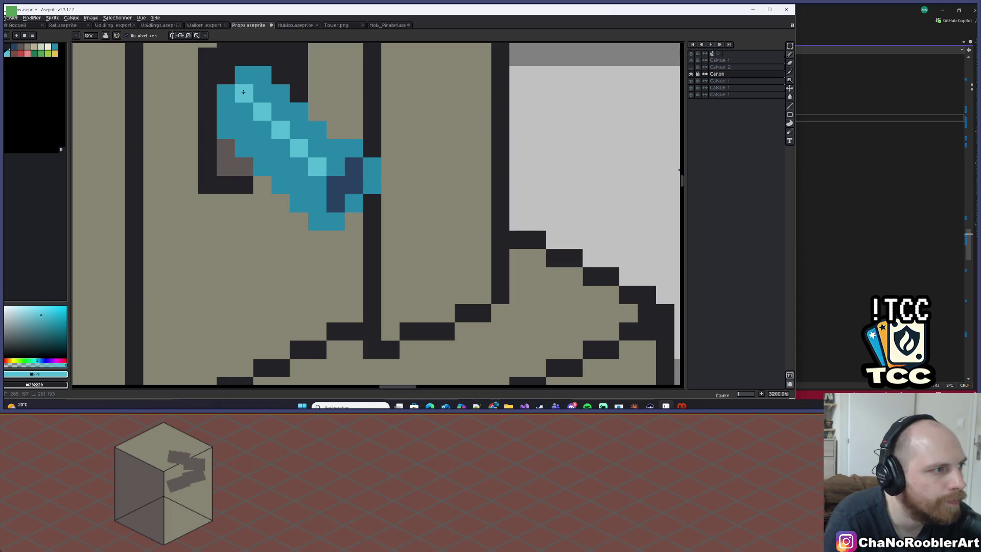
pyautogui.moveTo(252, 82); pyautogui.dragTo(299, 126)
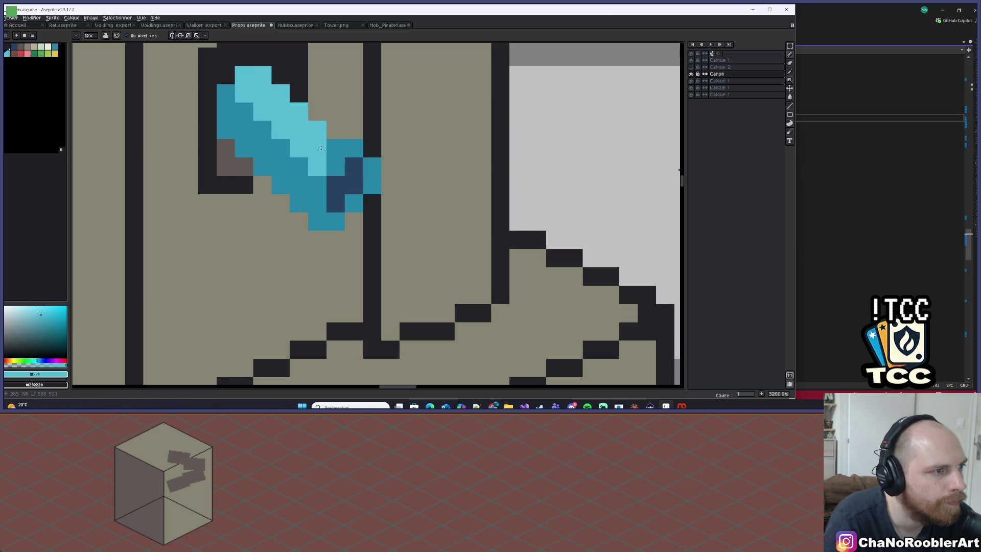
pyautogui.scroll(-10, 373, 151)
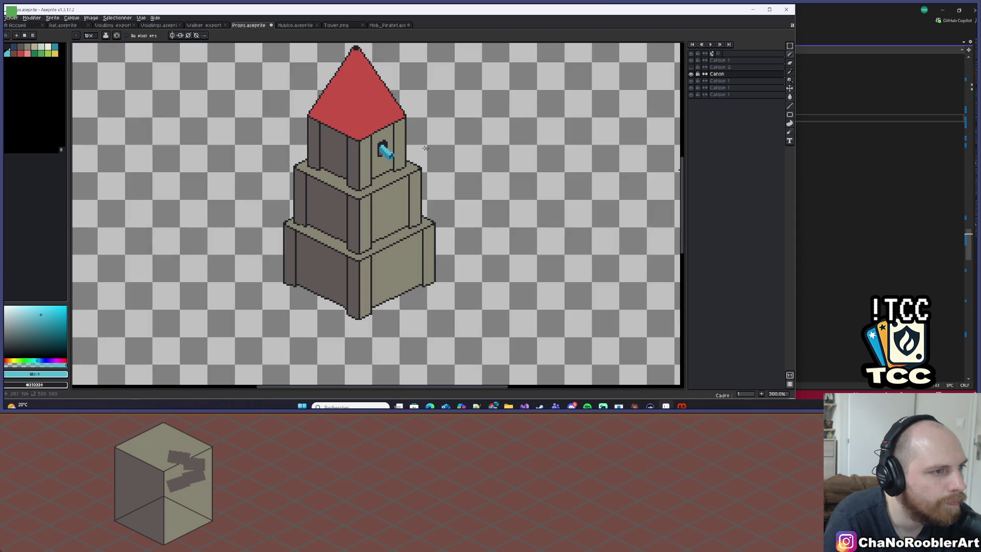
pyautogui.scroll(7, 424, 149)
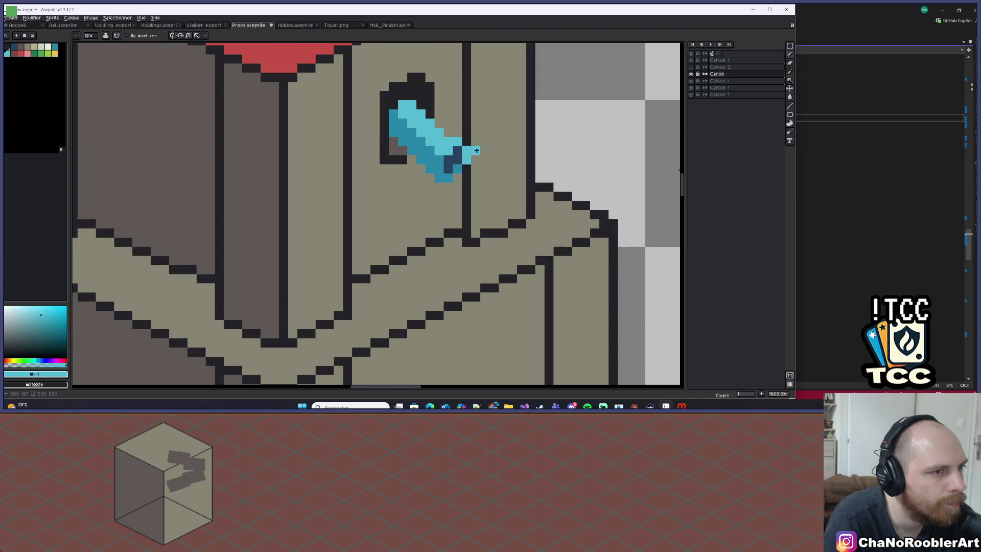
pyautogui.scroll(-7, 476, 150)
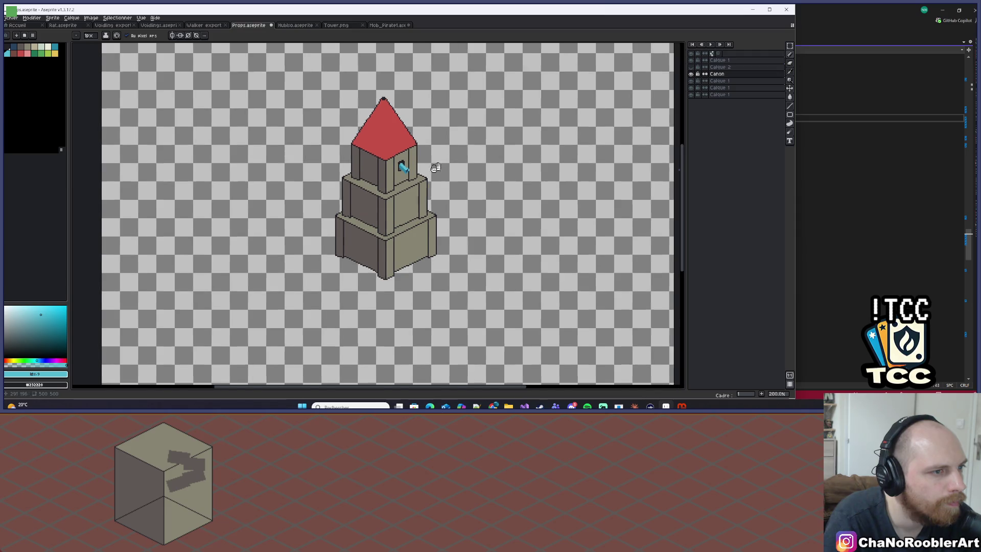
pyautogui.scroll(8, 435, 167)
# Step: Eyedrop the cannon's light cyan colour from the canvas
pyautogui.press('i')
pyautogui.click(355, 174)
pyautogui.press('e')
pyautogui.press('i')
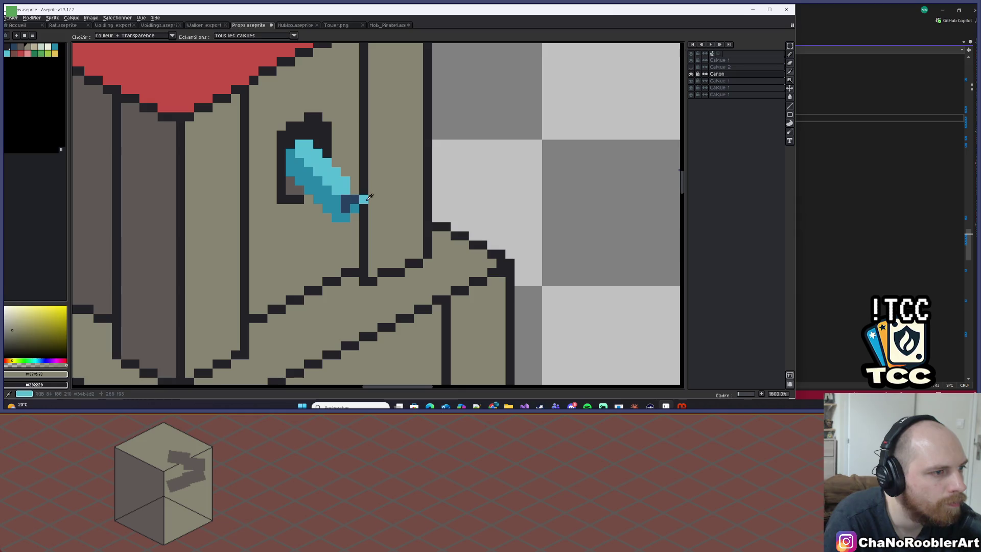
pyautogui.click(364, 199)
pyautogui.press('e')
pyautogui.scroll(-6, 401, 183)
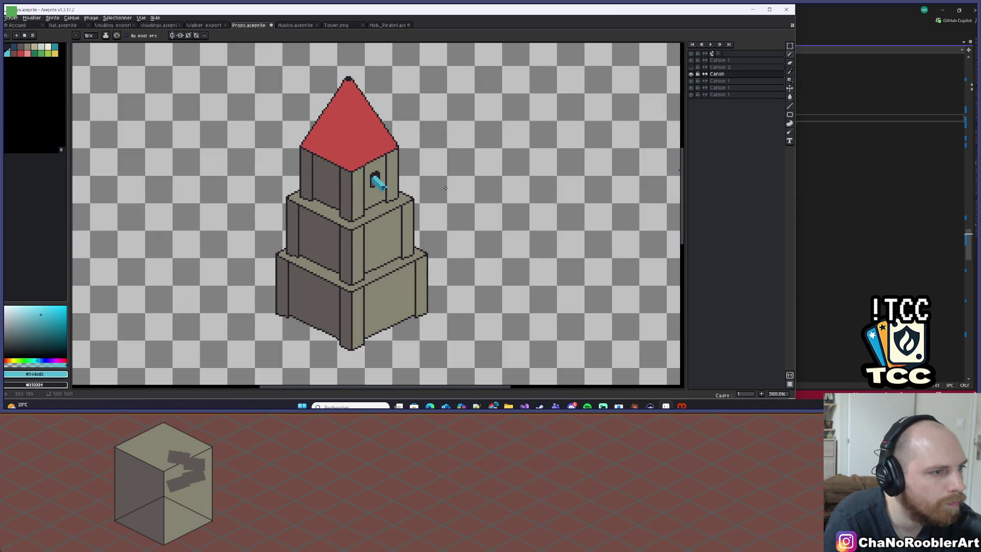
pyautogui.scroll(6, 378, 185)
# Step: Sample the cannon's dark blue and recentre the zoomed view on the tower
pyautogui.press('i')
pyautogui.click(340, 185)
pyautogui.press('e')
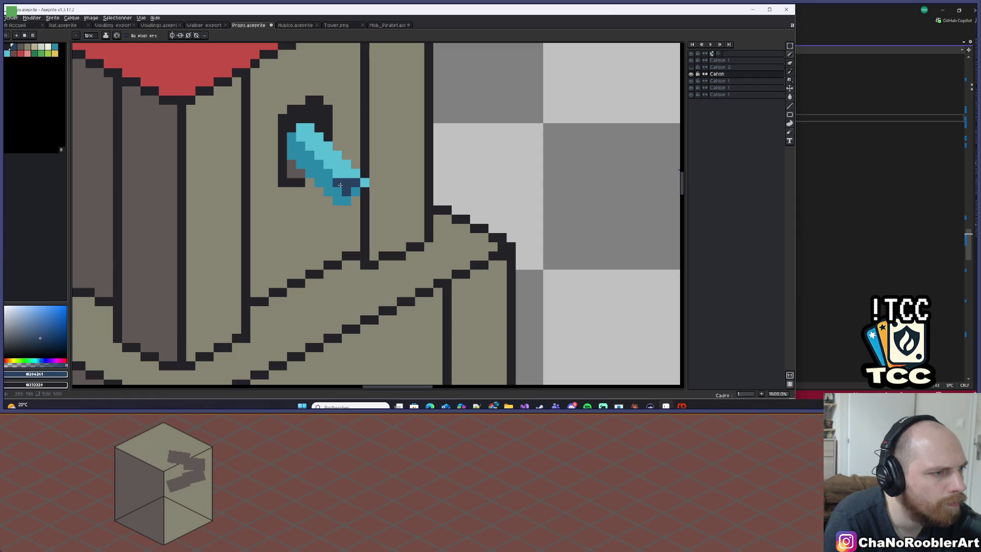
pyautogui.scroll(-7, 341, 194)
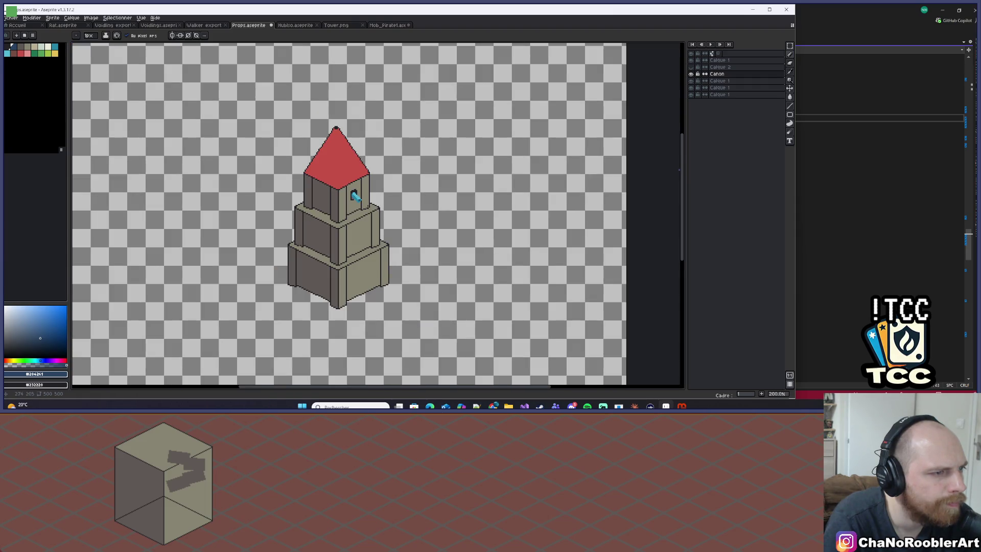
pyautogui.scroll(7, 370, 184)
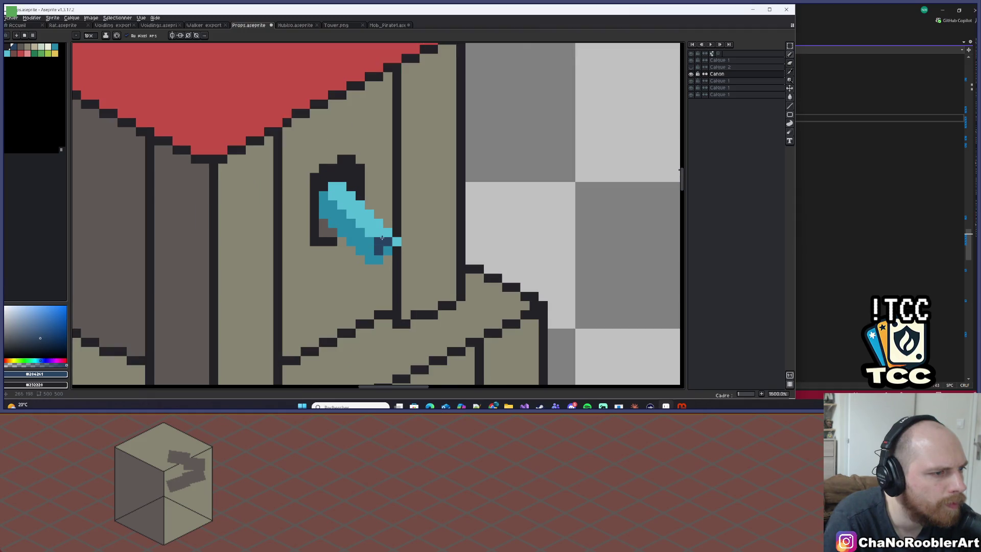
pyautogui.scroll(-7, 379, 250)
pyautogui.moveTo(433, 219)
pyautogui.mouseDown()
pyautogui.moveTo(409, 193)
pyautogui.moveTo(387, 192)
pyautogui.mouseUp()
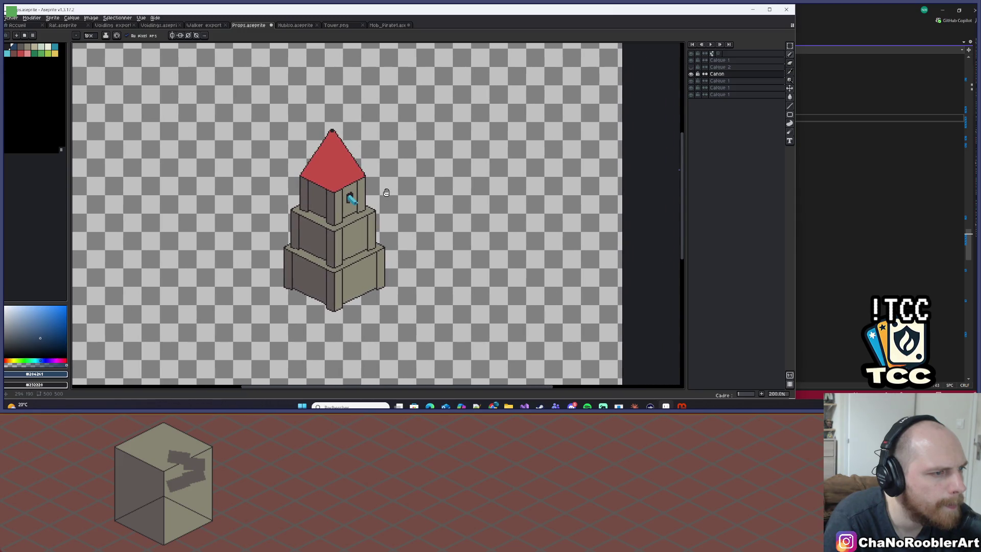
pyautogui.scroll(7, 351, 200)
pyautogui.scroll(2, 337, 184)
pyautogui.scroll(-6, 326, 158)
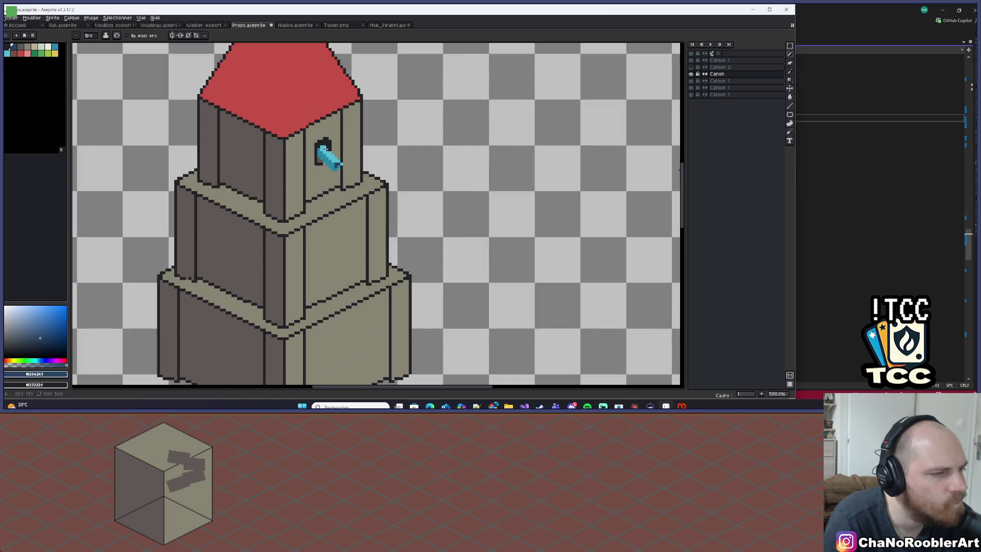
pyautogui.scroll(4, 326, 149)
pyautogui.scroll(1, 326, 149)
# Step: Pick the #232328 outline colour and pencil dark pixels along the cannon's lower-left edge
pyautogui.keyDown('alt'); pyautogui.click(300, 195); pyautogui.keyUp('alt')
pyautogui.hotkey('ctrl', 'z')
pyautogui.moveTo(298, 192); pyautogui.dragTo(310, 194)
pyautogui.click(339, 230)
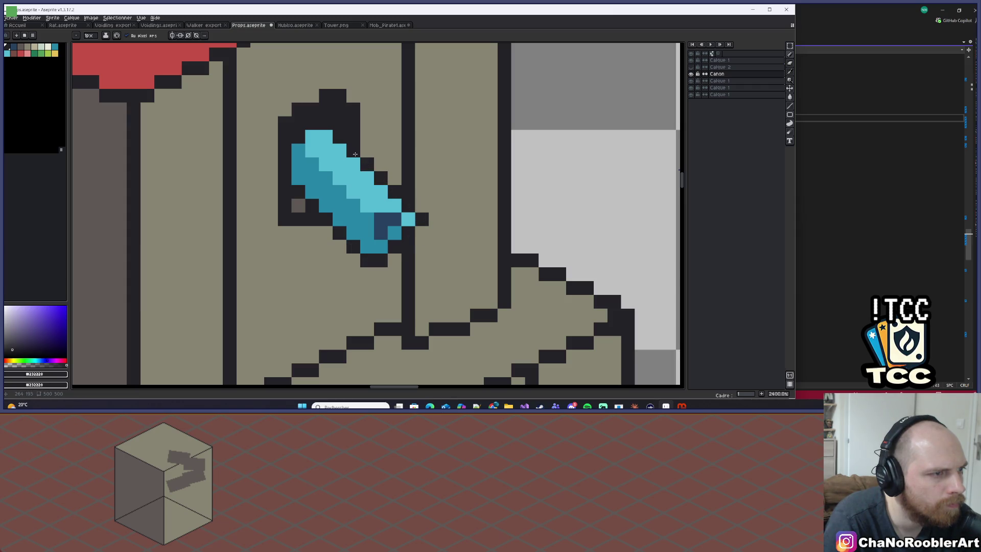
pyautogui.scroll(-10, 355, 154)
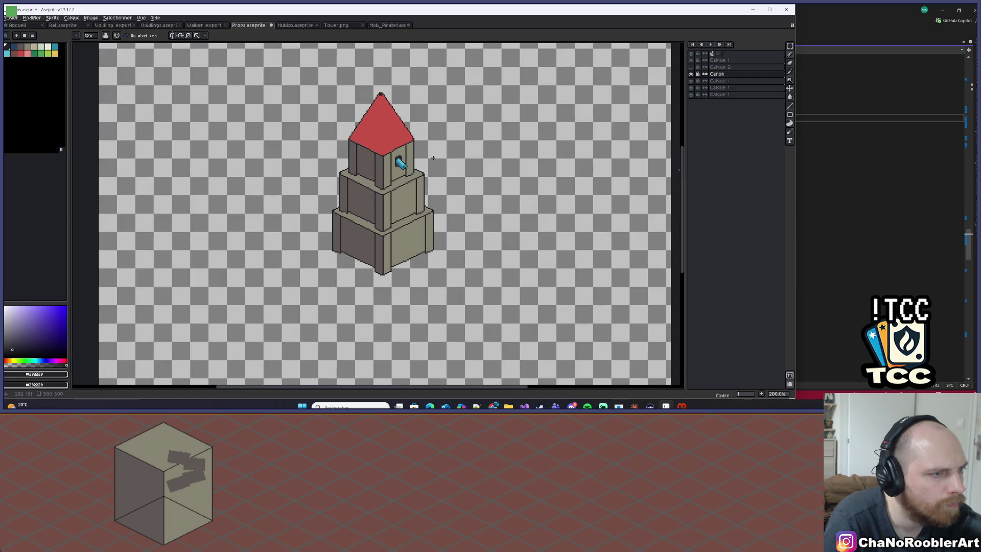
pyautogui.scroll(-1, 435, 158)
pyautogui.scroll(9, 401, 162)
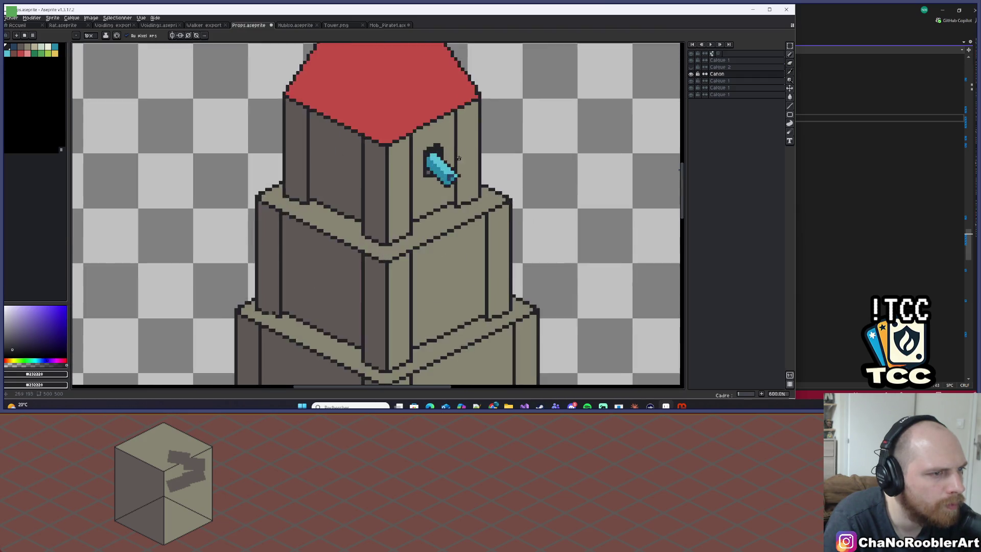
pyautogui.moveTo(342, 177); pyautogui.dragTo(342, 176)
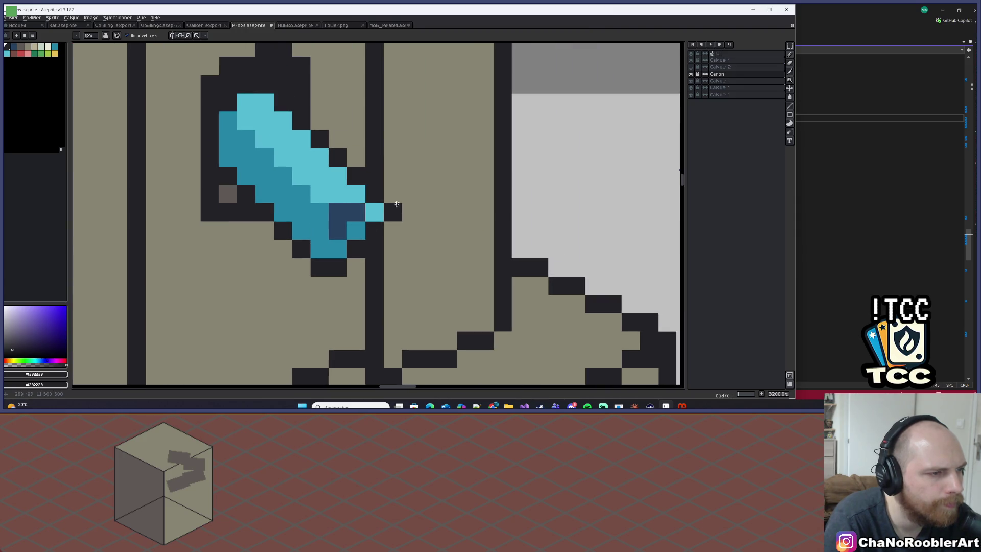
# Step: Sample the cannon's dark blue and cyan, then centre the tower in the zoomed view
pyautogui.scroll(-8, 396, 204)
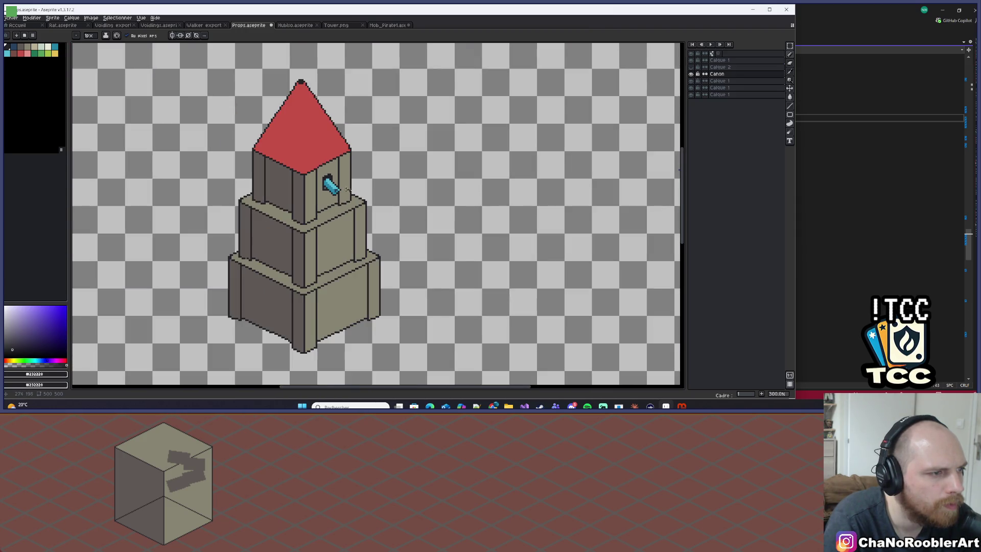
pyautogui.scroll(8, 347, 189)
pyautogui.keyDown('alt'); pyautogui.click(331, 200); pyautogui.keyUp('alt')
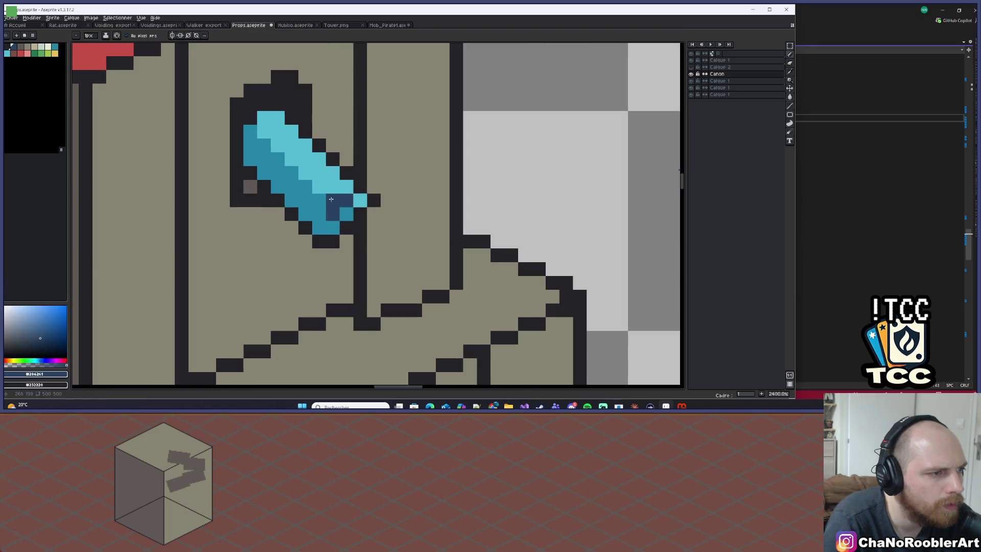
pyautogui.keyDown('alt'); pyautogui.click(326, 195); pyautogui.keyUp('alt')
pyautogui.scroll(-7, 329, 194)
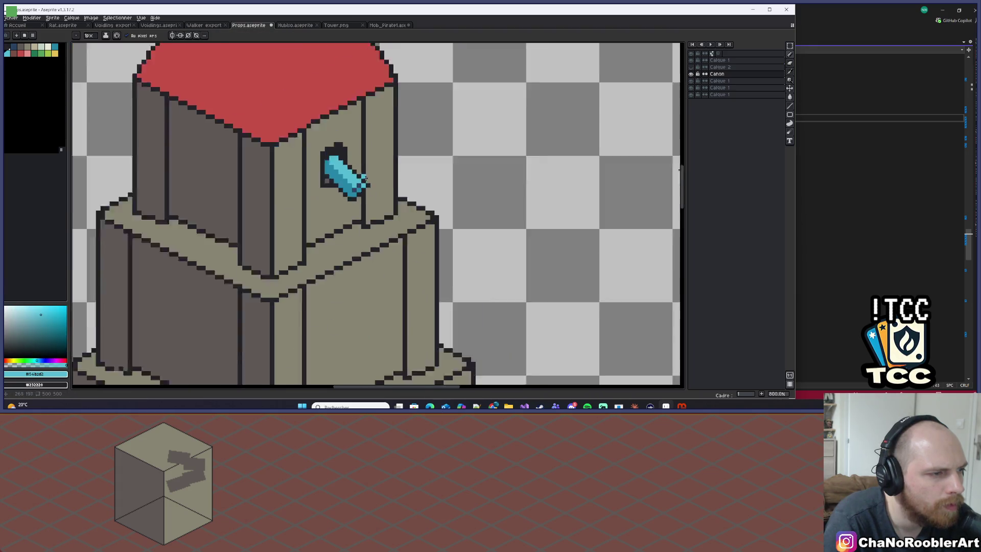
pyautogui.scroll(-2, 390, 187)
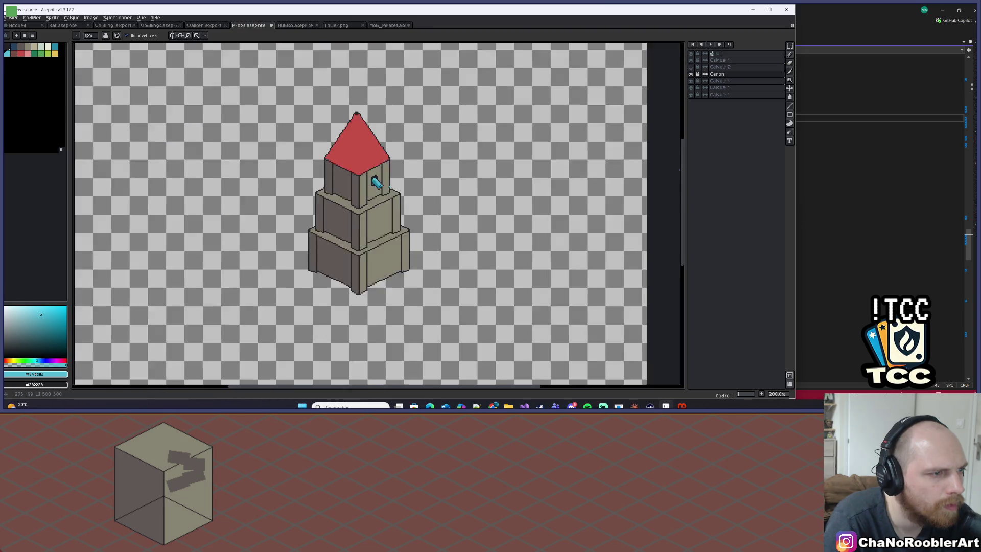
pyautogui.scroll(2, 366, 195)
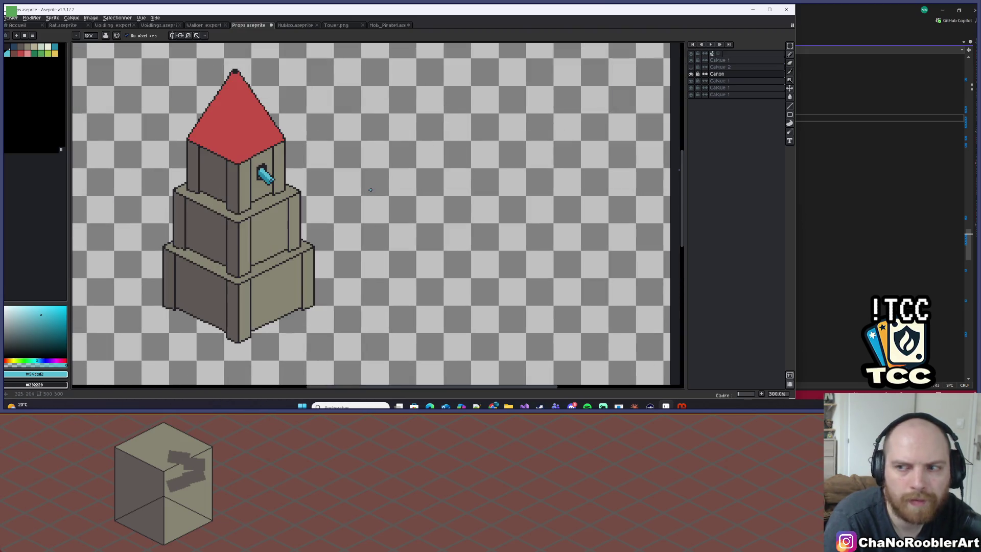
pyautogui.moveTo(312, 189)
pyautogui.mouseDown()
pyautogui.moveTo(329, 186)
pyautogui.moveTo(333, 214)
pyautogui.mouseUp()
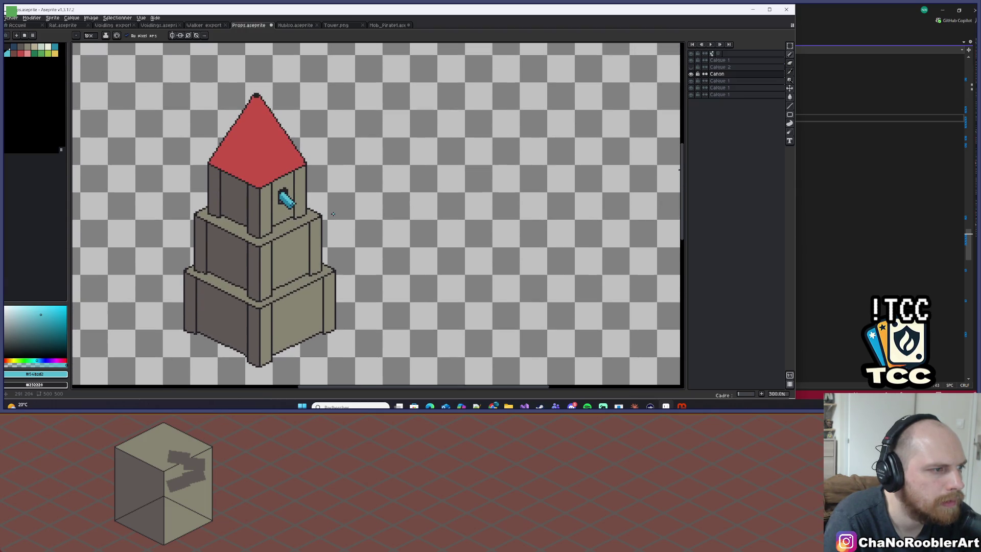
pyautogui.moveTo(332, 214); pyautogui.dragTo(360, 207)
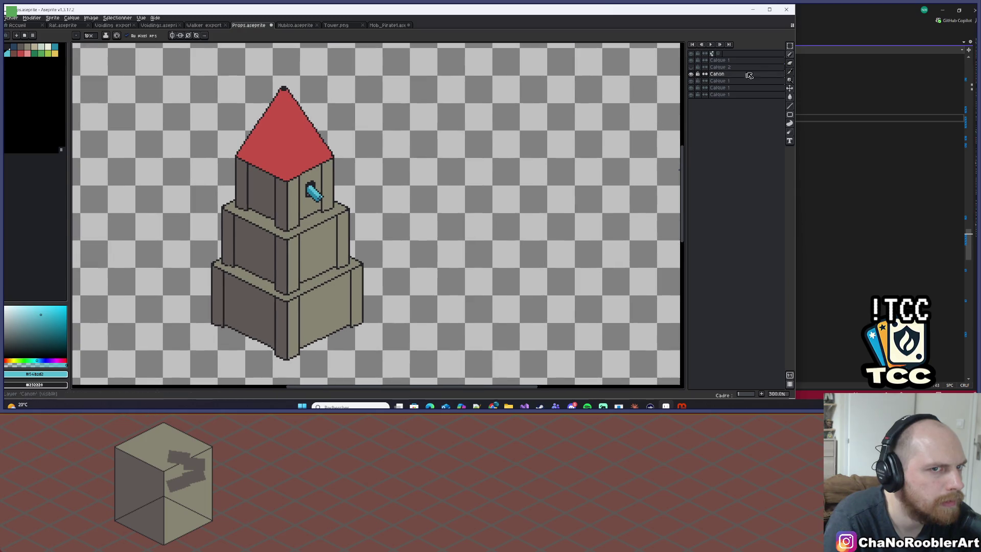
pyautogui.scroll(4, 348, 181)
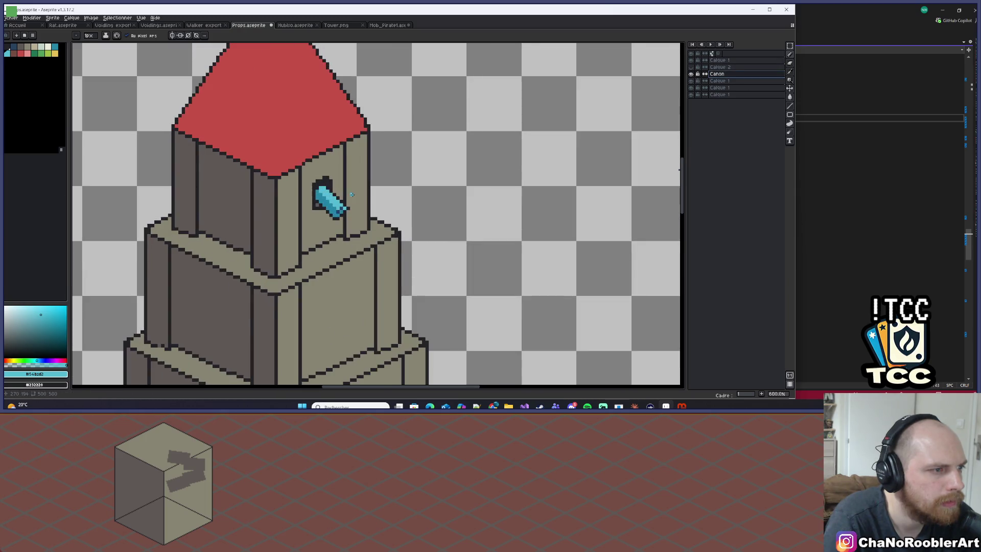
pyautogui.scroll(5, 340, 186)
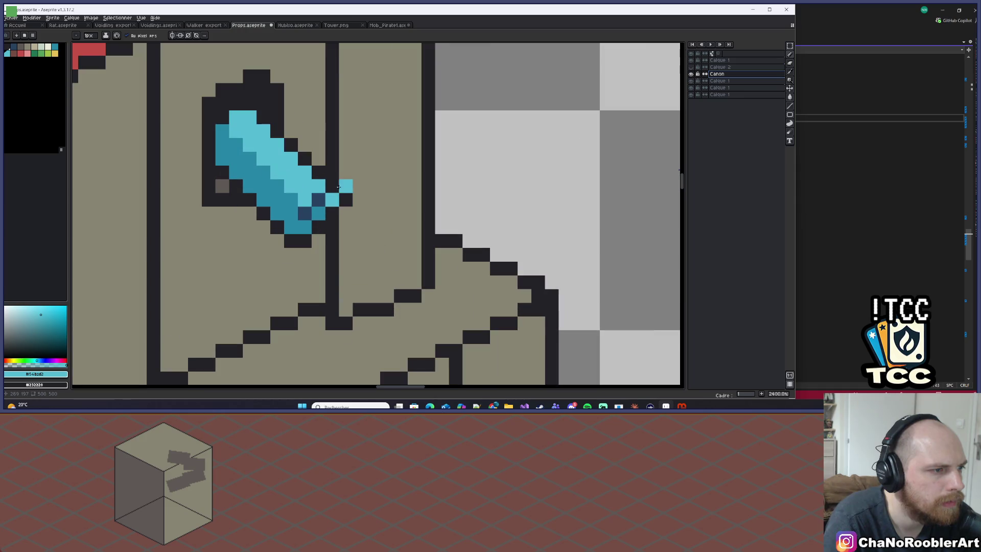
# Step: Repaint two cannon pixels mid-blue, then undo the last stroke
pyautogui.keyDown('alt'); pyautogui.click(330, 193); pyautogui.keyUp('alt')
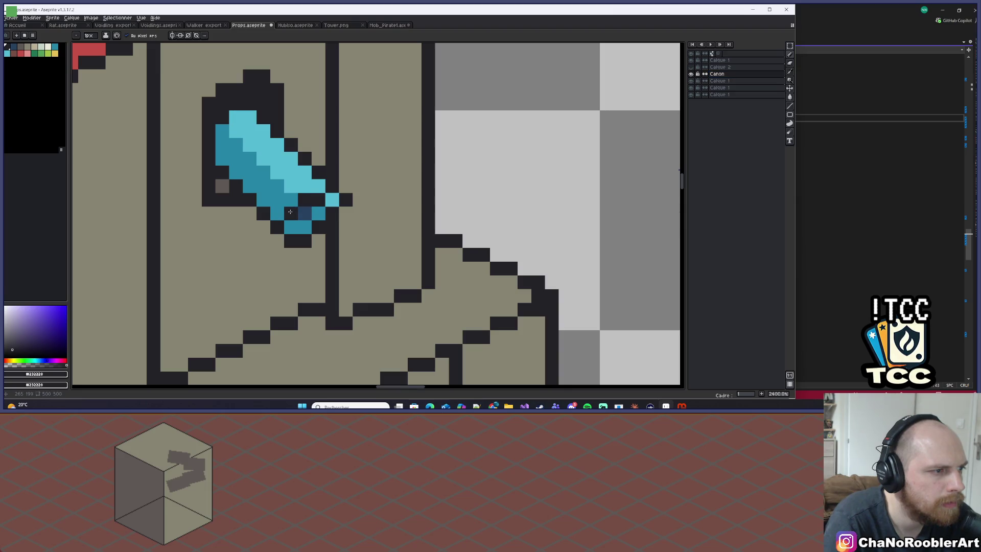
pyautogui.keyDown('alt'); pyautogui.click(319, 213); pyautogui.keyUp('alt')
pyautogui.click(318, 199)
pyautogui.click(332, 200)
pyautogui.scroll(-8, 330, 200)
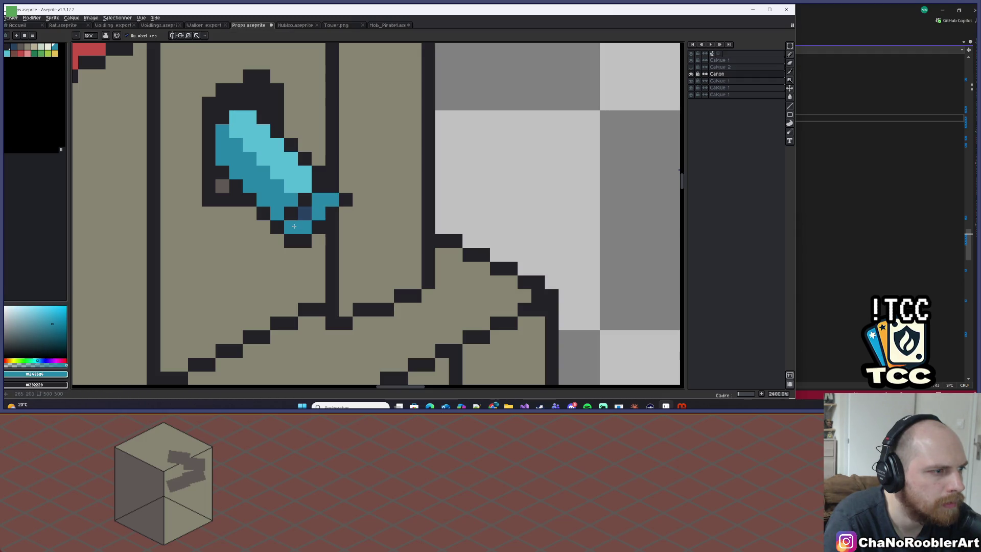
pyautogui.scroll(4, 337, 208)
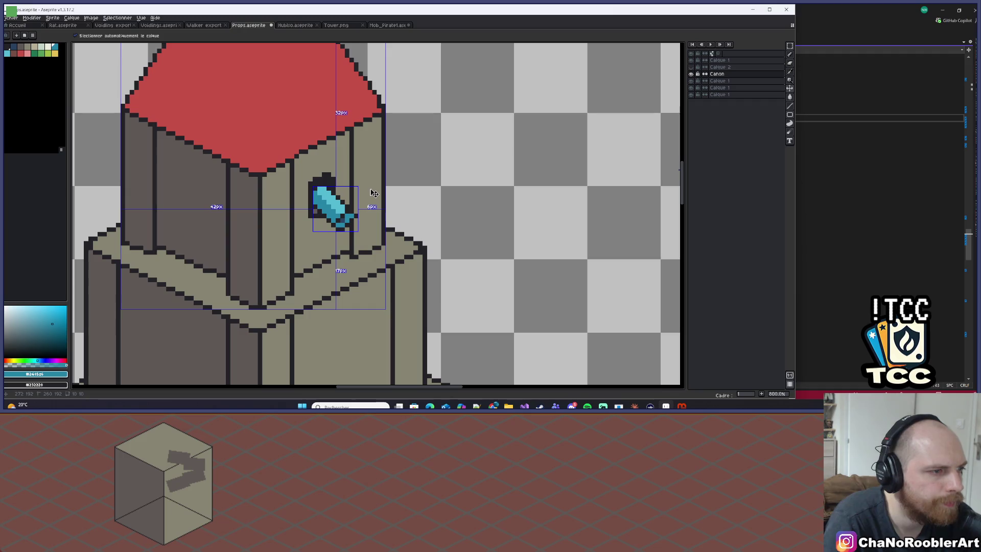
pyautogui.hotkey('ctrl', 'z')
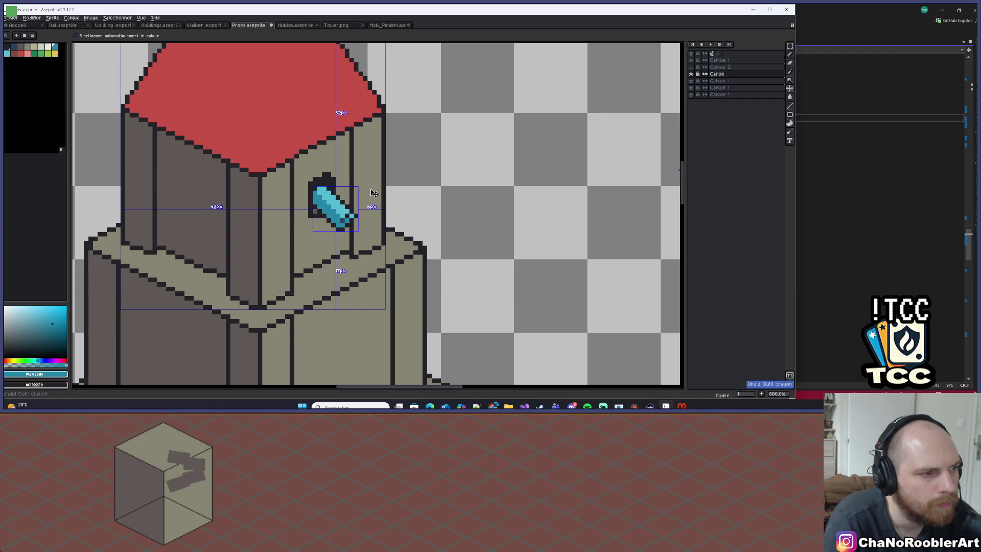
# Step: Draw a dark outline diagonal across the cannon
pyautogui.scroll(5, 368, 189)
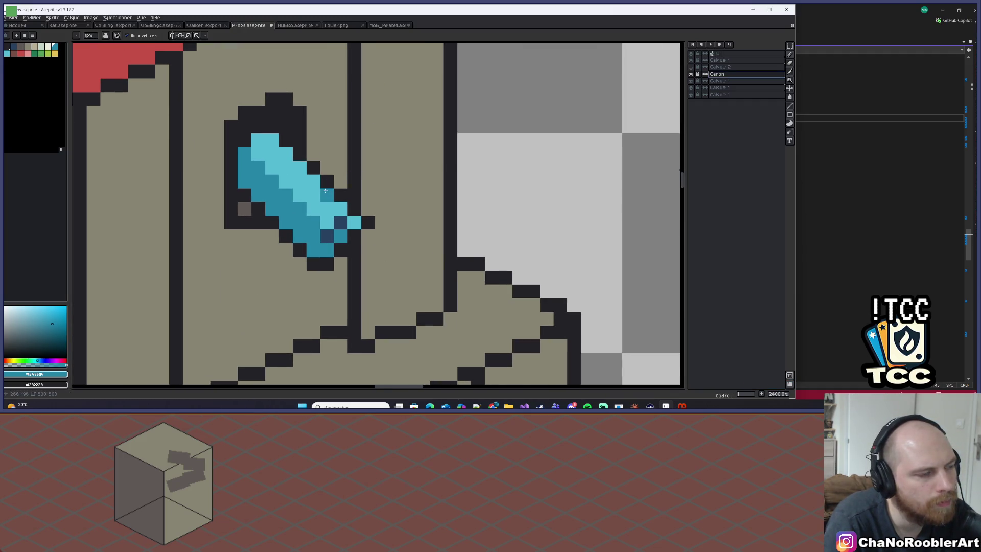
pyautogui.hscroll(1, 306, 168)
pyautogui.keyDown('alt'); pyautogui.click(236, 140); pyautogui.keyUp('alt')
pyautogui.moveTo(250, 156); pyautogui.dragTo(280, 179)
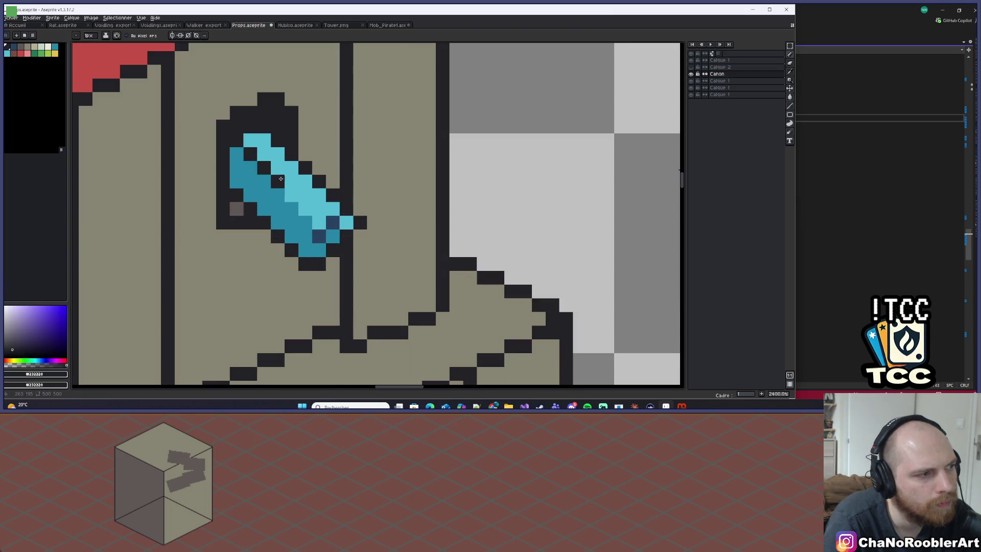
pyautogui.scroll(-4, 383, 210)
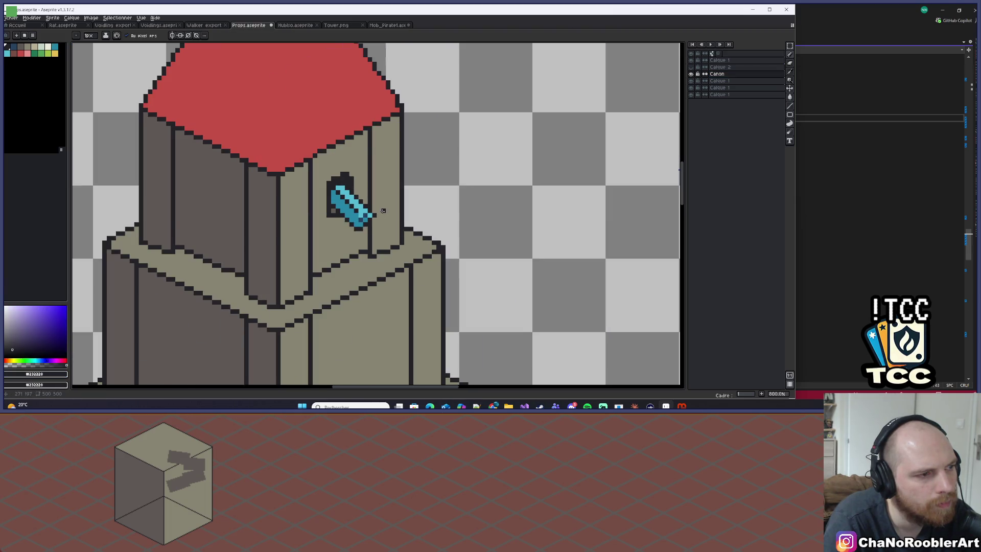
pyautogui.scroll(-1, 383, 210)
pyautogui.scroll(5, 379, 209)
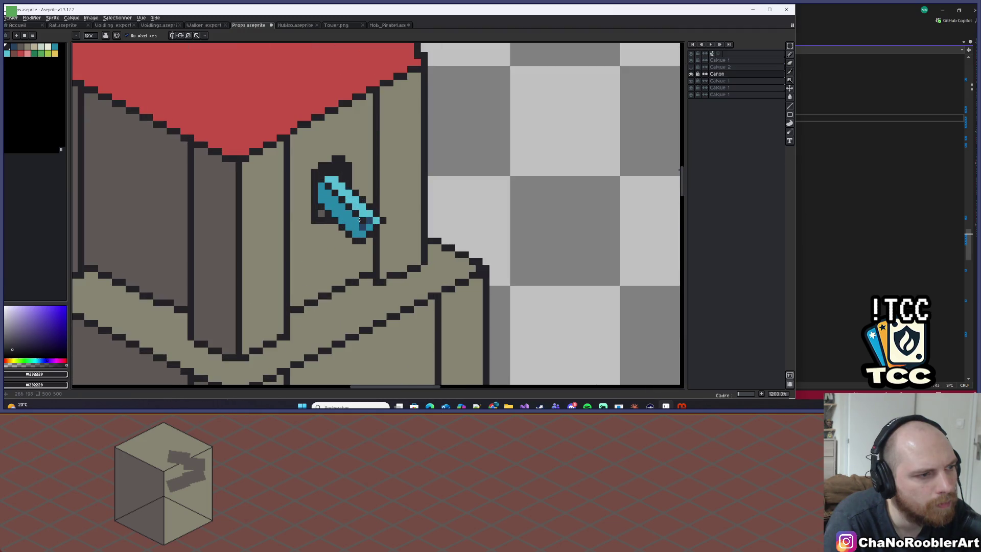
# Step: Try dark pixels on the cannon's highlight and tip, undoing each stray stroke
pyautogui.keyDown('alt'); pyautogui.click(381, 219); pyautogui.keyUp('alt')
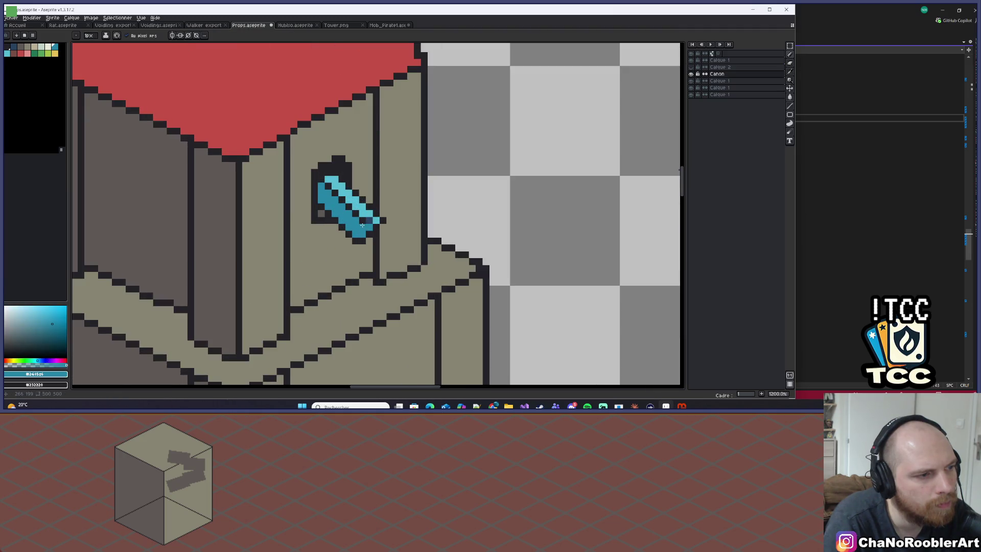
pyautogui.scroll(-6, 384, 213)
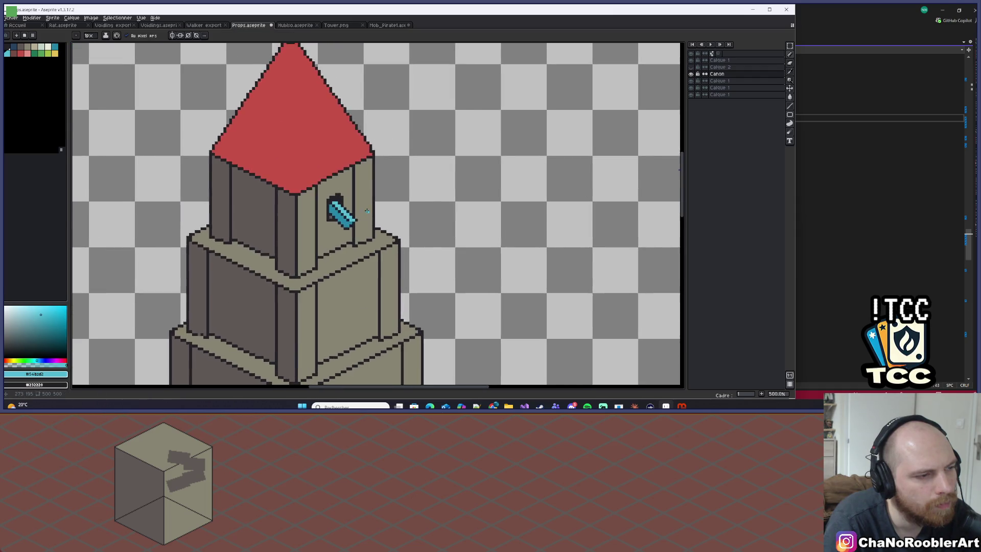
pyautogui.scroll(2, 359, 208)
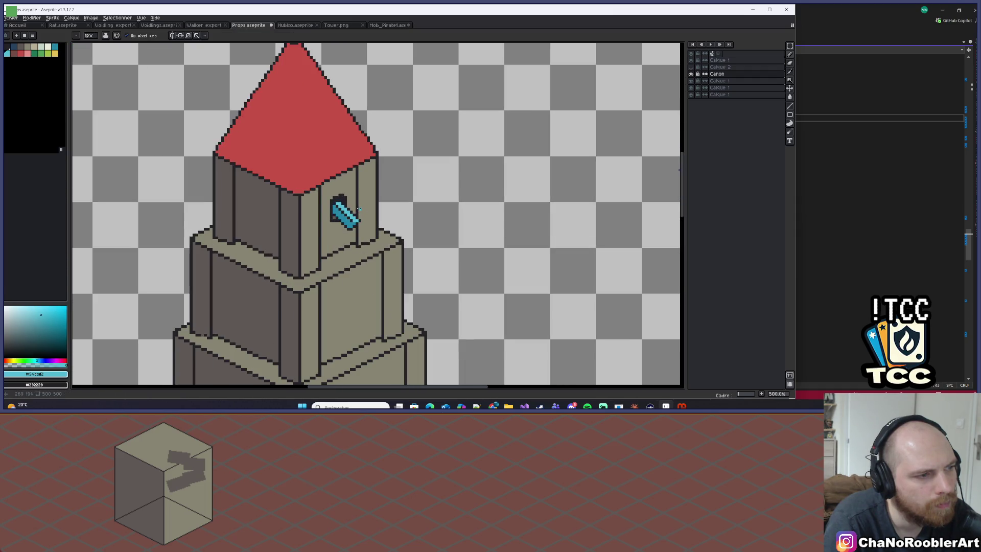
pyautogui.scroll(8, 358, 208)
pyautogui.keyDown('alt'); pyautogui.click(305, 289); pyautogui.keyUp('alt')
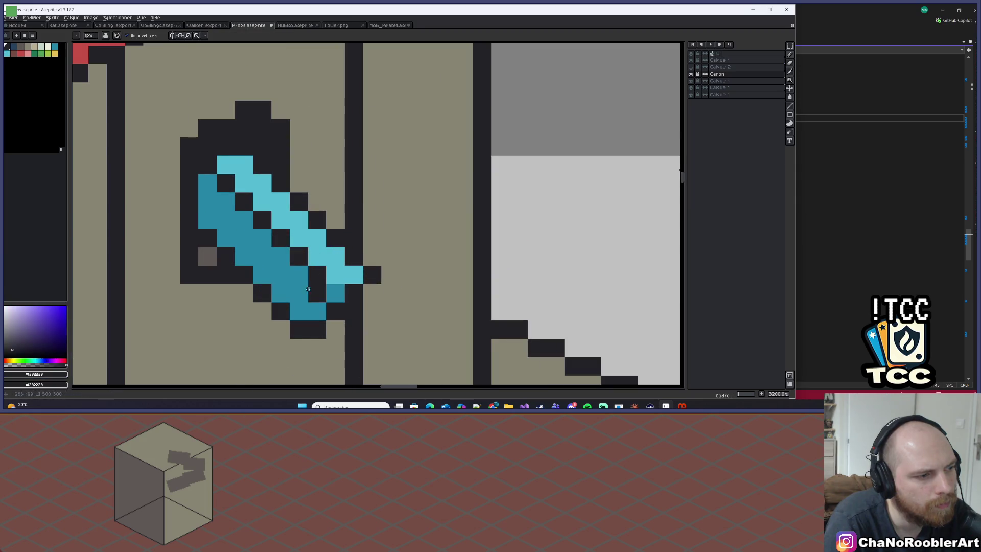
pyautogui.moveTo(306, 288)
pyautogui.mouseDown()
pyautogui.moveTo(335, 262)
pyautogui.moveTo(356, 275)
pyautogui.mouseUp()
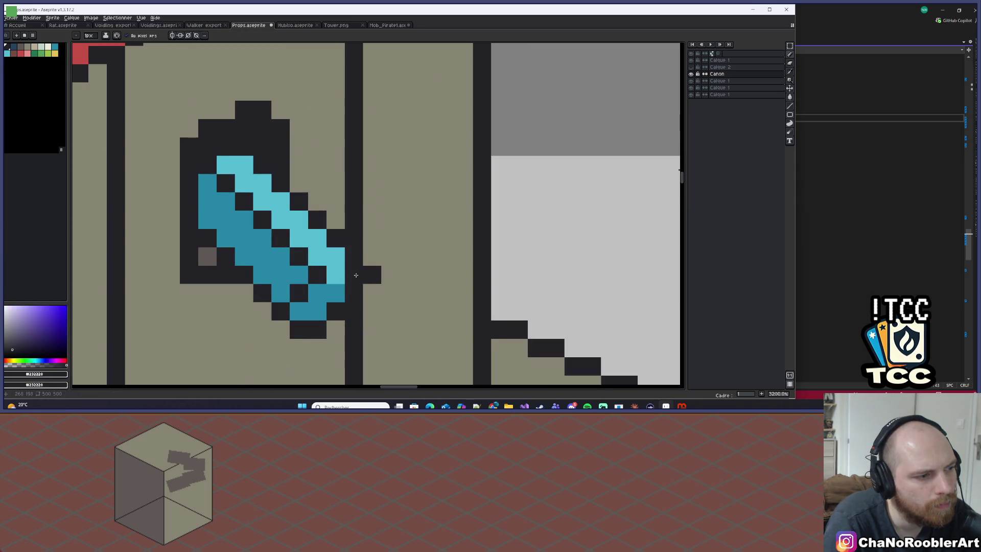
pyautogui.scroll(-5, 332, 261)
pyautogui.hotkey('ctrl', 'z')
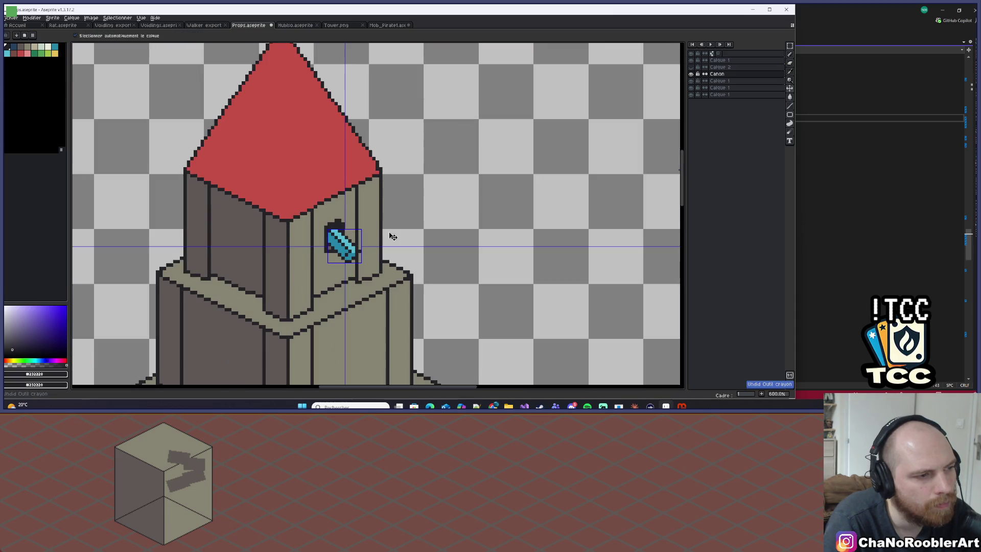
pyautogui.scroll(4, 350, 257)
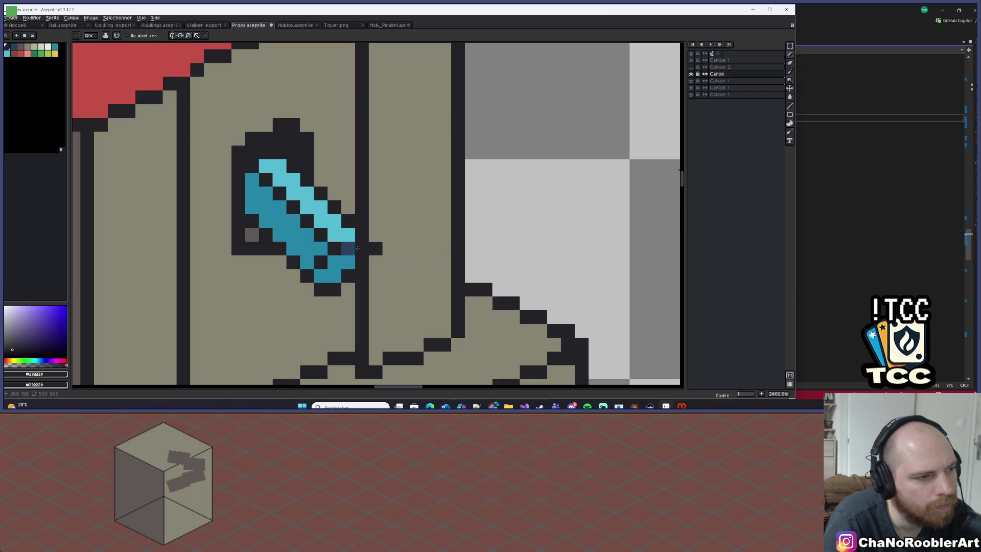
pyautogui.scroll(-4, 377, 234)
pyautogui.hotkey('ctrl', 'z')
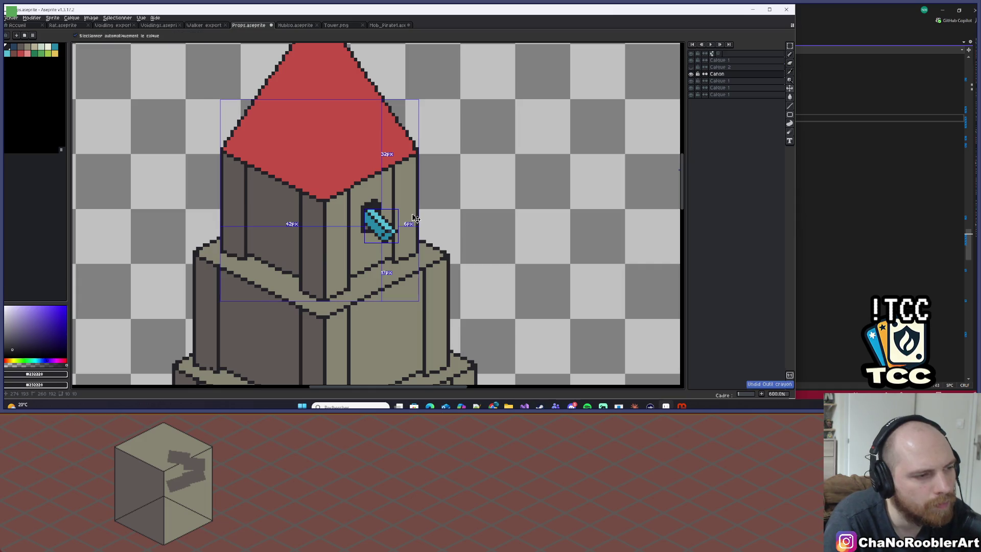
pyautogui.scroll(4, 395, 232)
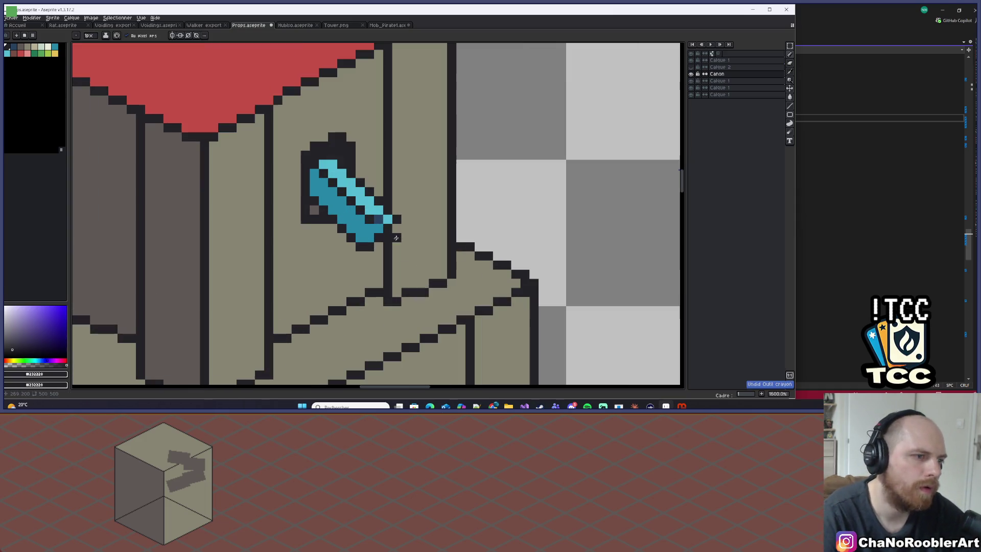
pyautogui.click(424, 229)
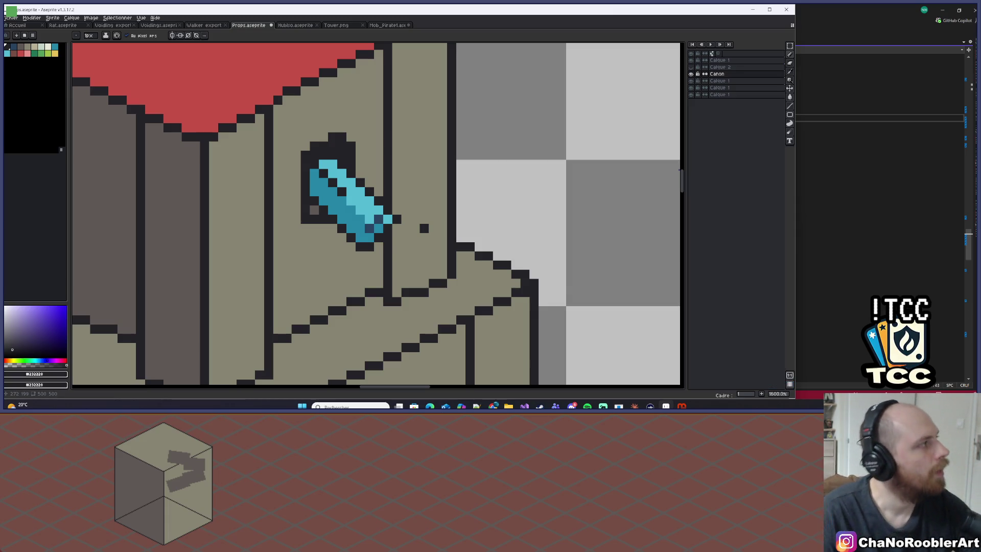
pyautogui.hotkey('ctrl', 'z')
# Step: Darken the shading pixels at the cannon's muzzle with the dark outline colour
pyautogui.keyDown('alt'); pyautogui.click(380, 217); pyautogui.keyUp('alt')
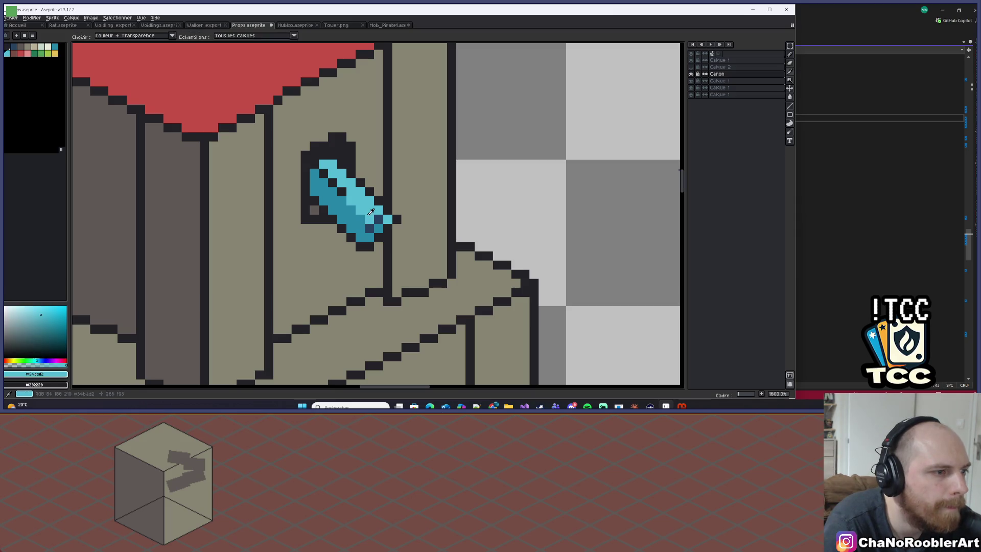
pyautogui.keyDown('alt'); pyautogui.click(351, 194); pyautogui.keyUp('alt')
pyautogui.keyDown('alt'); pyautogui.click(344, 195); pyautogui.keyUp('alt')
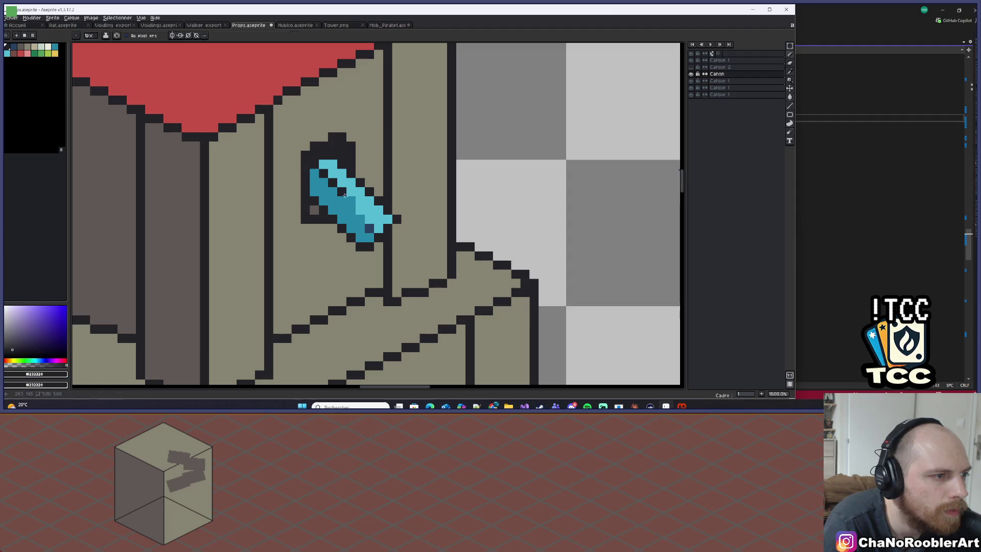
pyautogui.keyDown('alt'); pyautogui.click(379, 218); pyautogui.keyUp('alt')
pyautogui.click(388, 219)
pyautogui.scroll(-6, 404, 214)
pyautogui.scroll(-2, 475, 238)
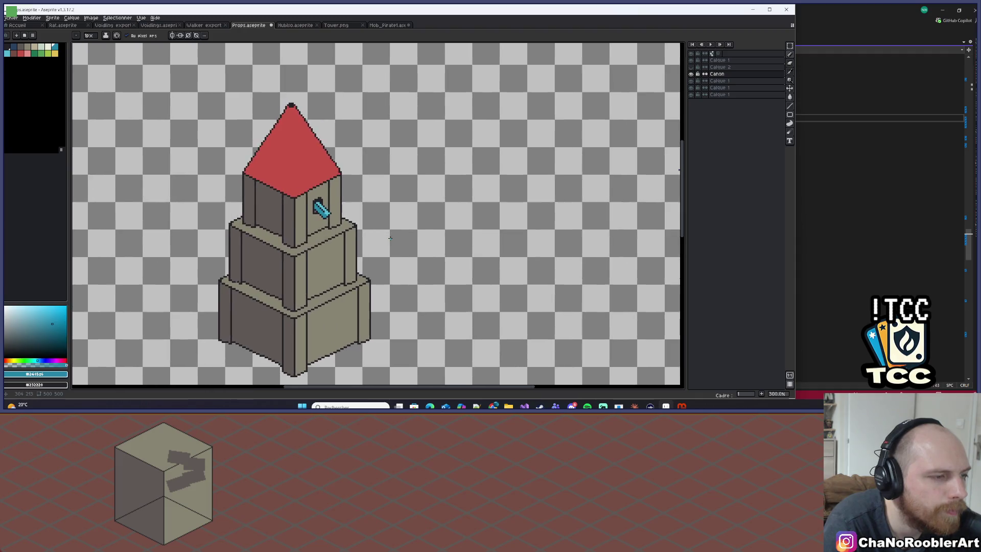
pyautogui.scroll(11, 378, 237)
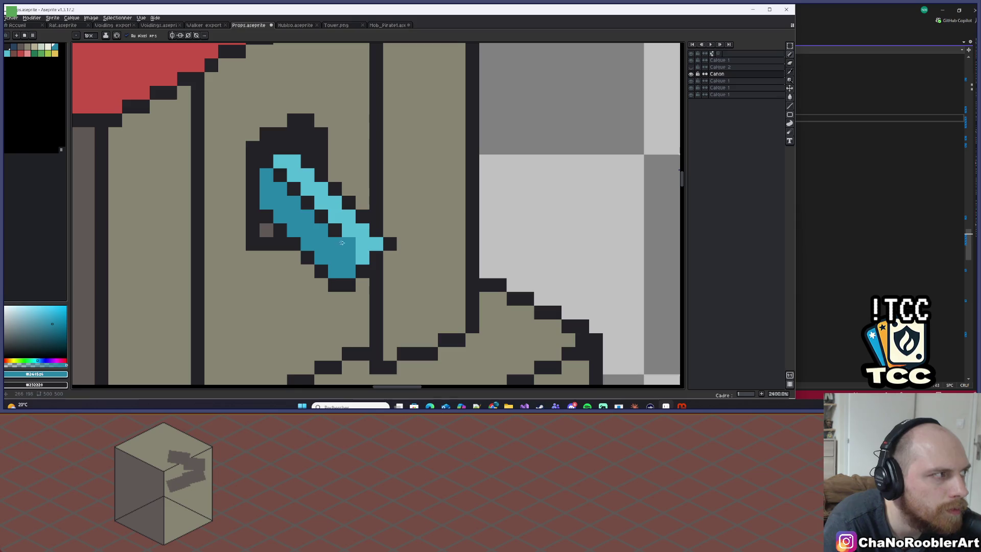
pyautogui.click(16, 53)
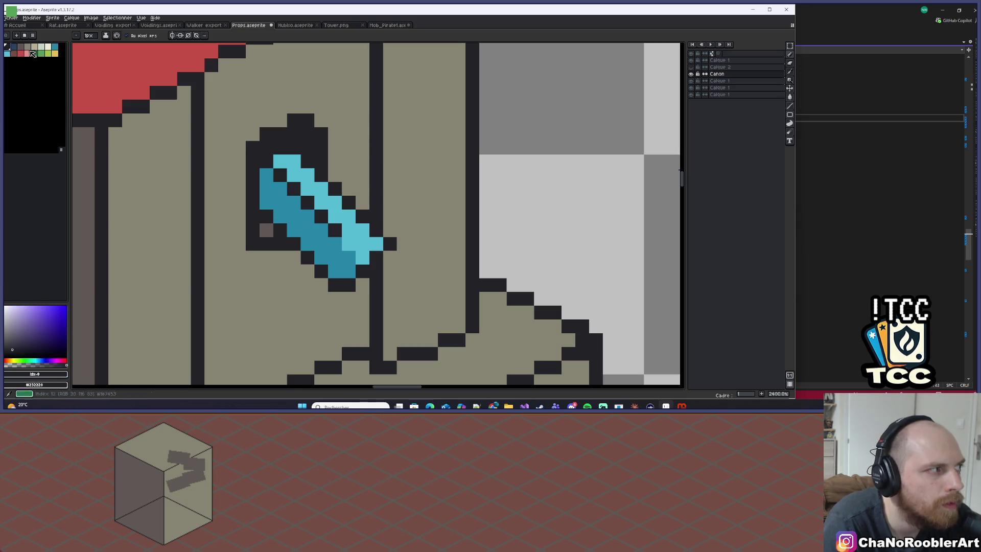
# Step: Paint dark blue shading on the muzzle and add a dark outline pixel right of the cannon
pyautogui.click(17, 54)
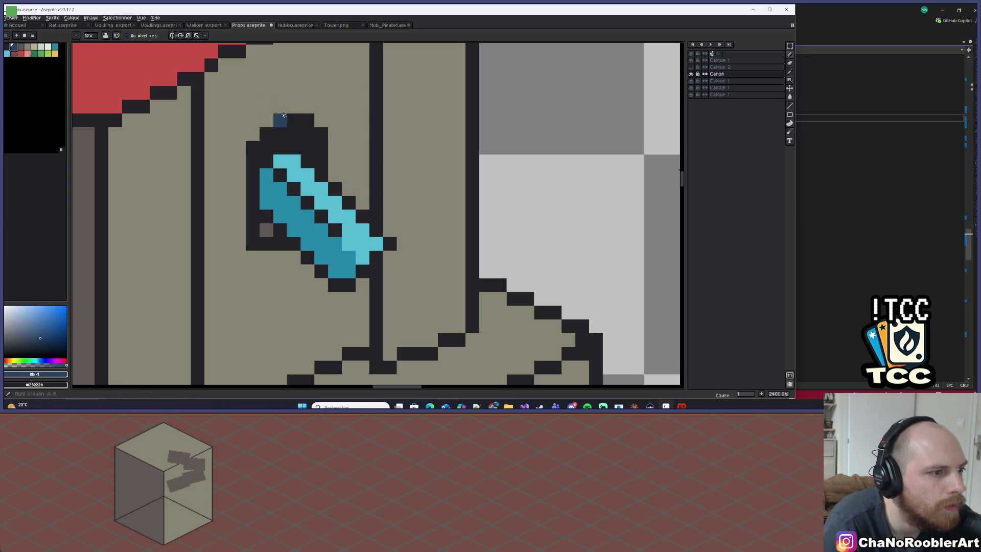
pyautogui.click(366, 251)
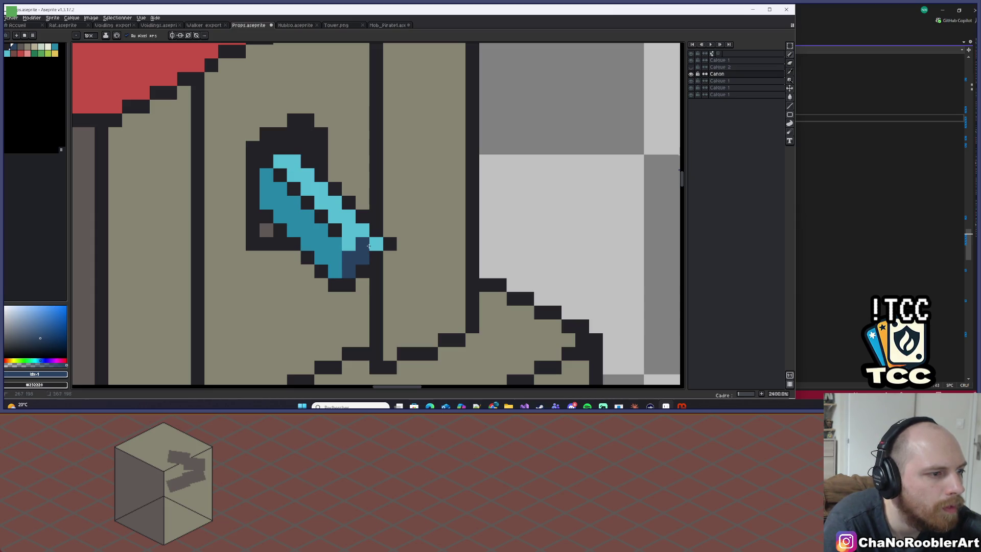
pyautogui.scroll(-6, 377, 233)
pyautogui.scroll(5, 359, 219)
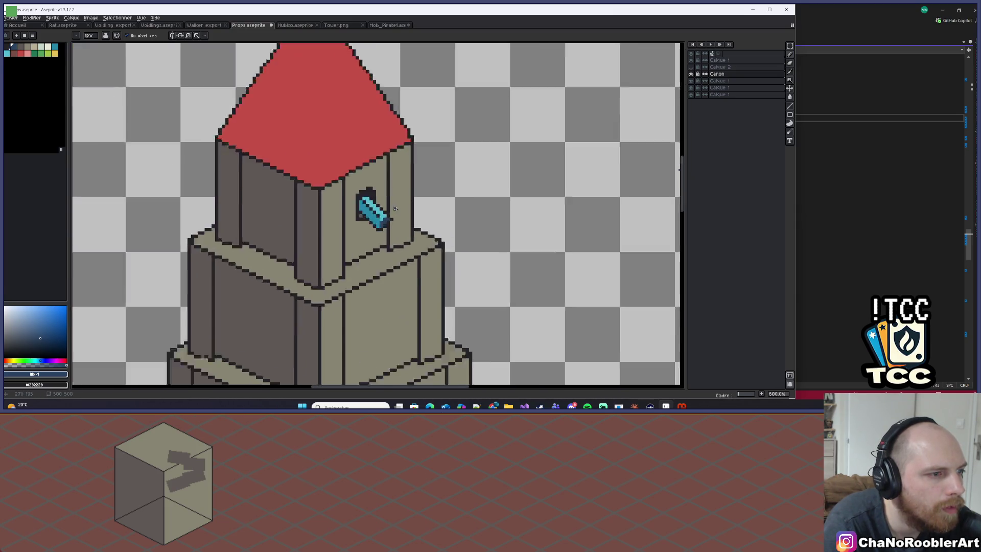
pyautogui.keyDown('alt'); pyautogui.click(363, 236); pyautogui.keyUp('alt')
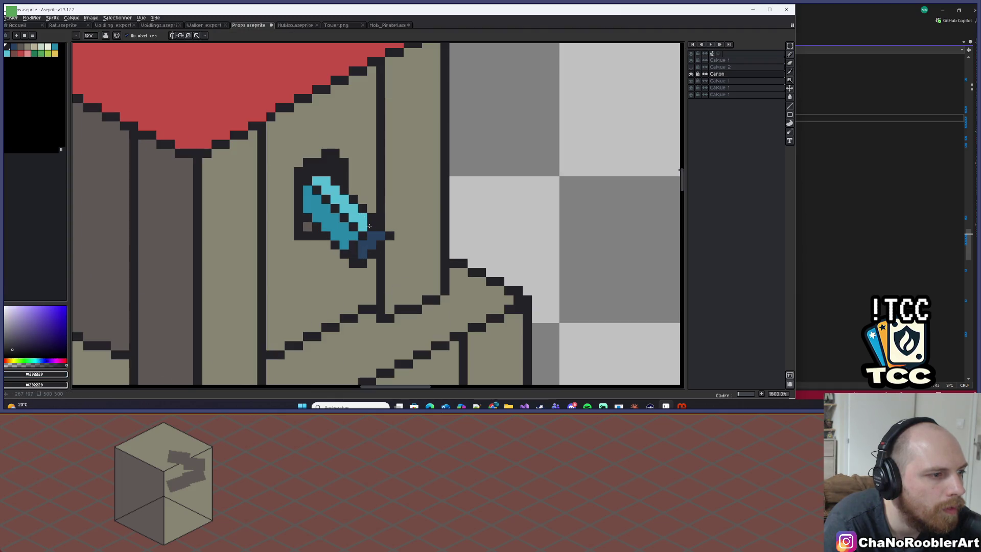
pyautogui.scroll(-7, 398, 214)
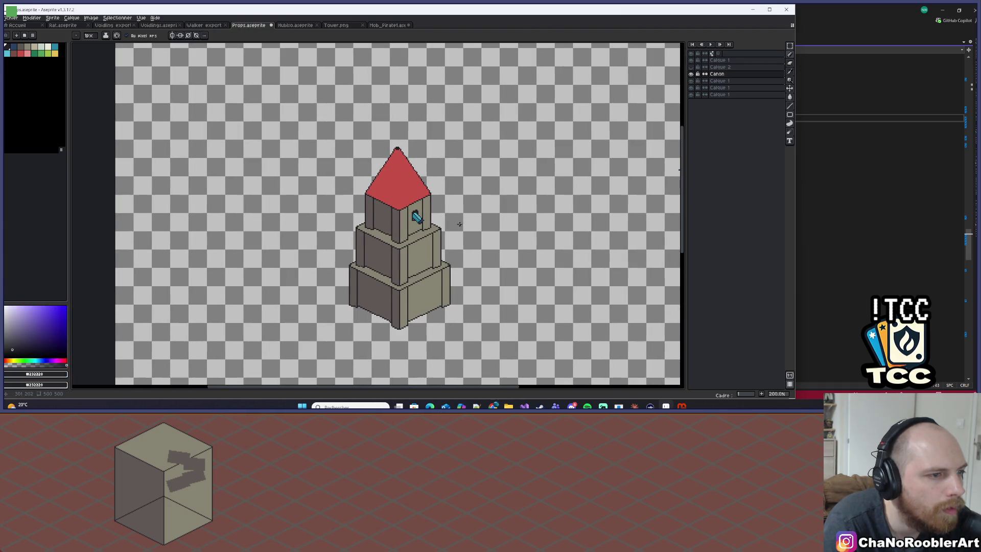
pyautogui.scroll(8, 422, 212)
pyautogui.click(364, 206)
# Step: Save the sprite as Props.aseprite
pyautogui.press('e')
pyautogui.scroll(-4, 388, 205)
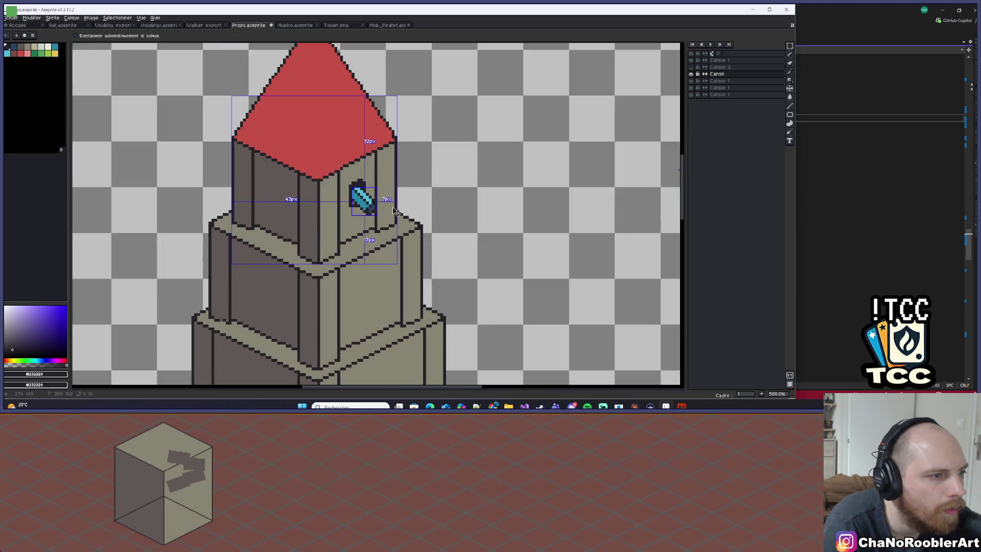
pyautogui.hotkey('ctrl', 's')
pyautogui.scroll(1, 381, 195)
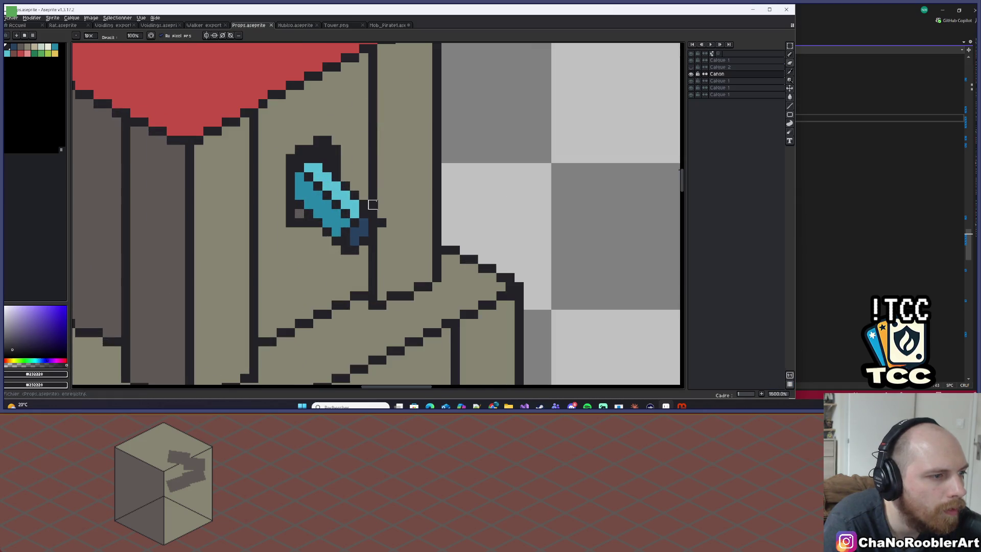
pyautogui.scroll(-6, 391, 204)
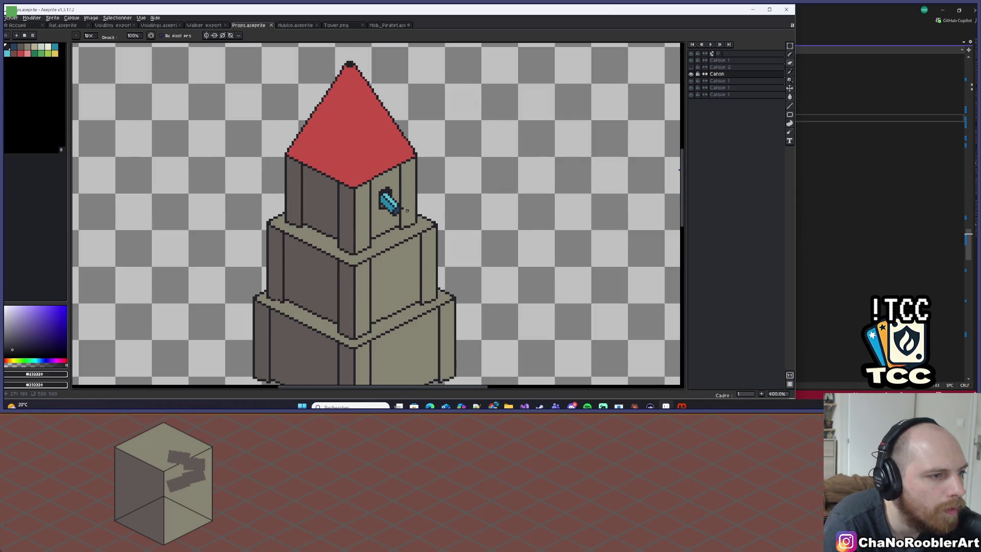
pyautogui.scroll(-2, 407, 211)
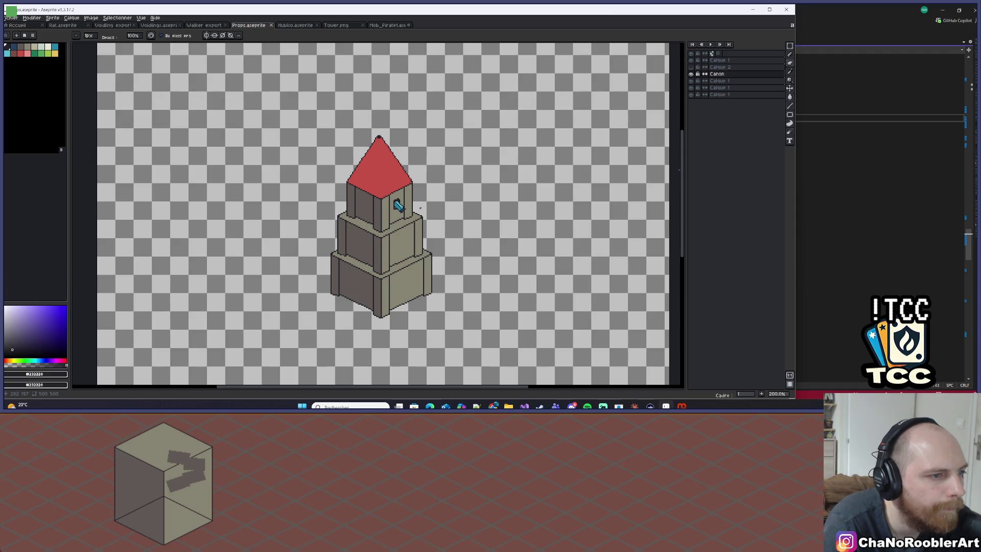
pyautogui.scroll(8, 419, 212)
pyautogui.scroll(-4, 385, 201)
pyautogui.scroll(1, 385, 202)
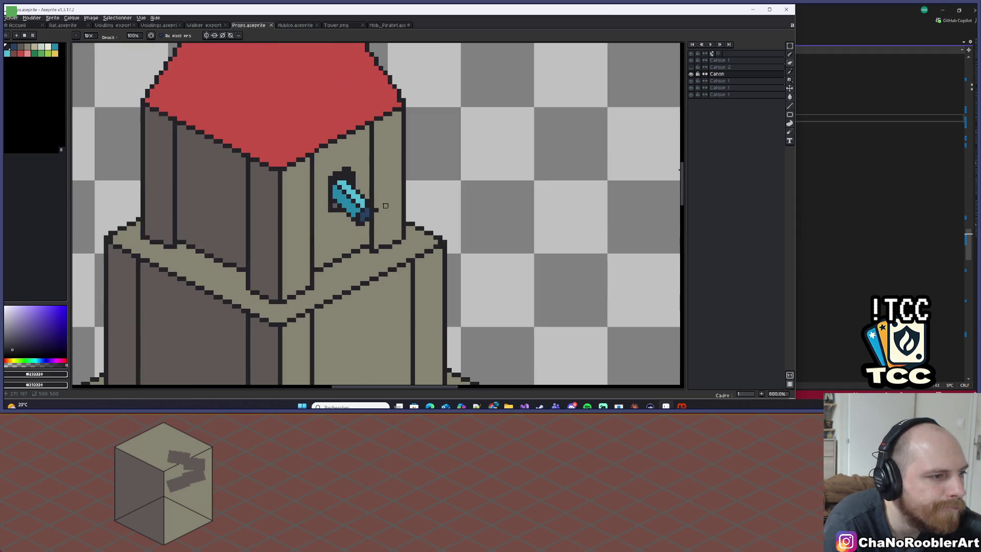
pyautogui.scroll(3, 362, 219)
# Step: Test a dark blue outline pixel near the cannon tip, then undo it
pyautogui.keyDown('alt'); pyautogui.click(384, 198); pyautogui.keyUp('alt')
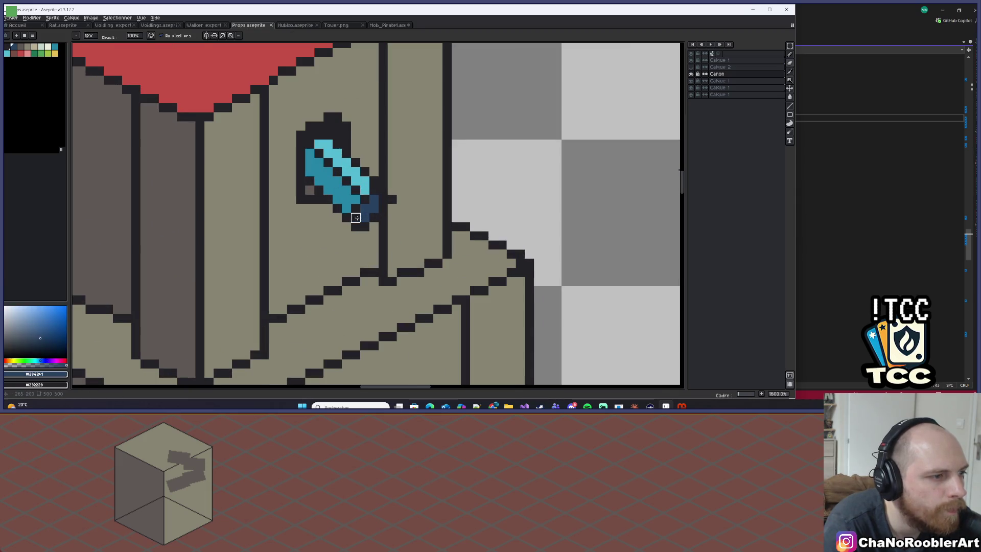
pyautogui.click(377, 190)
pyautogui.hotkey('ctrl', 'z')
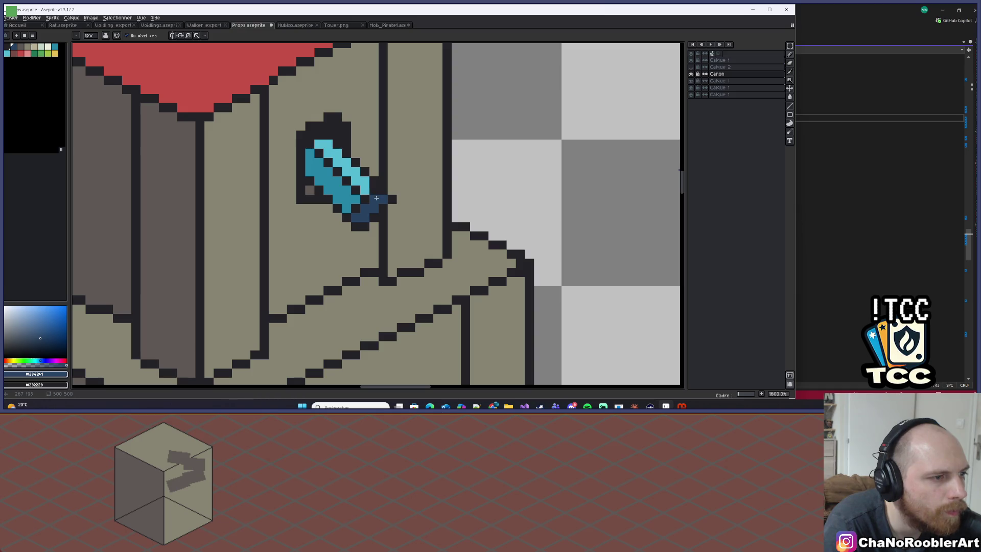
pyautogui.scroll(-5, 411, 189)
pyautogui.scroll(2, 561, 143)
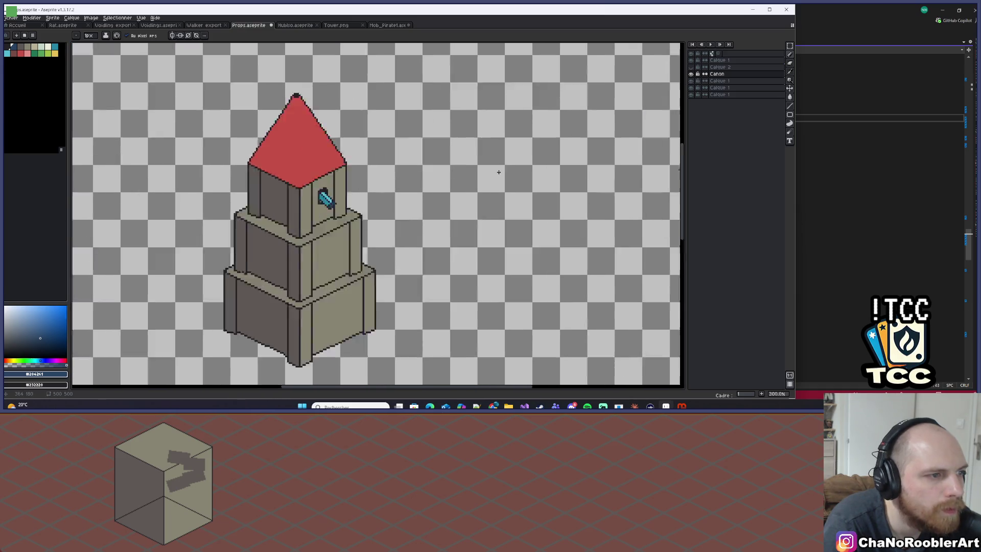
# Step: With the Move tool, nudge the cannon a pixel at a time within its window
pyautogui.click(790, 88)
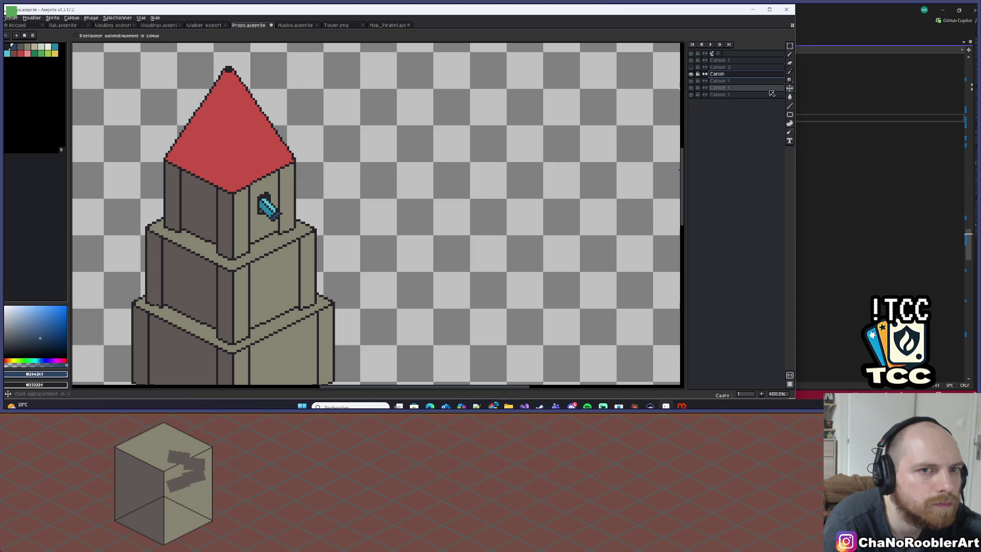
pyautogui.moveTo(276, 222)
pyautogui.mouseDown()
pyautogui.moveTo(293, 243)
pyautogui.moveTo(273, 216)
pyautogui.mouseUp()
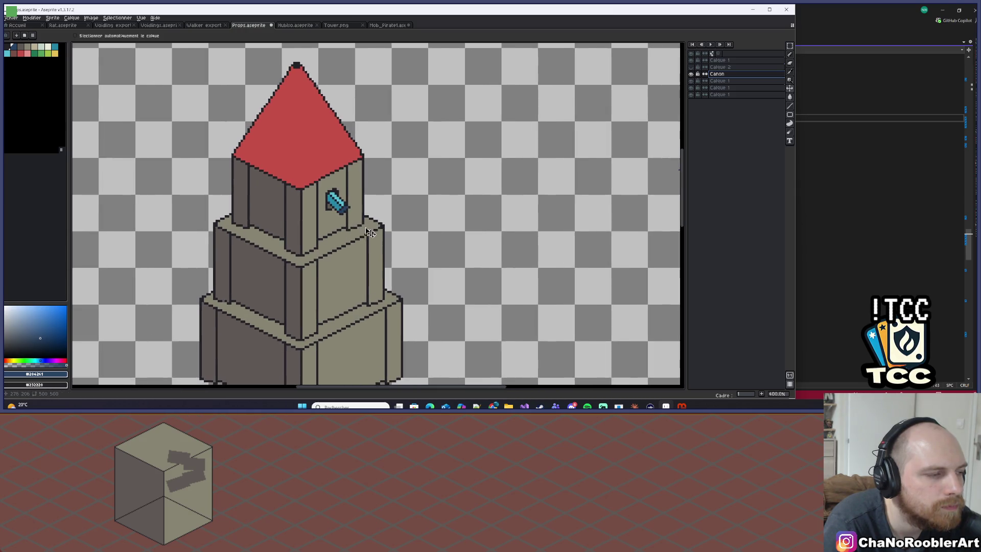
pyautogui.scroll(5, 345, 189)
pyautogui.moveTo(346, 189)
pyautogui.mouseDown()
pyautogui.moveTo(419, 282)
pyautogui.moveTo(502, 265)
pyautogui.moveTo(365, 213)
pyautogui.moveTo(344, 189)
pyautogui.moveTo(462, 239)
pyautogui.moveTo(595, 221)
pyautogui.moveTo(376, 211)
pyautogui.moveTo(347, 192)
pyautogui.mouseUp()
pyautogui.scroll(-4, 386, 189)
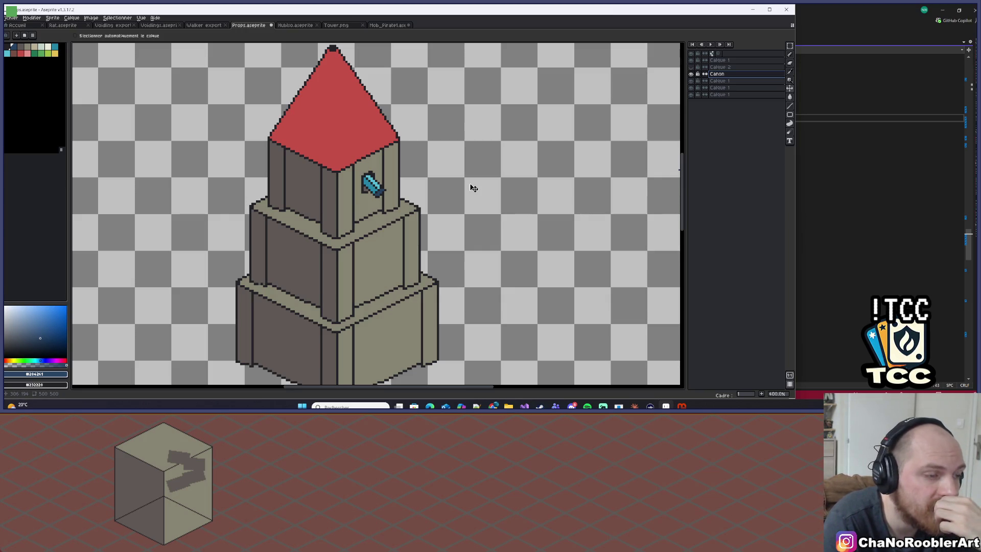
pyautogui.moveTo(389, 192)
pyautogui.mouseDown()
pyautogui.moveTo(459, 191)
pyautogui.moveTo(388, 197)
pyautogui.moveTo(392, 180)
pyautogui.moveTo(388, 192)
pyautogui.mouseUp()
pyautogui.scroll(-3, 450, 194)
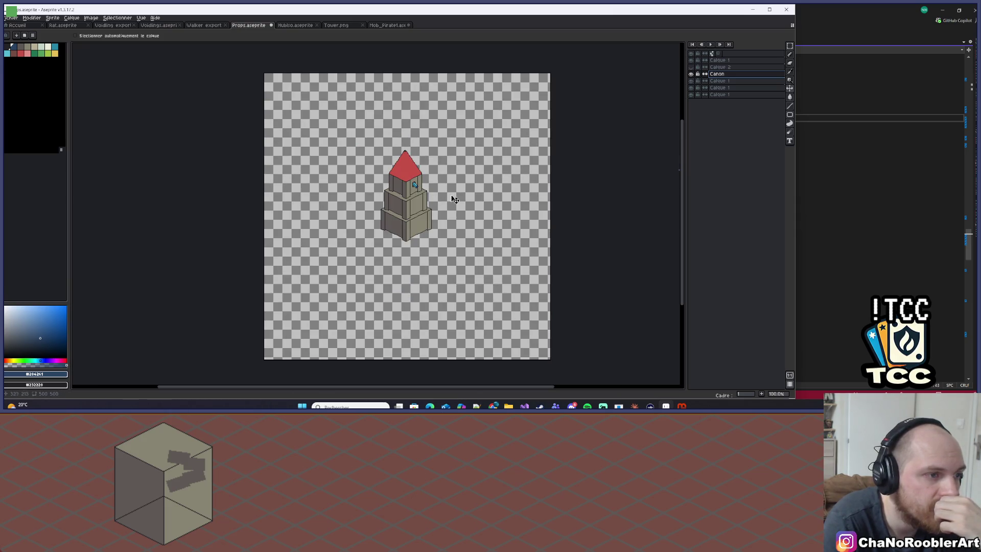
pyautogui.scroll(2, 414, 204)
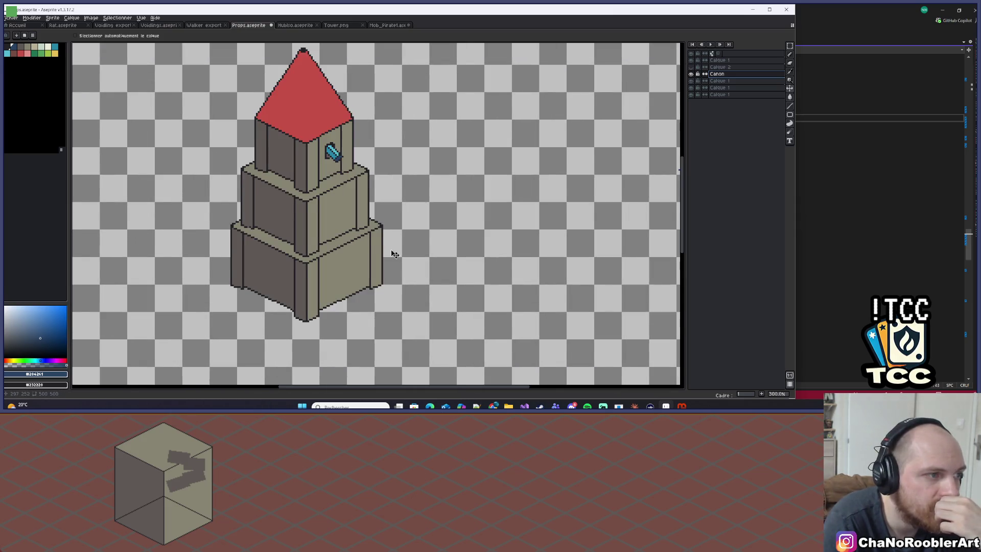
# Step: Zoom in and out around the tower to check the cannon's placement
pyautogui.moveTo(394, 256); pyautogui.dragTo(399, 228)
pyautogui.scroll(-3, 379, 204)
pyautogui.scroll(6, 365, 186)
pyautogui.scroll(-5, 367, 129)
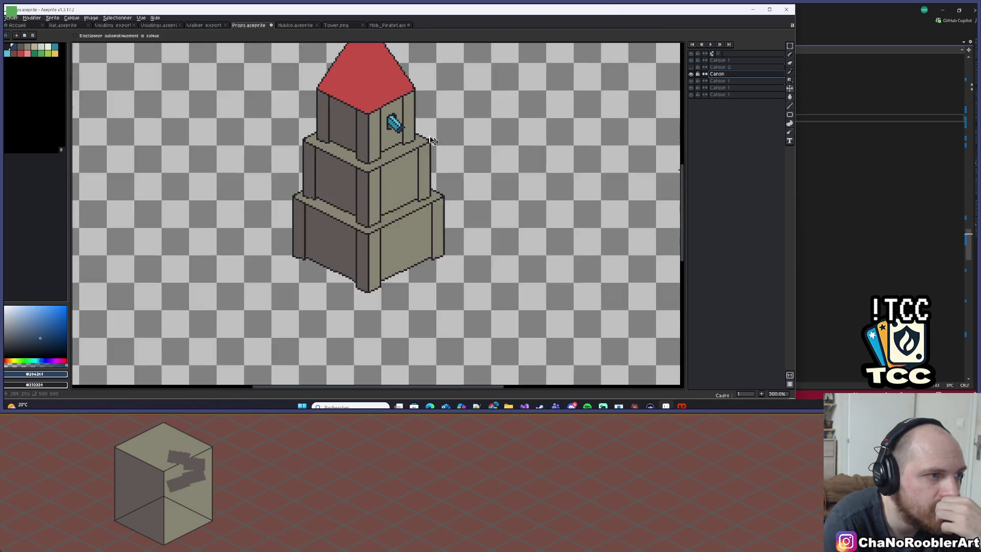
pyautogui.scroll(1, 386, 153)
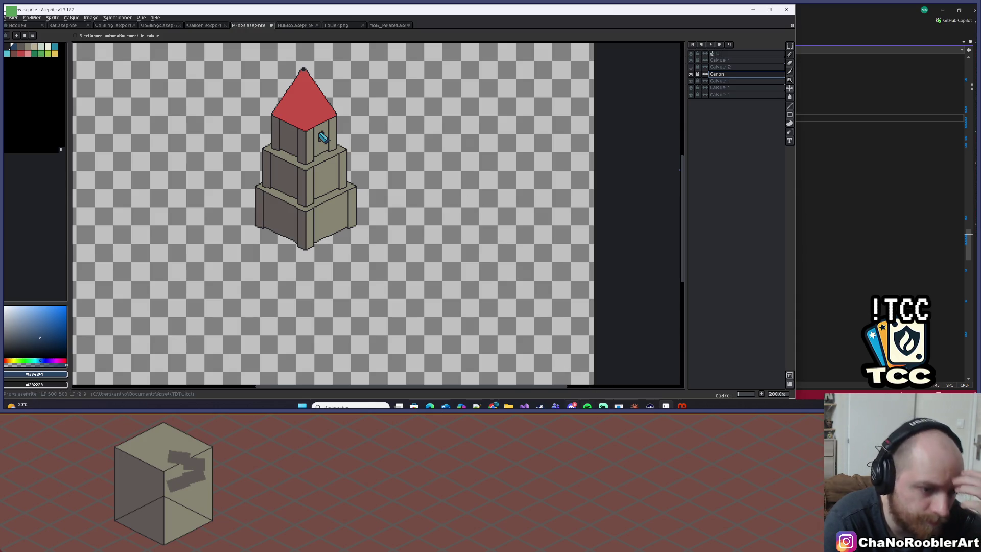
pyautogui.moveTo(572, 407)
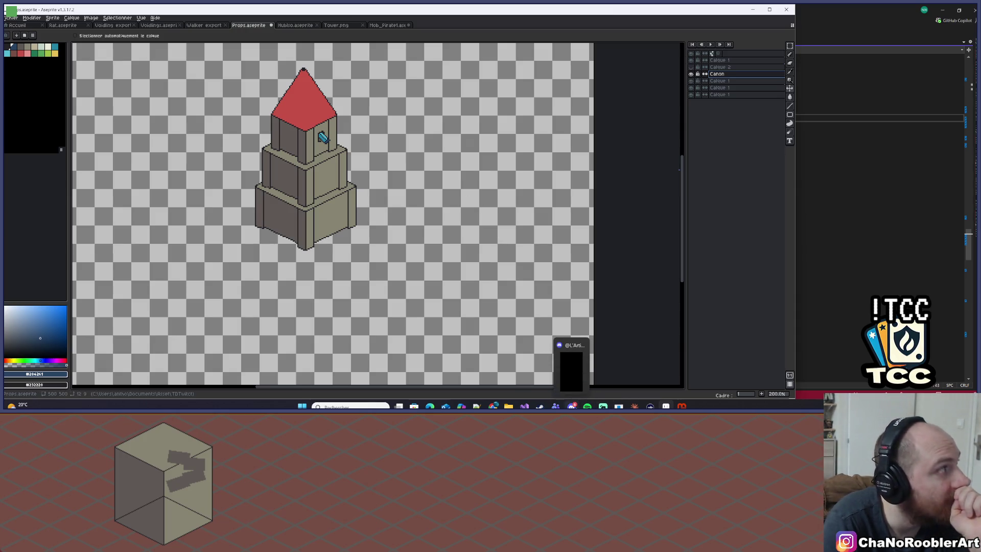
pyautogui.scroll(3, 316, 110)
pyautogui.scroll(-3, 400, 203)
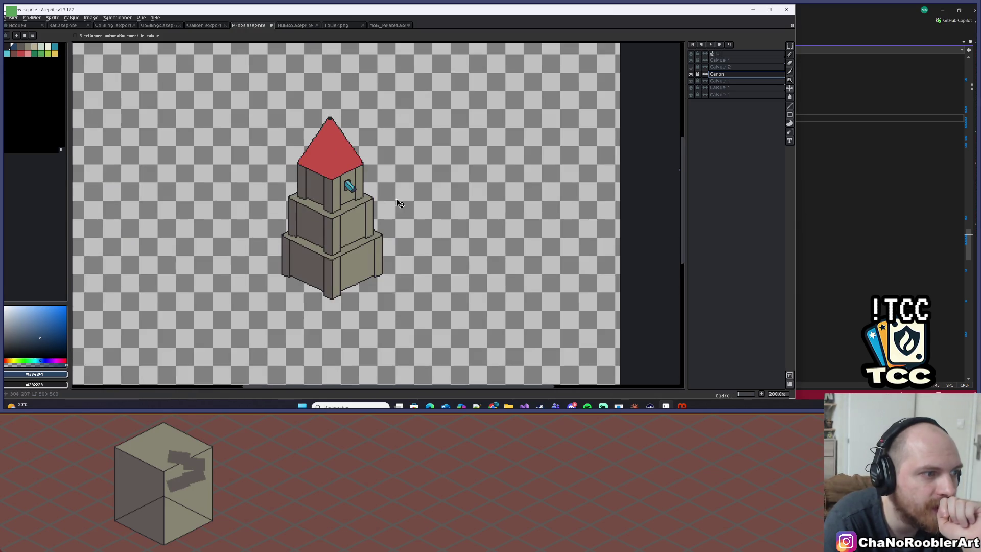
pyautogui.scroll(-4, 400, 203)
pyautogui.scroll(2, 258, 120)
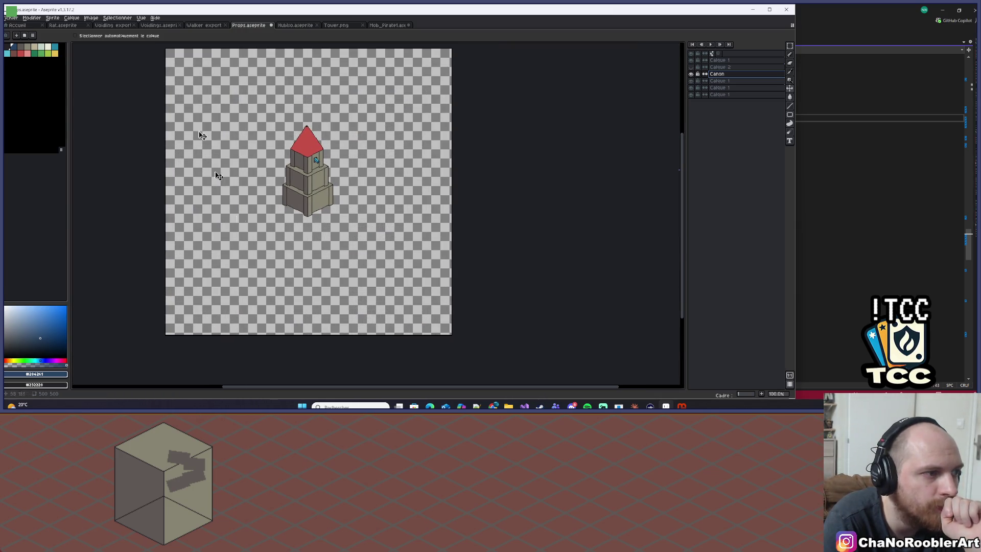
pyautogui.moveTo(319, 191); pyautogui.dragTo(352, 182)
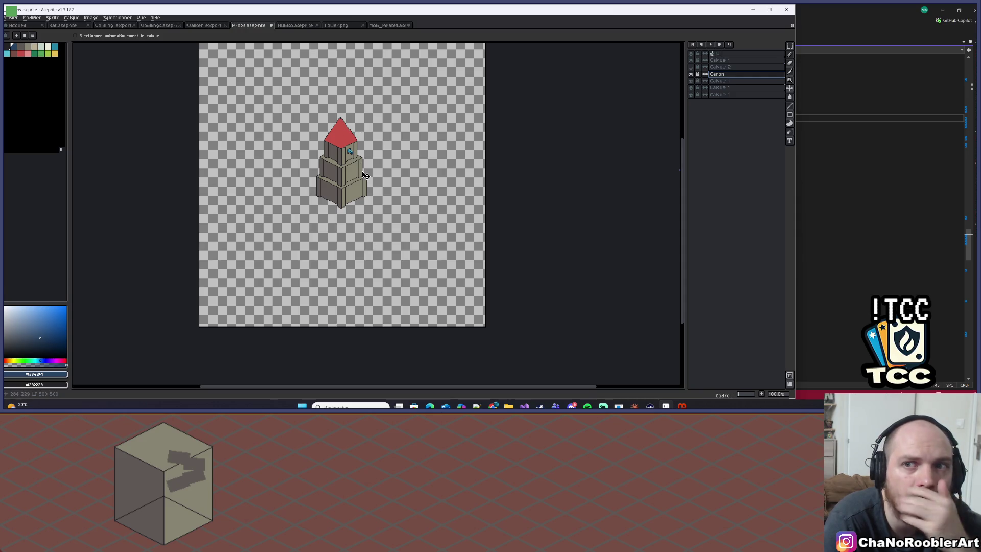
pyautogui.scroll(1, 289, 158)
# Step: Recentre the enlarged view and shift the cannon slightly down-left over the window
pyautogui.moveTo(502, 198)
pyautogui.mouseDown()
pyautogui.moveTo(576, 183)
pyautogui.moveTo(442, 174)
pyautogui.moveTo(396, 123)
pyautogui.mouseUp()
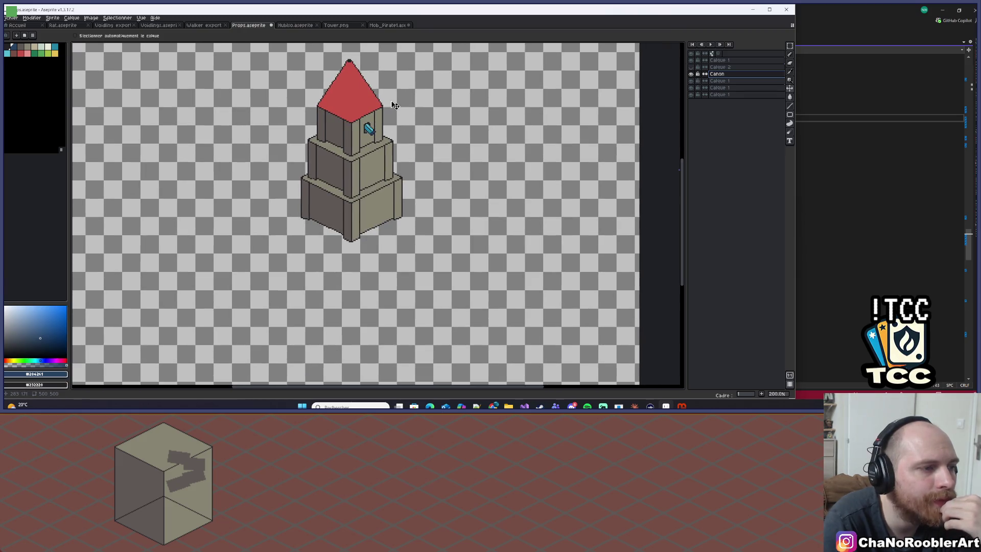
pyautogui.scroll(1, 377, 153)
pyautogui.scroll(-2, 377, 152)
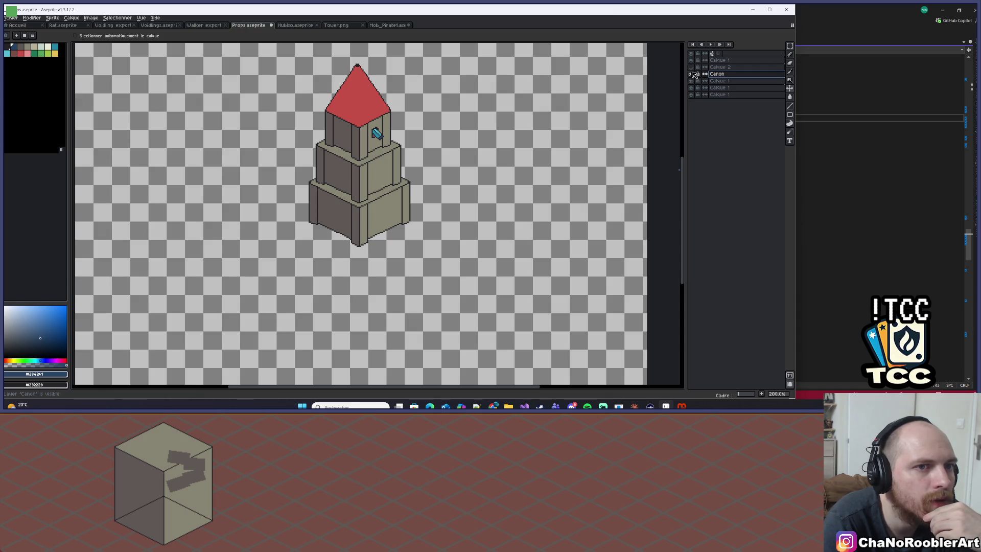
pyautogui.scroll(4, 376, 134)
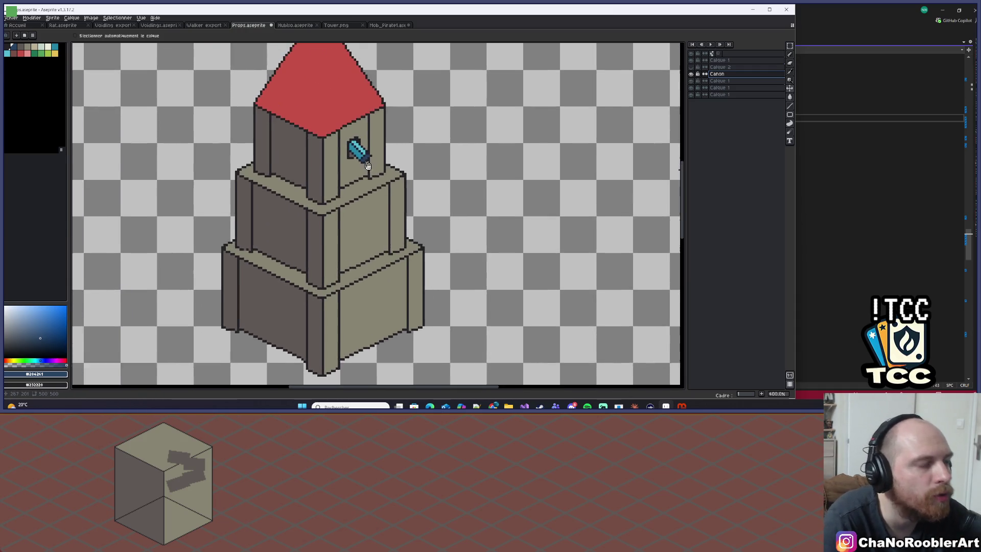
pyautogui.moveTo(365, 142)
pyautogui.mouseDown()
pyautogui.moveTo(398, 161)
pyautogui.moveTo(356, 149)
pyautogui.moveTo(465, 157)
pyautogui.moveTo(449, 143)
pyautogui.moveTo(361, 148)
pyautogui.mouseUp()
pyautogui.scroll(-4, 464, 154)
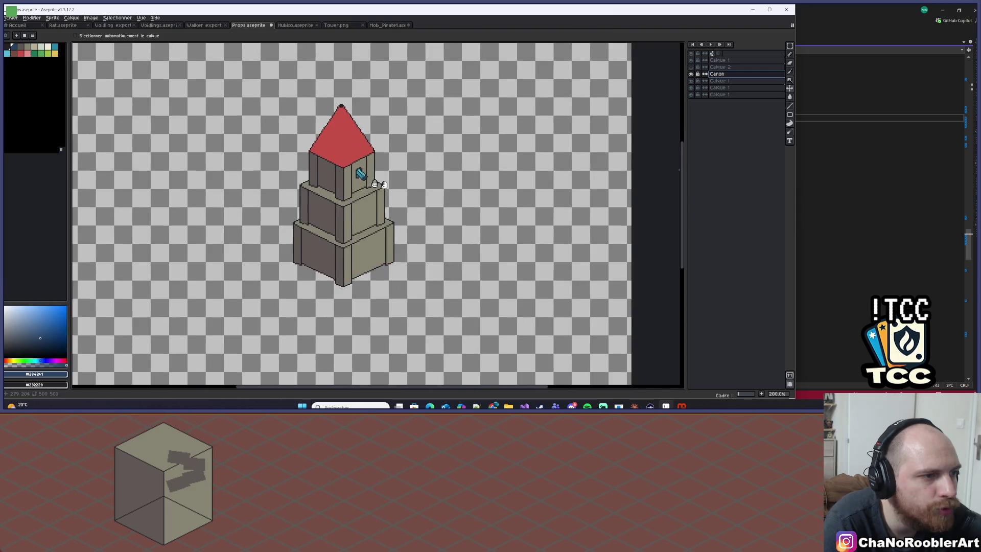
pyautogui.scroll(-2, 463, 154)
pyautogui.scroll(2, 463, 157)
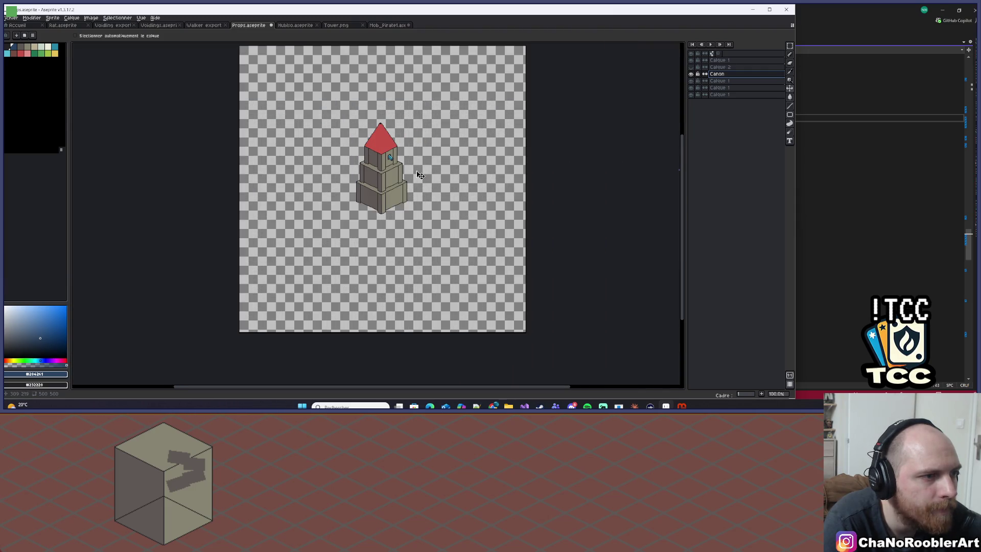
pyautogui.scroll(-1, 419, 171)
pyautogui.hscroll(2, 503, 180)
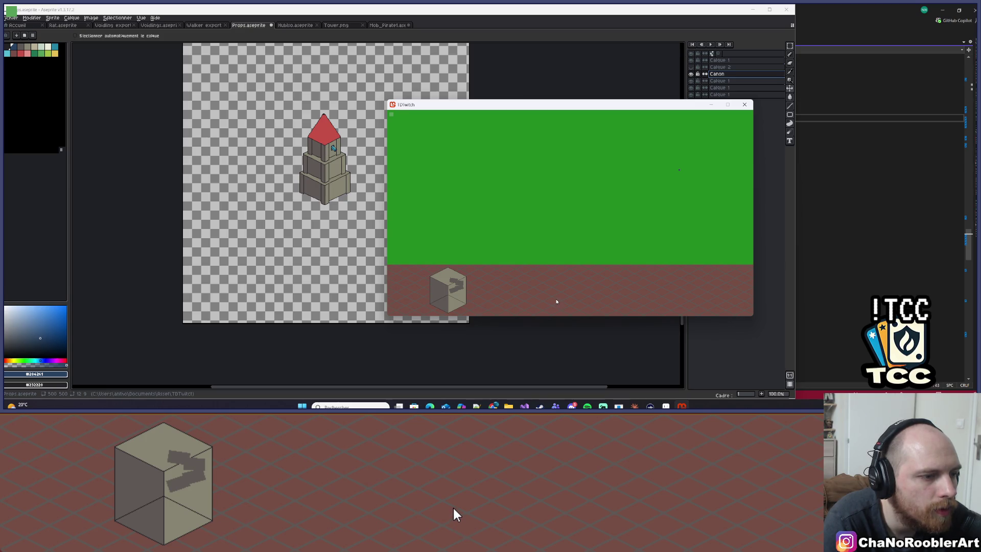
# Step: Bring the Claude assistant's TDTwitch session to the front with Alt+Tab
pyautogui.hotkey('alt', 'Tab')
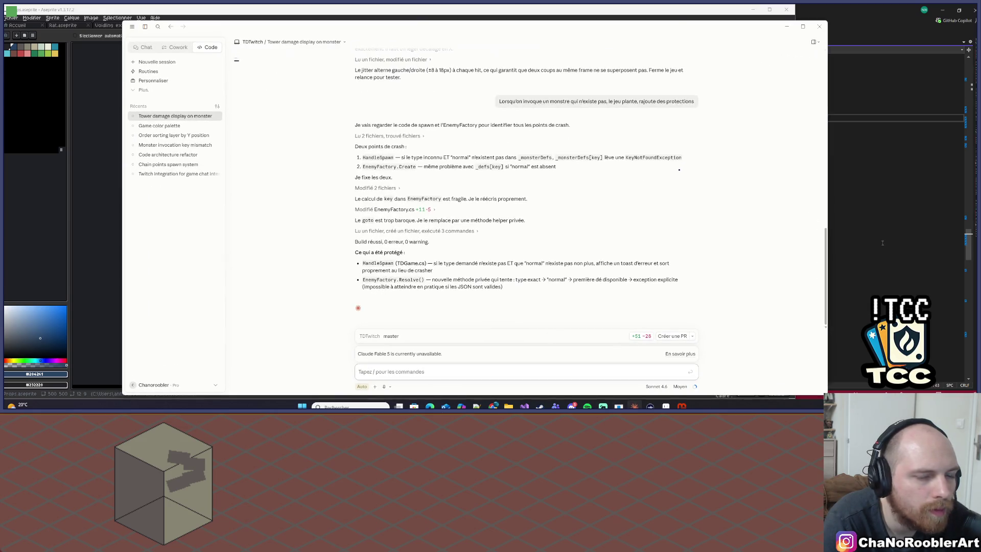
# Step: Commit the monster-spawn fix locally with the message 'Correction bug monster unknow'
pyautogui.hotkey('alt', 'Tab')
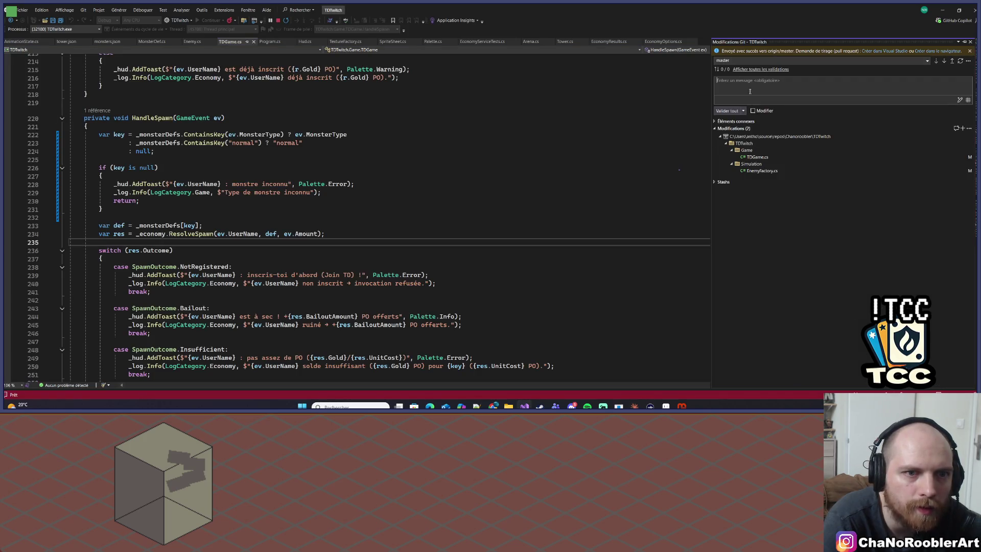
pyautogui.write('Correction bug monster unknow')
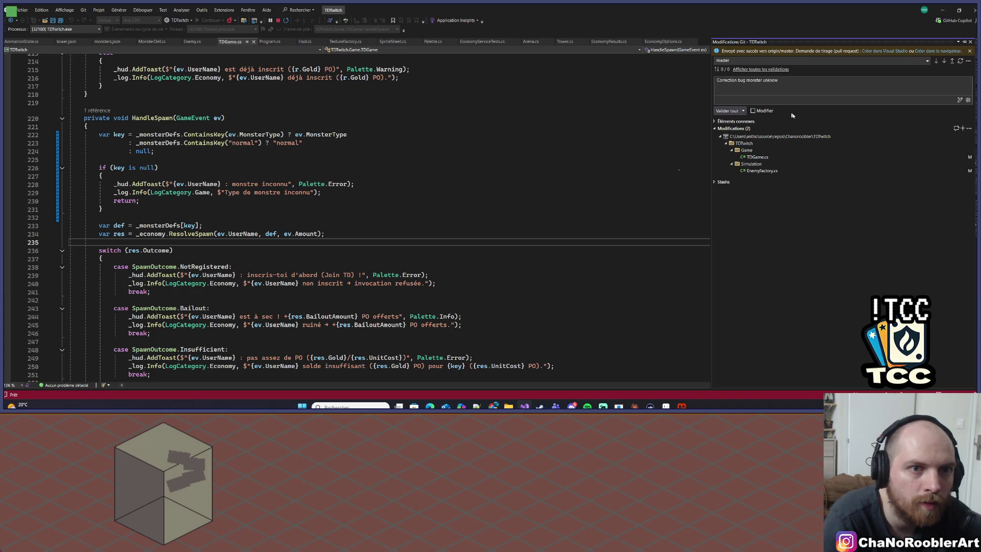
pyautogui.click(727, 110)
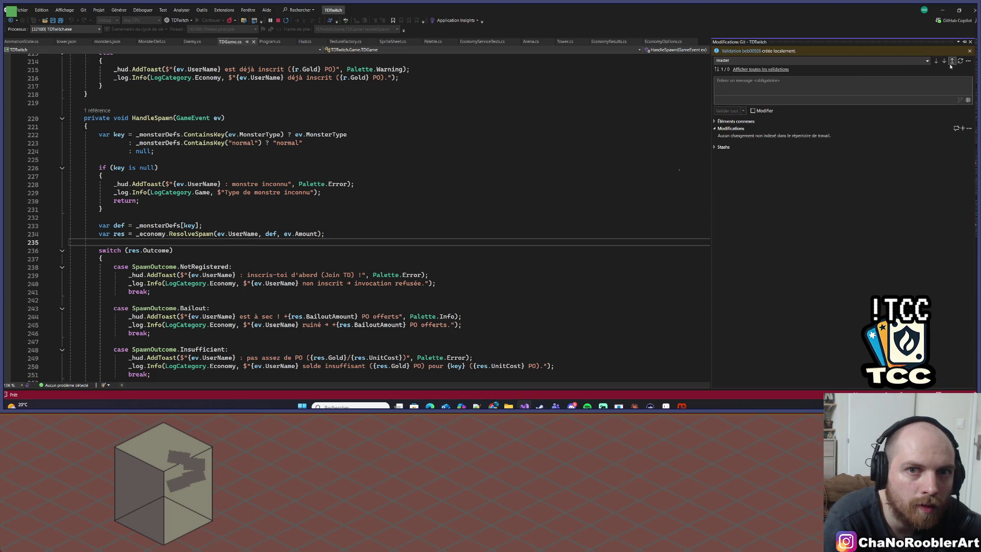
# Step: Push the commit to GitHub, choosing and confirming the GitHub account
pyautogui.click(951, 61)
pyautogui.hotkey('alt', 'Tab')
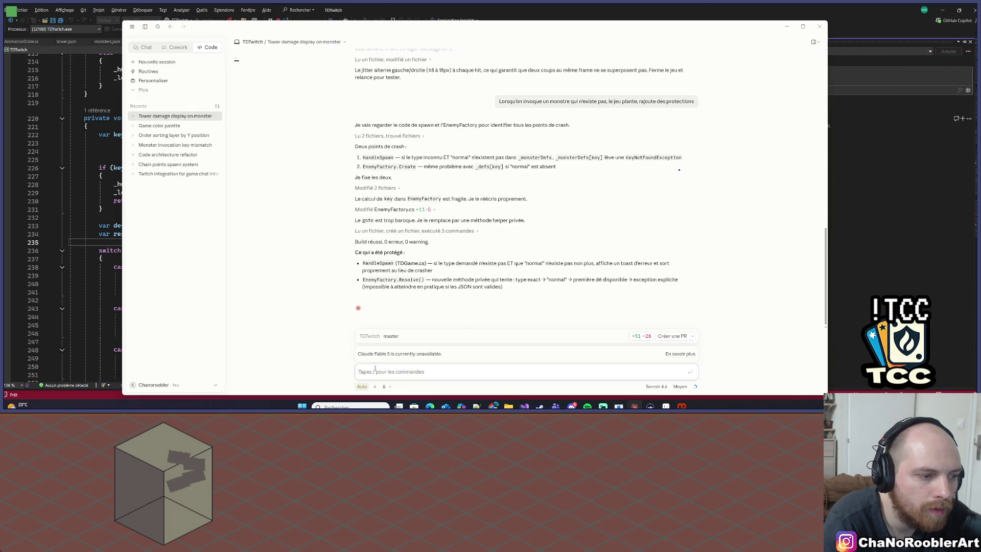
pyautogui.click(466, 204)
pyautogui.click(492, 240)
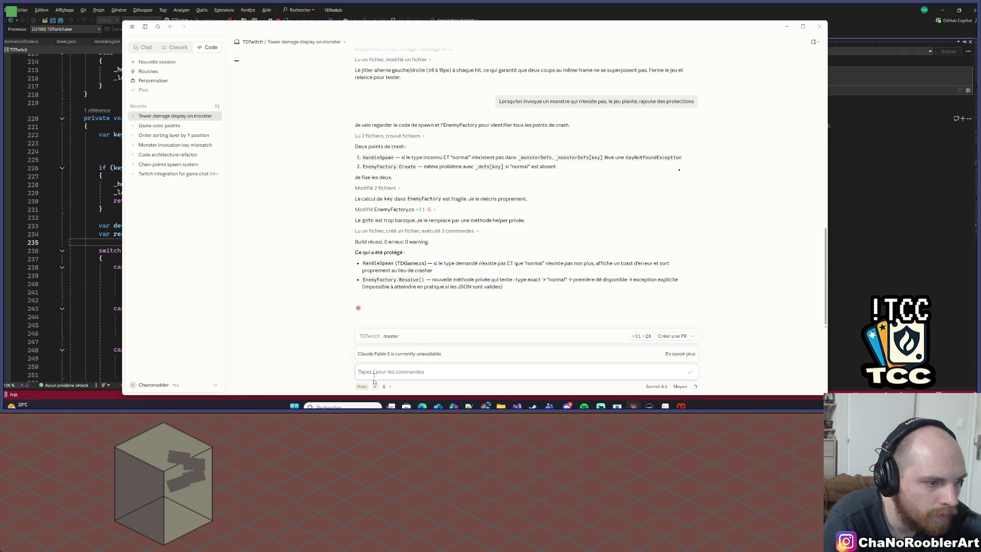
# Step: Ask Claude to centre the tower mid-field so its cannons hit monsters along the whole path
pyautogui.click(378, 369)
pyautogui.write('J')
pyautogui.press('BackSpace')
pyautogui.write('La tour')
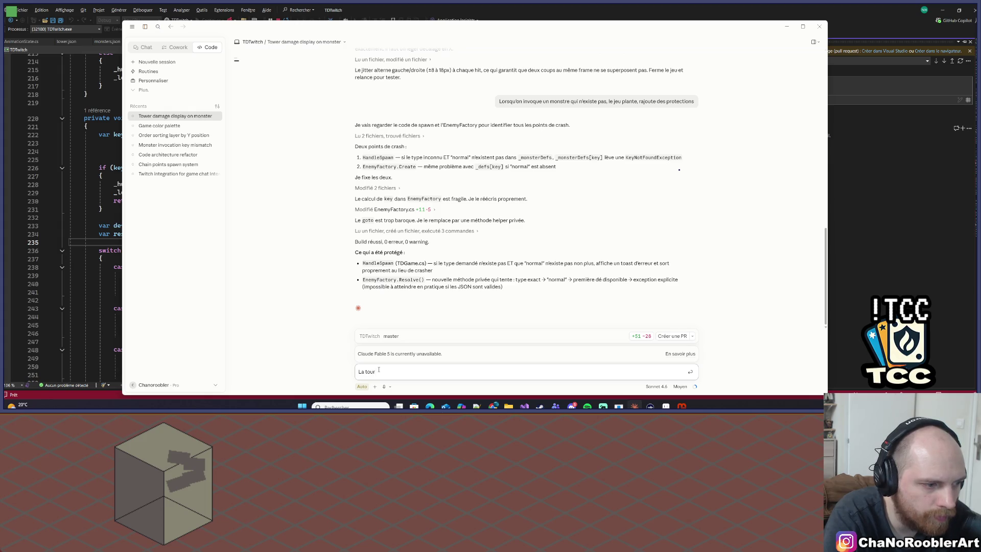
pyautogui.press('BackSpace')
pyautogui.press('BackSpace')
pyautogui.press('BackSpace')
pyautogui.write('Fina')
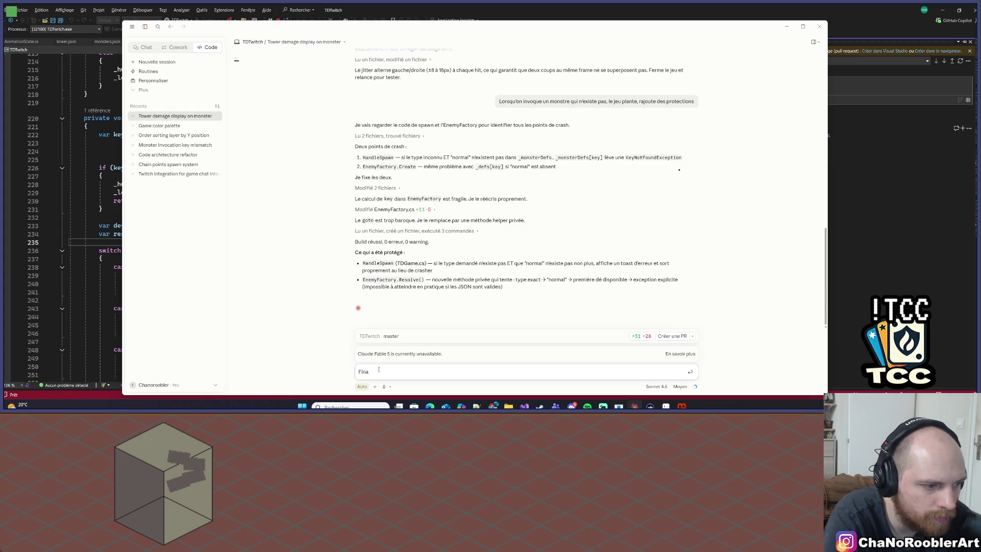
pyautogui.press('BackSpace')
pyautogui.write('D')
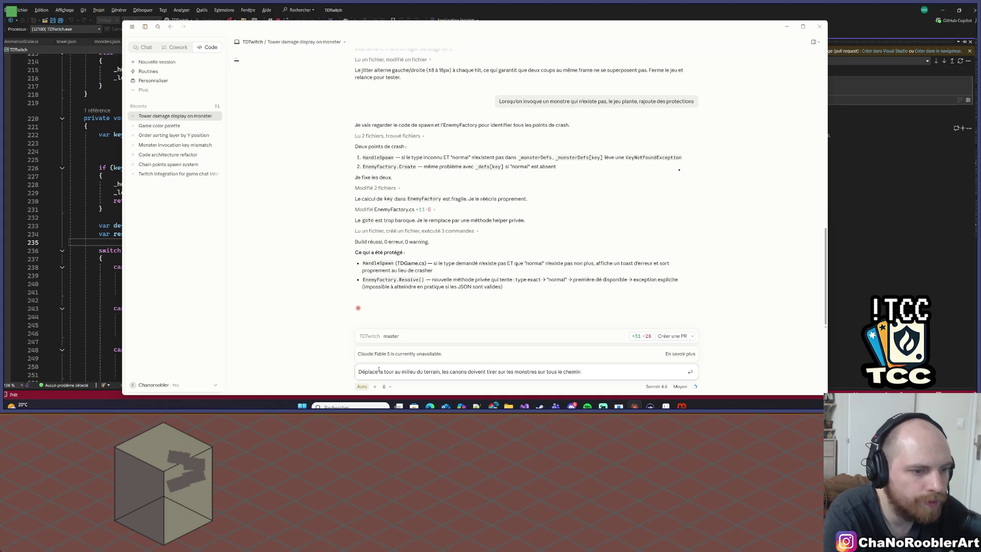
pyautogui.press('Return')
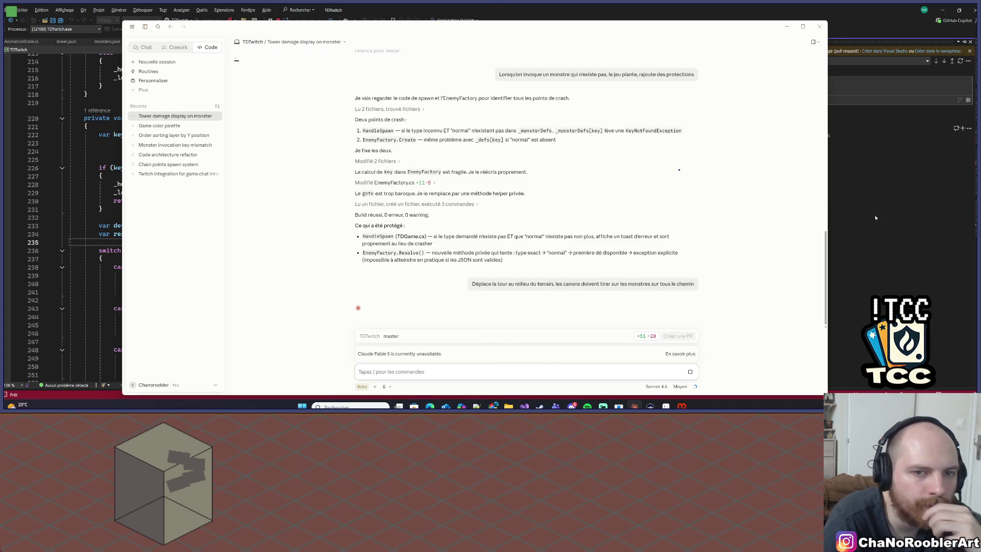
pyautogui.hotkey('alt', 'Tab')
pyautogui.hotkey('alt', 'Tab')
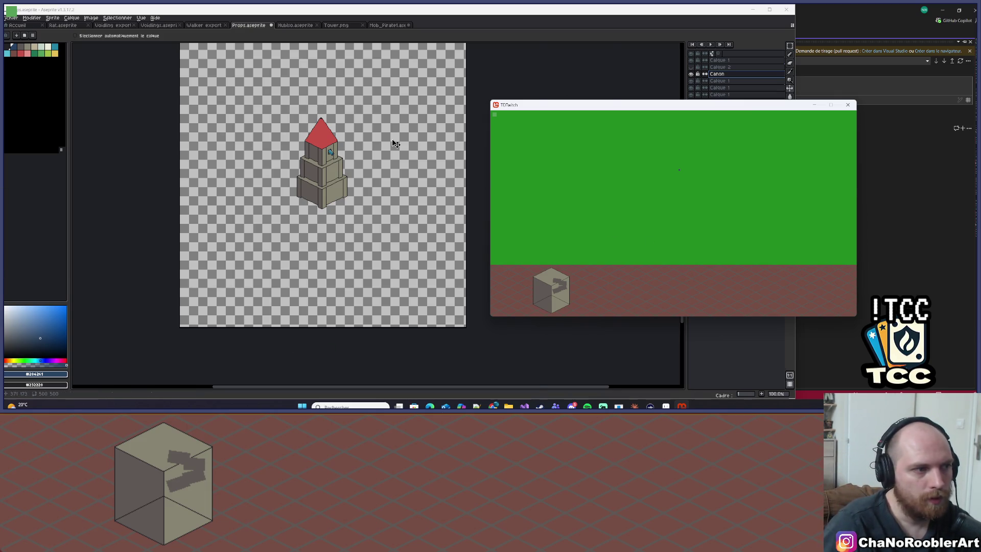
# Step: Shift the view so the tower sits left and hide the Canon layer
pyautogui.scroll(4, 393, 138)
pyautogui.scroll(-1, 411, 139)
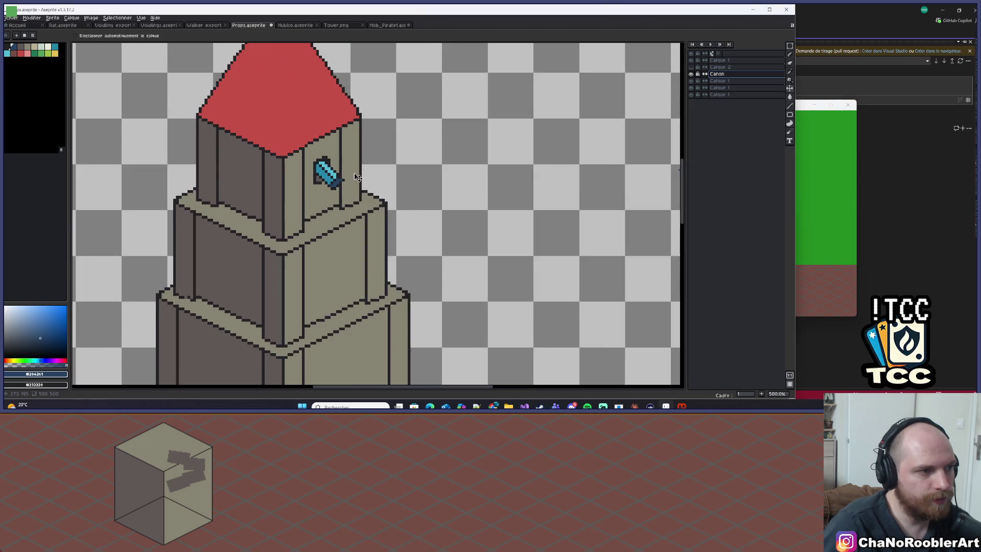
pyautogui.moveTo(423, 167); pyautogui.dragTo(381, 137)
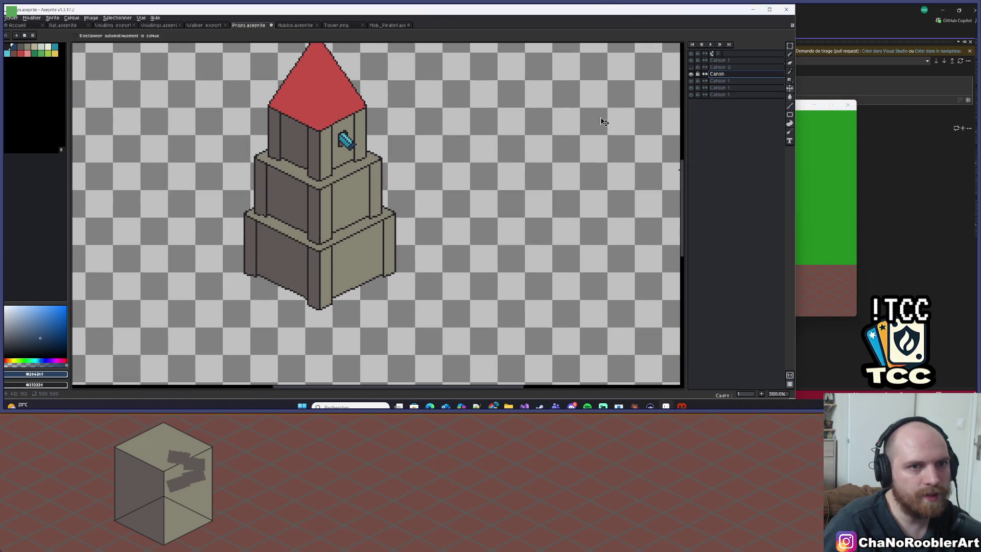
pyautogui.click(789, 47)
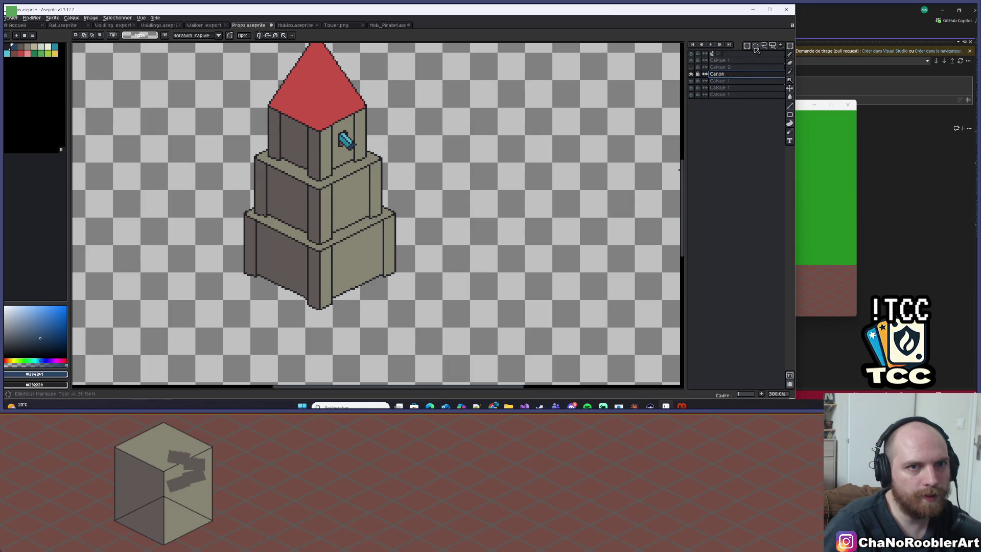
pyautogui.click(690, 74)
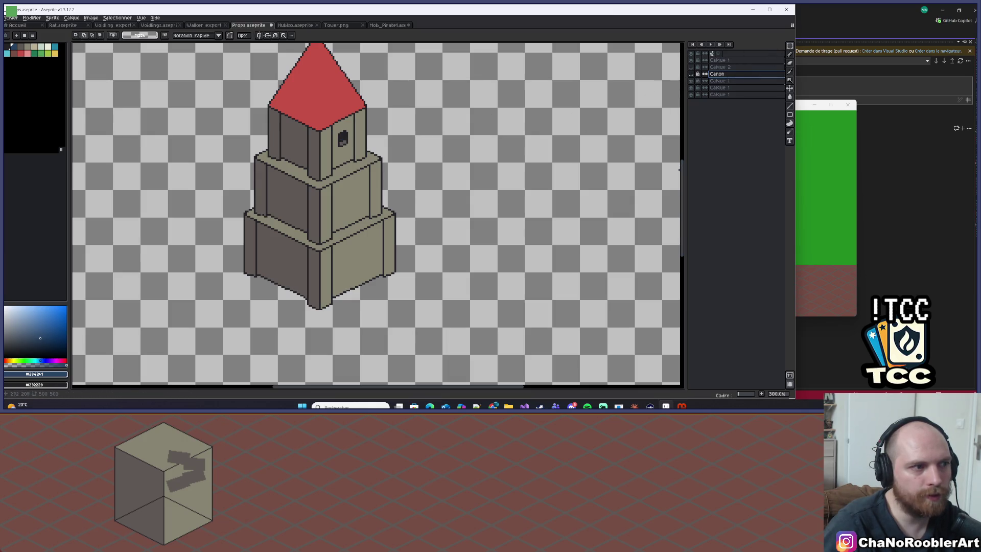
# Step: Zoom the canvas out to 50% and bring the TDTwitch game window to the front
pyautogui.scroll(-2, 332, 142)
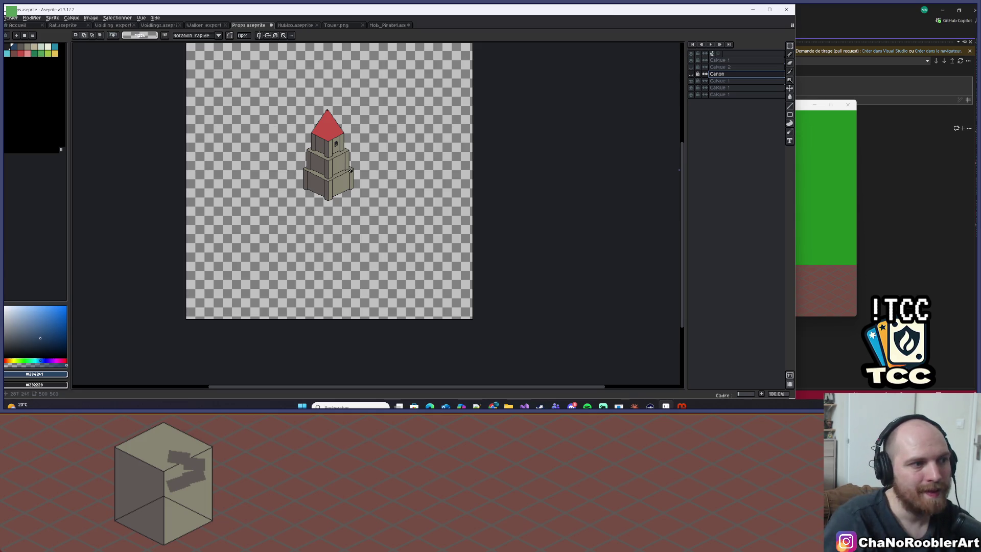
pyautogui.scroll(5, 377, 175)
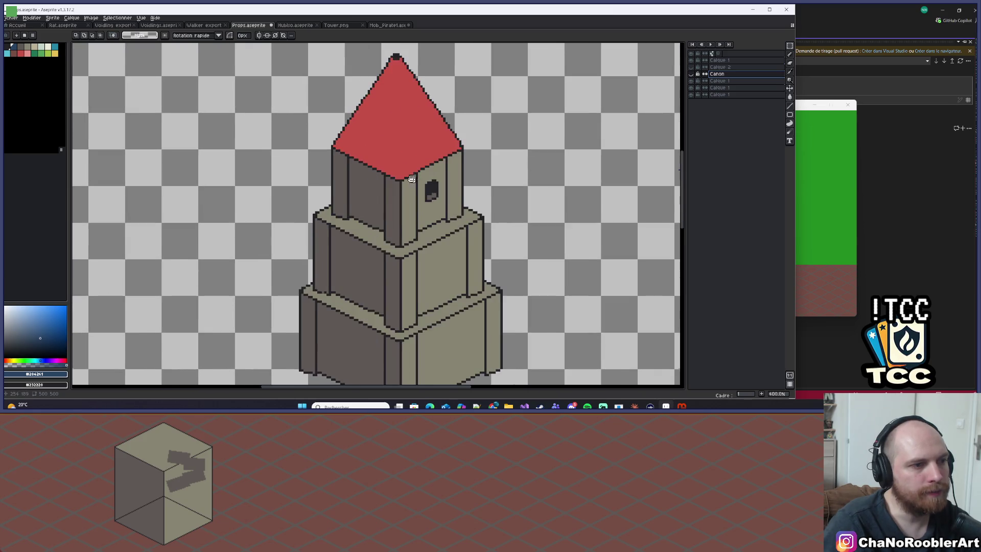
pyautogui.scroll(-6, 351, 203)
pyautogui.scroll(2, 376, 188)
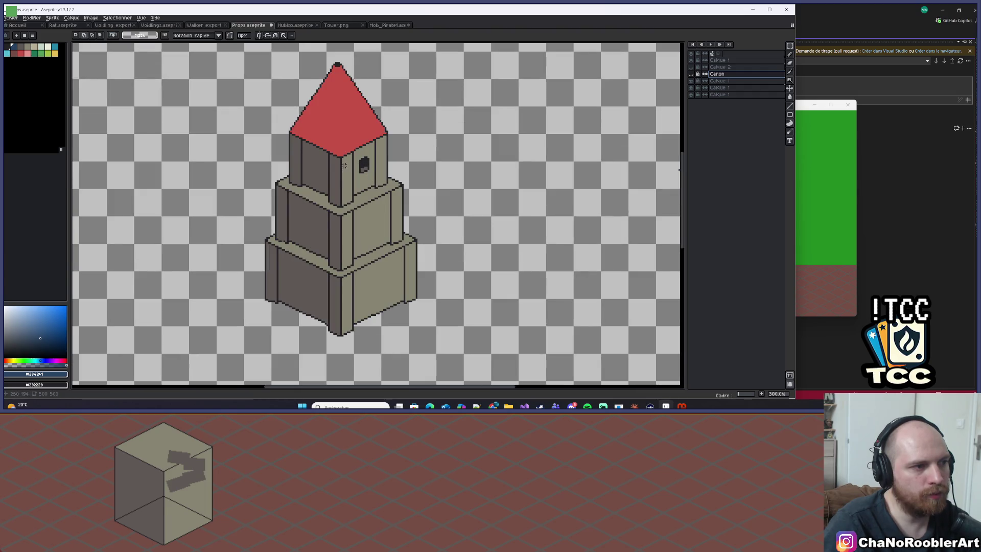
pyautogui.scroll(-3, 355, 259)
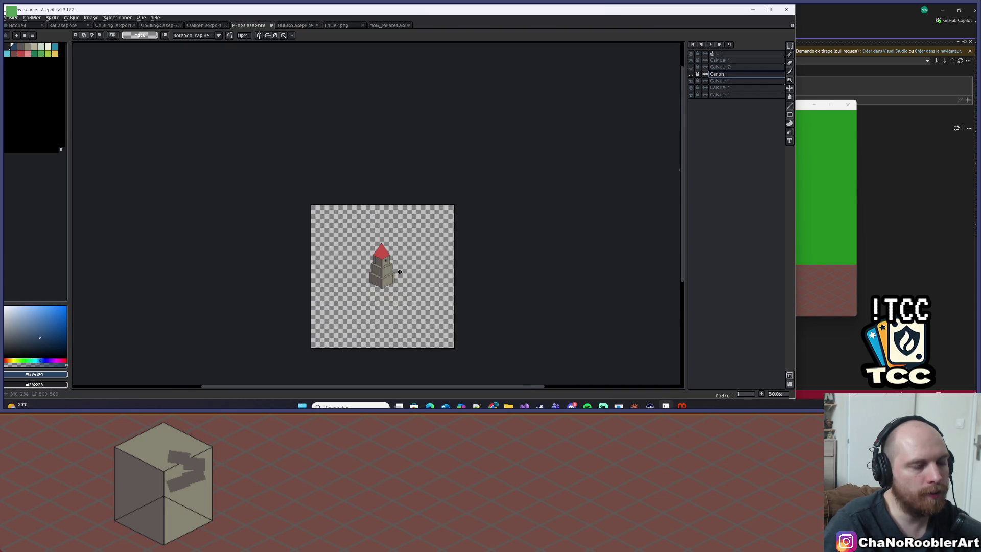
pyautogui.hotkey('alt', 'Tab')
pyautogui.hotkey('alt', 'Tab')
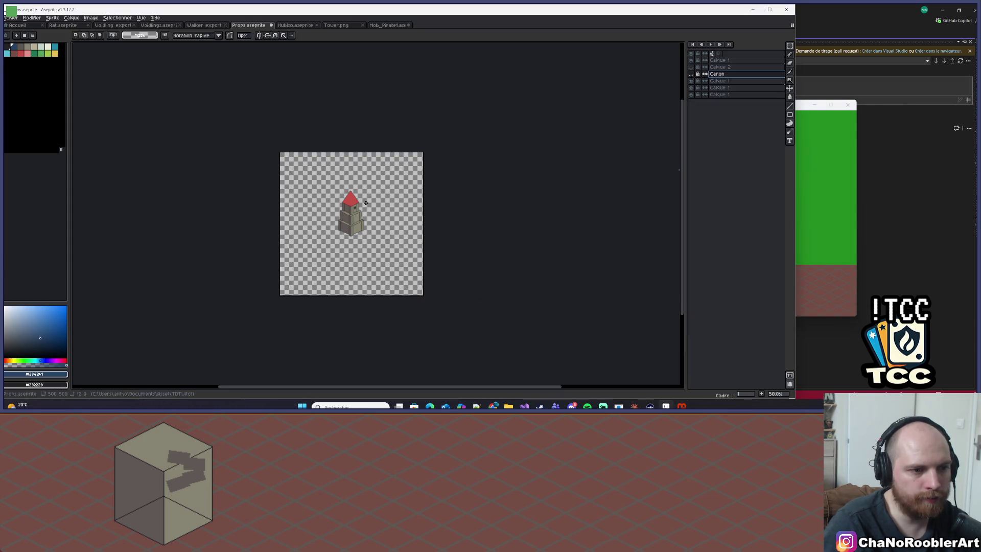
pyautogui.hotkey('alt', 'Tab')
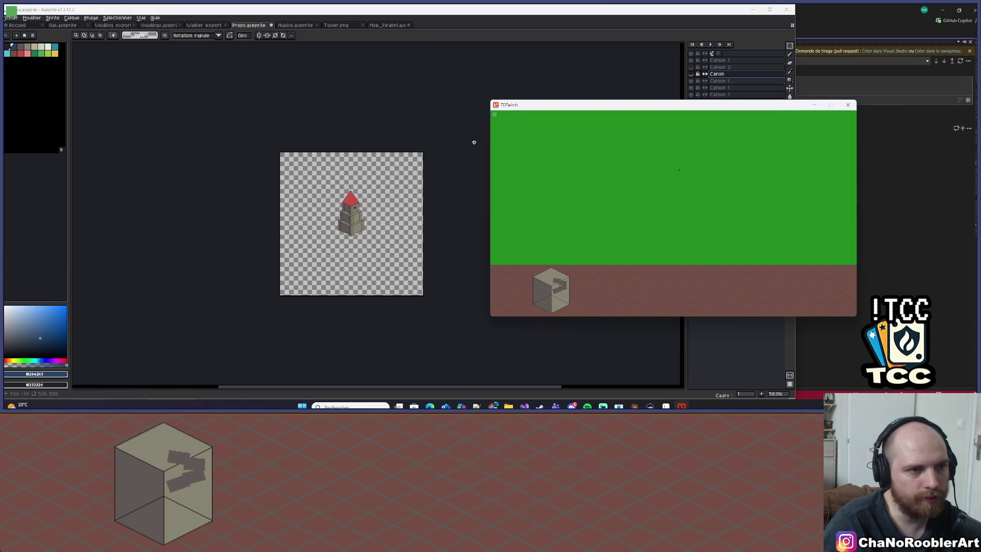
pyautogui.click(634, 406)
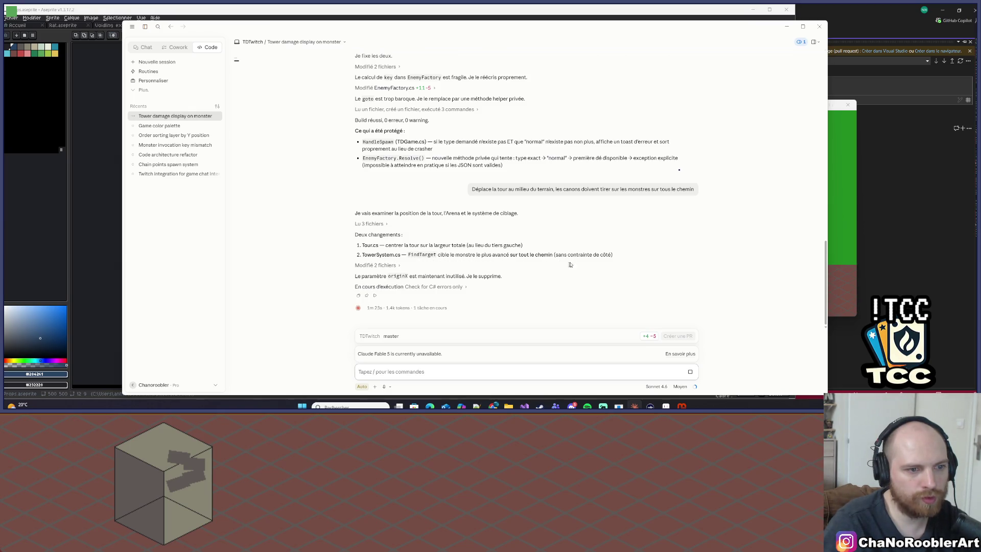
pyautogui.moveTo(355, 276); pyautogui.dragTo(520, 282)
pyautogui.click(508, 287)
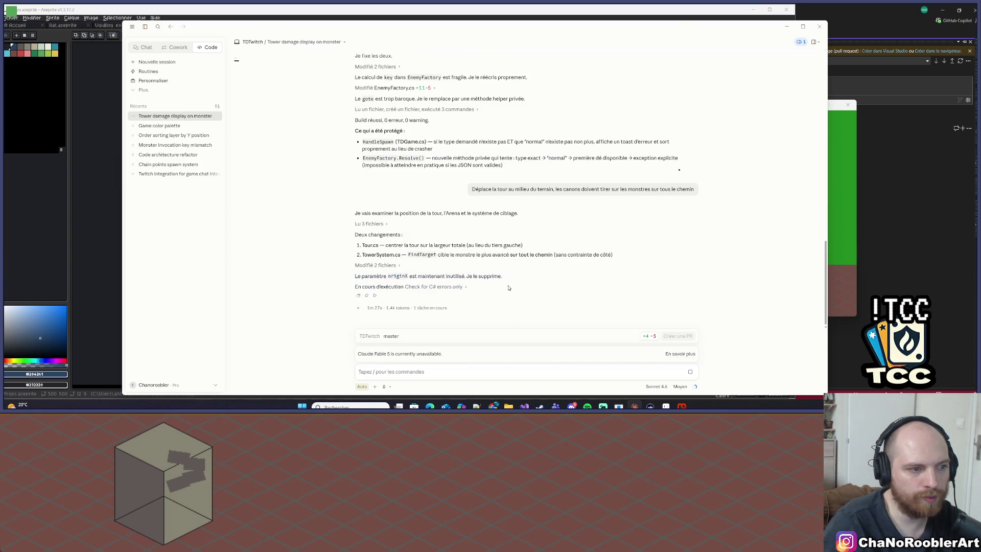
pyautogui.click(786, 26)
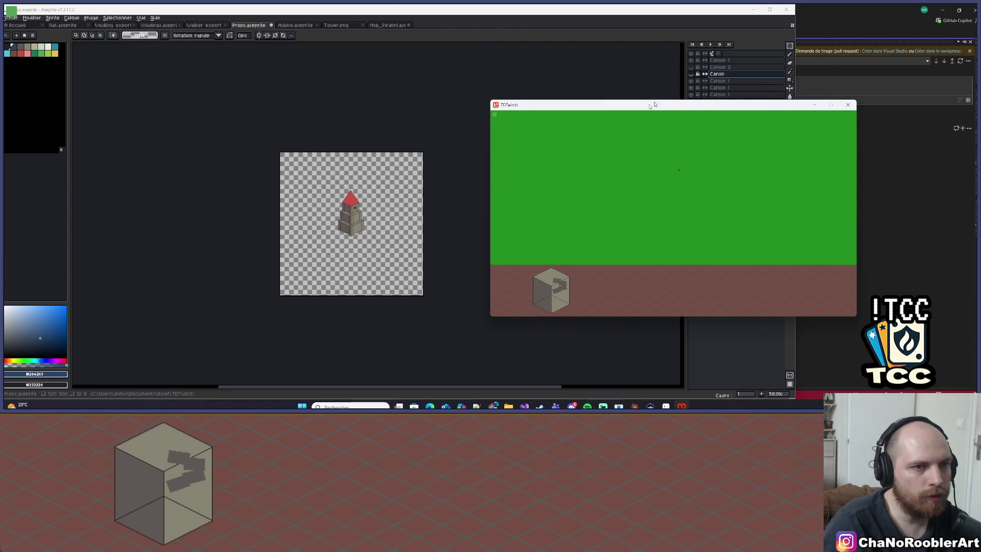
# Step: Close the TDTwitch game window, zoom into the top tier, and make Calque 1 active
pyautogui.click(847, 105)
pyautogui.scroll(8, 355, 212)
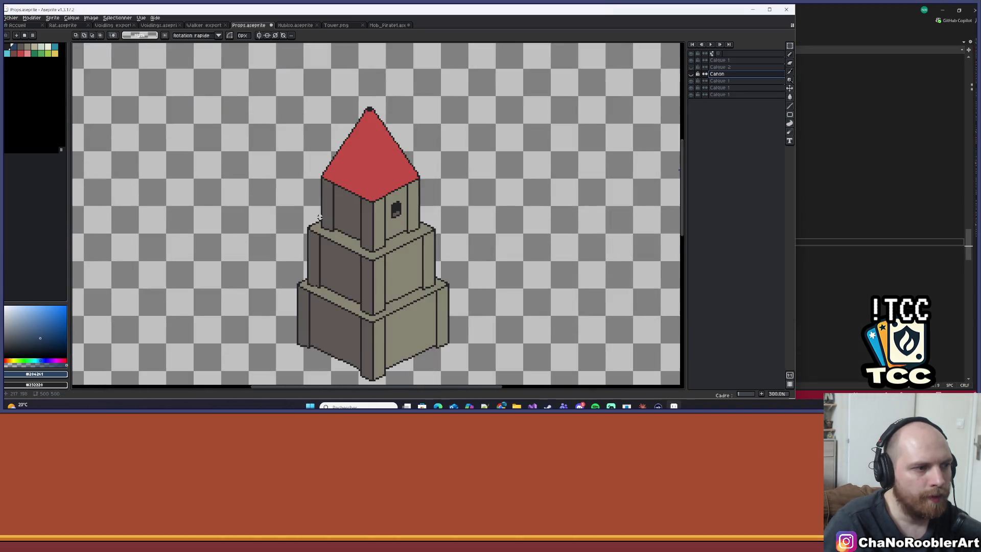
pyautogui.hscroll(3, 321, 199)
pyautogui.scroll(2, 341, 190)
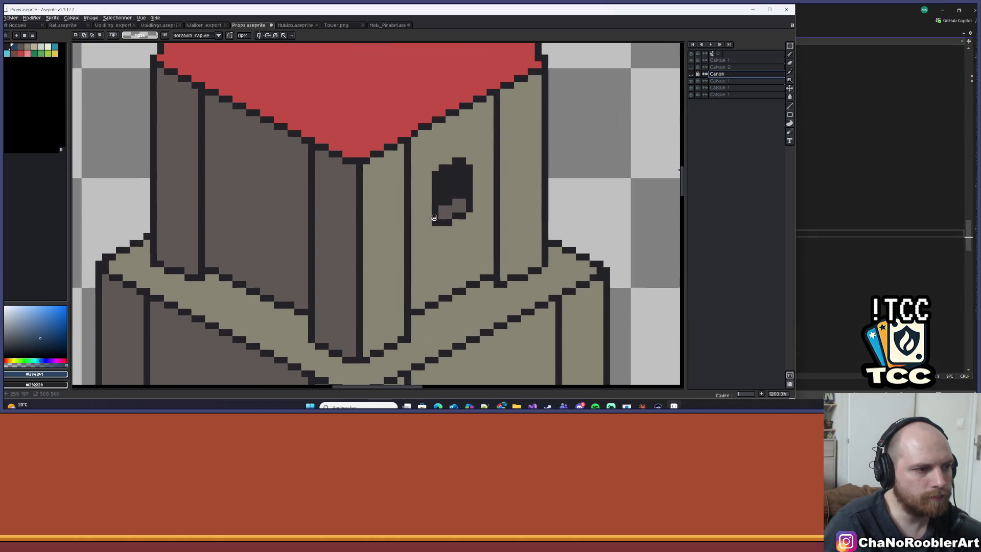
pyautogui.moveTo(333, 247); pyautogui.dragTo(410, 245)
pyautogui.press('l')
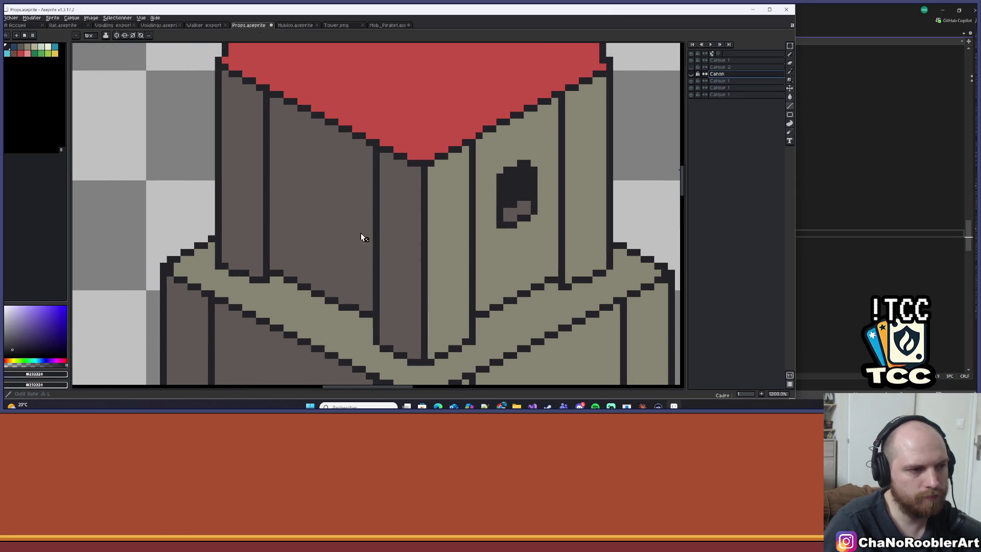
pyautogui.click(717, 80)
pyautogui.click(691, 81)
pyautogui.click(691, 81)
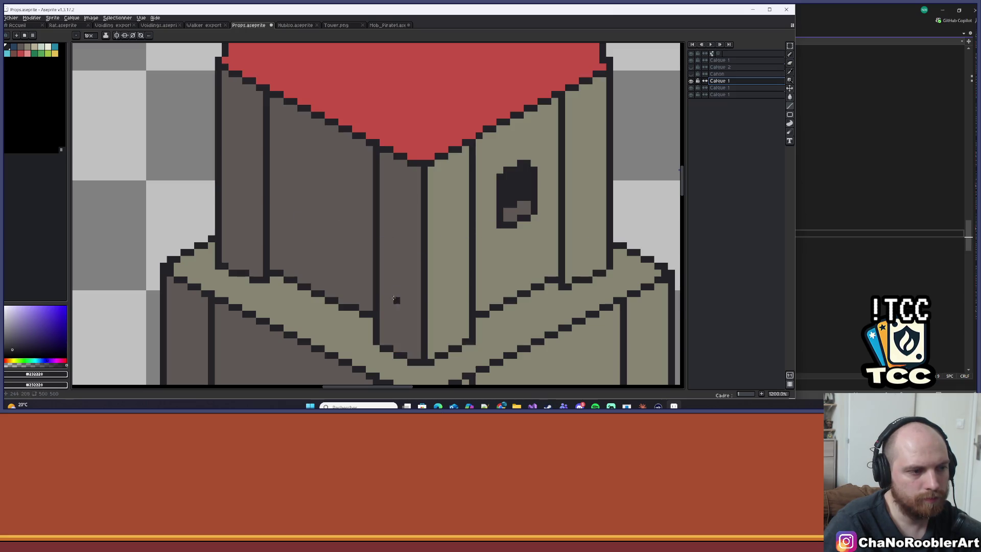
# Step: Draw and reposition the diagonal dark plank lines on the top tier's left face
pyautogui.moveTo(376, 230)
pyautogui.mouseDown()
pyautogui.moveTo(271, 194)
pyautogui.moveTo(276, 181)
pyautogui.mouseUp()
pyautogui.hotkey('ctrl', 'z')
pyautogui.moveTo(276, 276)
pyautogui.mouseDown()
pyautogui.moveTo(304, 259)
pyautogui.moveTo(378, 330)
pyautogui.moveTo(403, 321)
pyautogui.mouseUp()
pyautogui.press('m')
pyautogui.hotkey('ctrl', 'd')
pyautogui.moveTo(303, 234)
pyautogui.mouseDown()
pyautogui.moveTo(402, 302)
pyautogui.moveTo(368, 250)
pyautogui.moveTo(359, 182)
pyautogui.mouseUp()
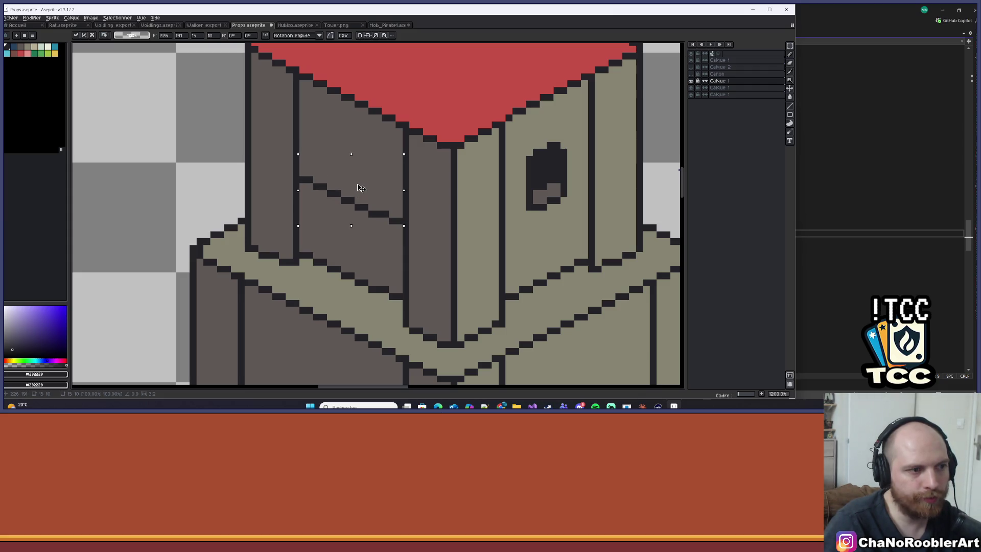
pyautogui.hotkey('ctrl', 'd')
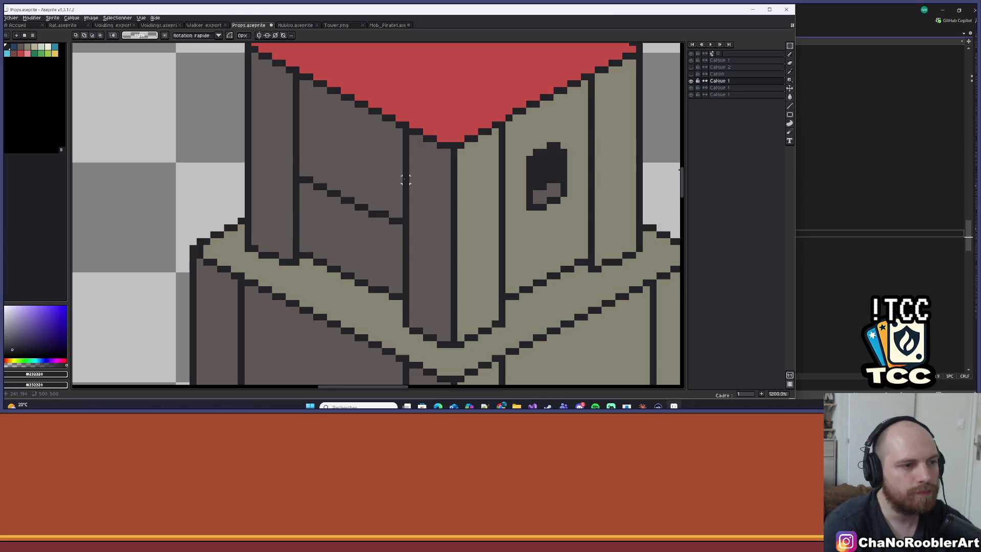
pyautogui.scroll(3, 405, 179)
pyautogui.scroll(-2, 401, 189)
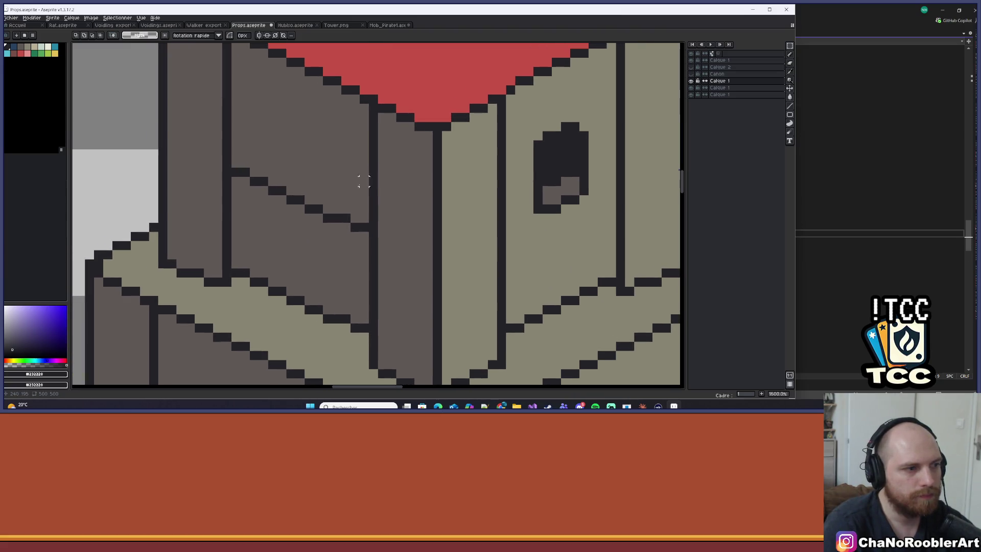
# Step: Marquee-select the diagonal plank lines on the top tier's left face
pyautogui.moveTo(330, 201); pyautogui.dragTo(371, 207)
pyautogui.press('b')
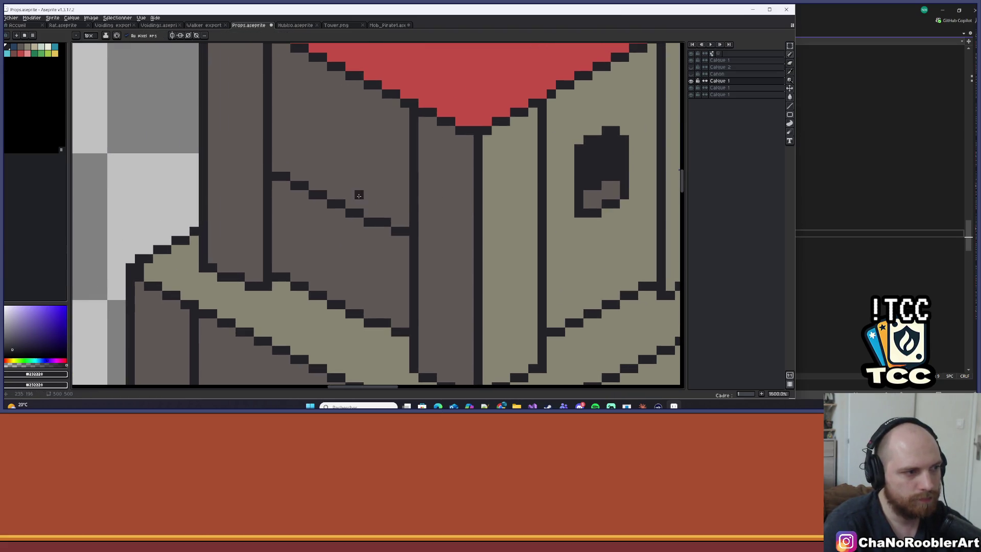
pyautogui.press('m')
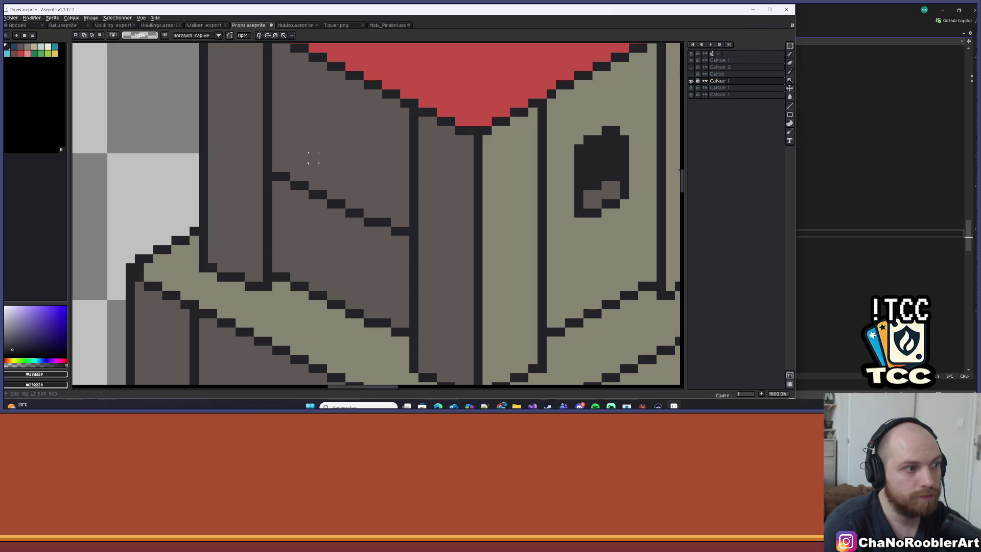
pyautogui.moveTo(276, 158); pyautogui.dragTo(407, 248)
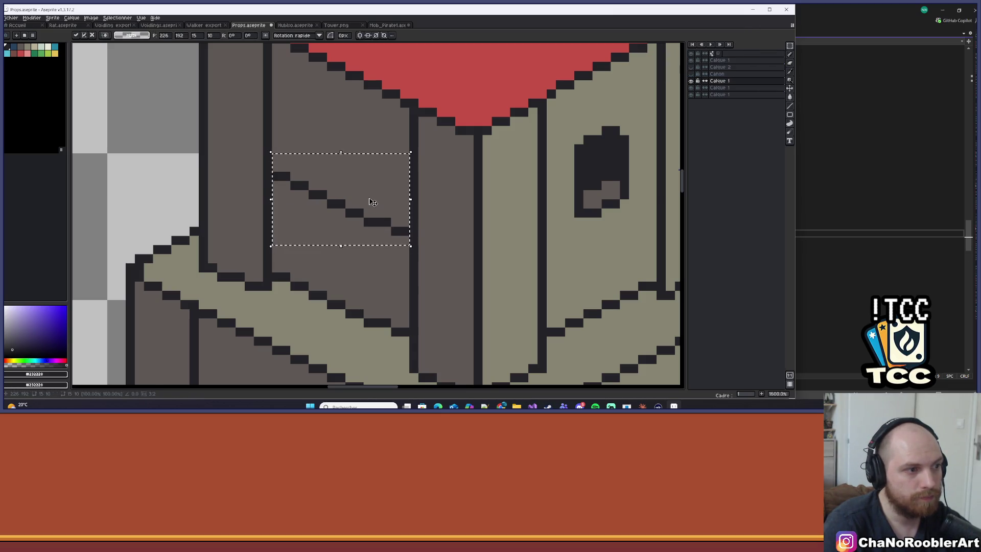
pyautogui.moveTo(372, 201); pyautogui.dragTo(372, 143)
pyautogui.hotkey('ctrl', 'z')
pyautogui.moveTo(273, 172)
pyautogui.mouseDown()
pyautogui.moveTo(388, 258)
pyautogui.moveTo(410, 253)
pyautogui.mouseUp()
pyautogui.moveTo(366, 199); pyautogui.dragTo(374, 140)
pyautogui.press('Return')
pyautogui.hotkey('ctrl', 'z')
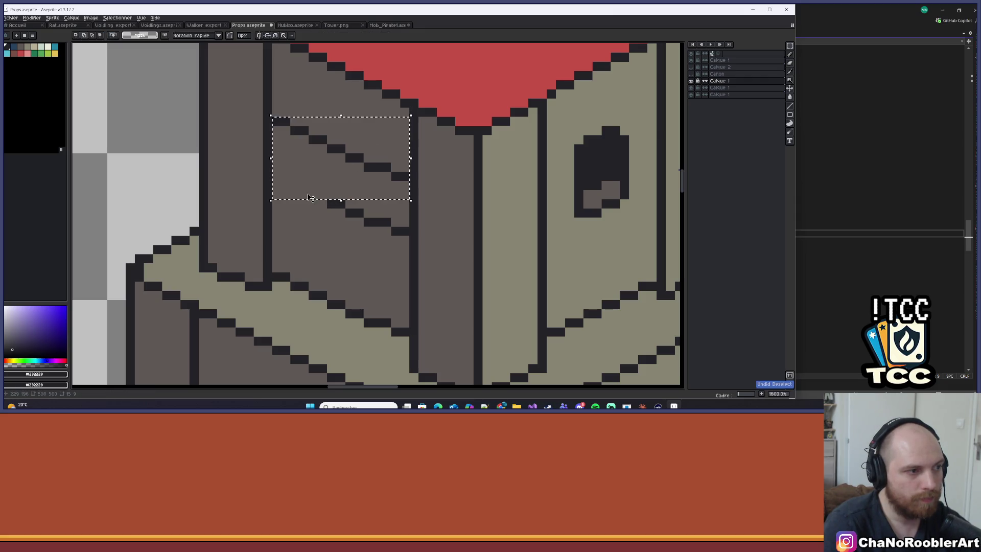
# Step: Move a copy of the planks about seven pixels and commit it in place
pyautogui.click(311, 198)
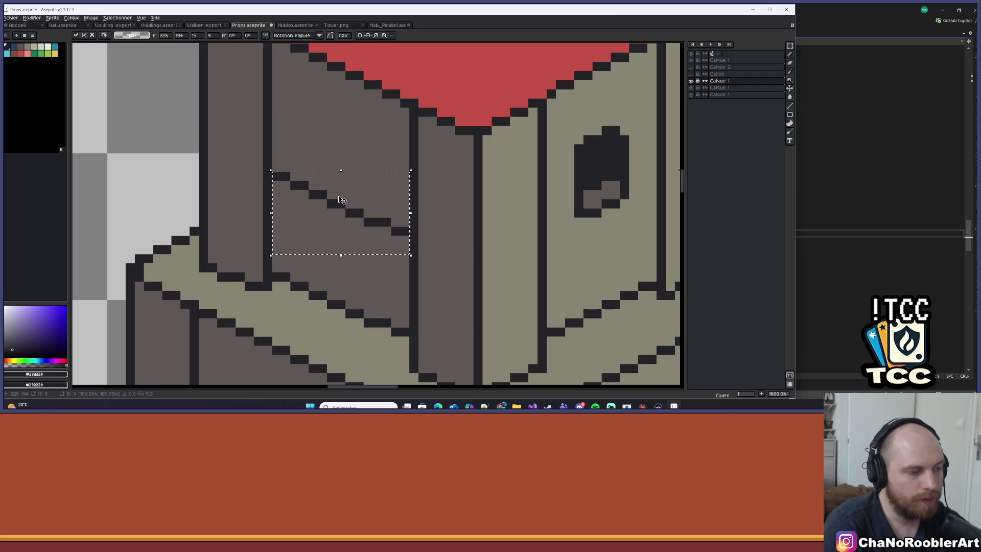
pyautogui.moveTo(344, 197)
pyautogui.mouseDown()
pyautogui.moveTo(342, 134)
pyautogui.moveTo(341, 246)
pyautogui.mouseUp()
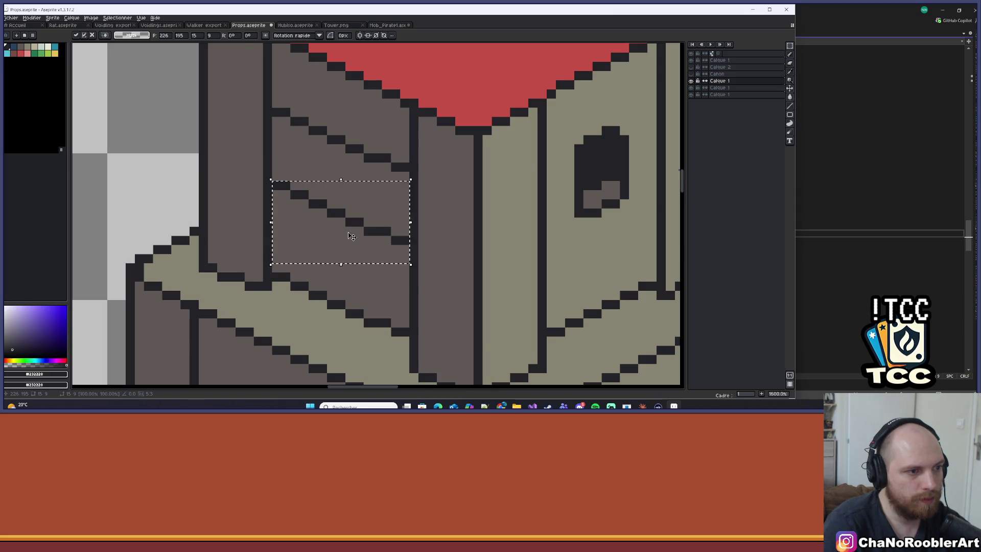
pyautogui.scroll(-1, 342, 246)
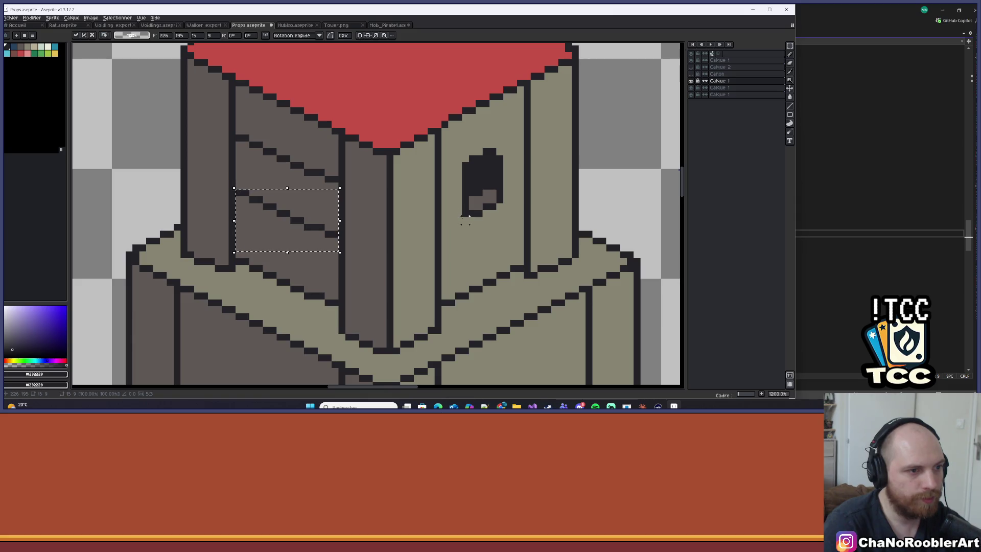
pyautogui.hotkey('ctrl', 'd')
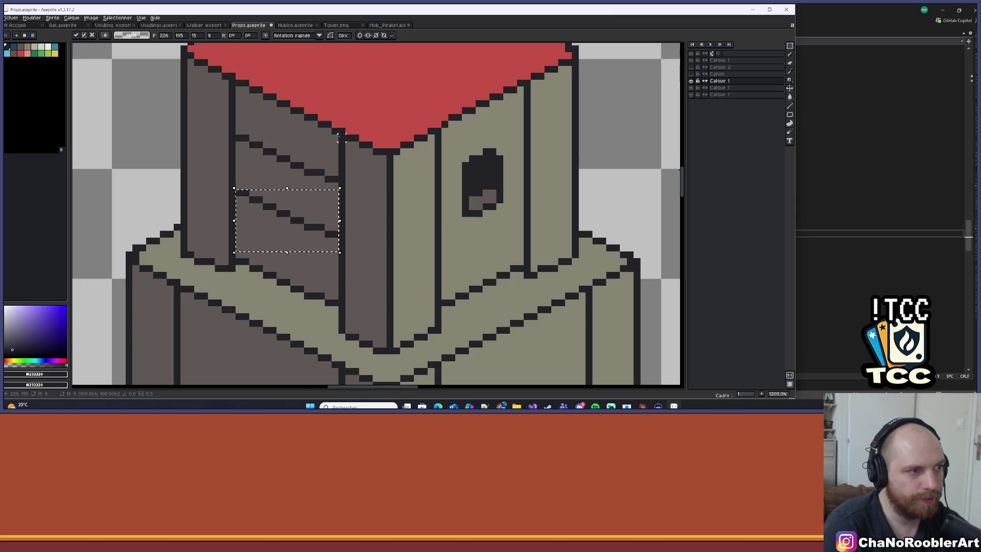
pyautogui.scroll(-6, 339, 138)
pyautogui.scroll(9, 332, 137)
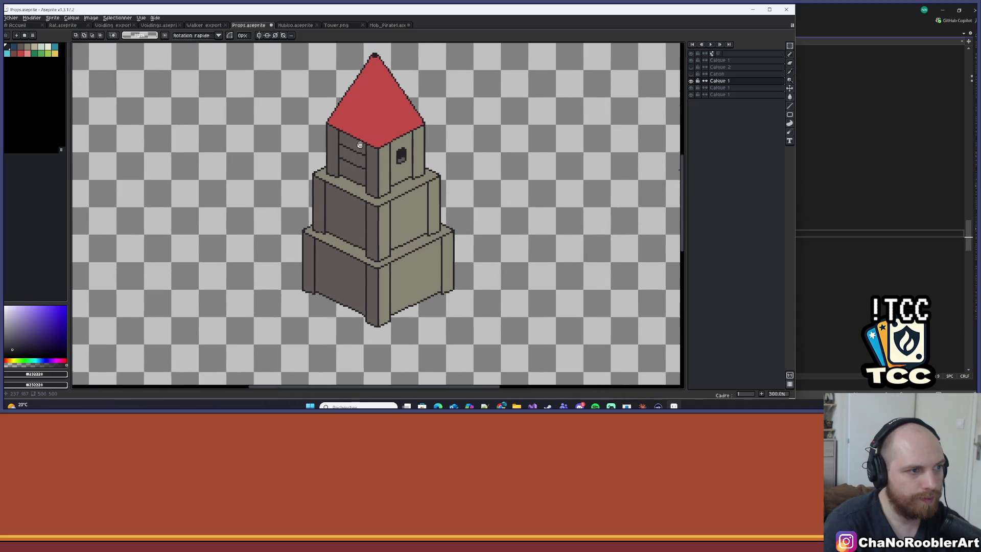
# Step: Draw vertical dark lines down the planks on the top tier's left face
pyautogui.press('i')
pyautogui.press('b')
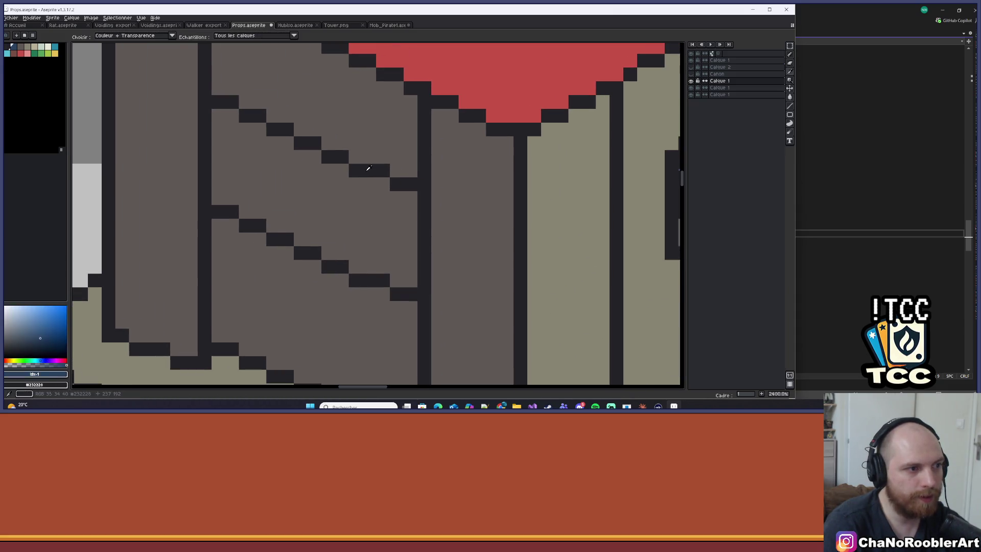
pyautogui.scroll(-3, 357, 162)
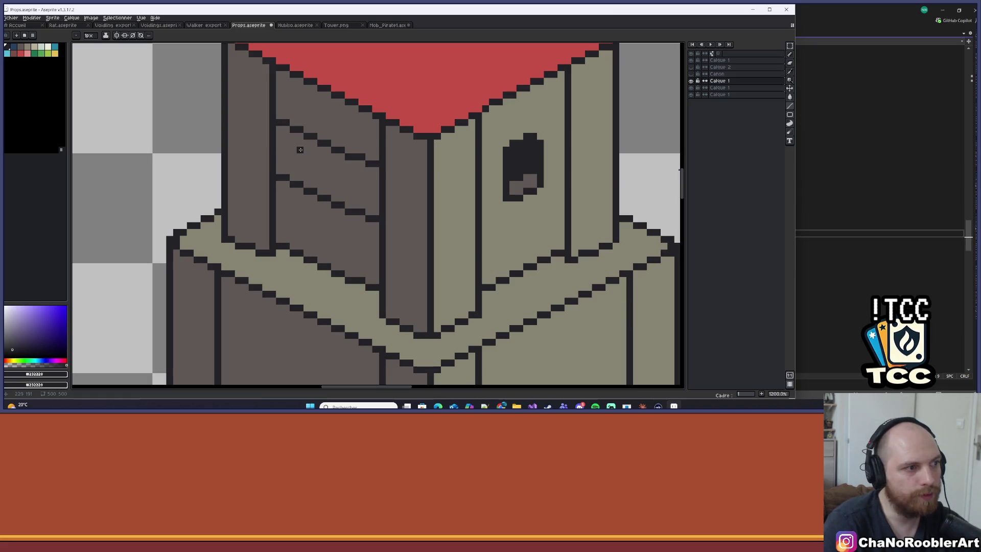
pyautogui.moveTo(345, 162); pyautogui.dragTo(347, 201)
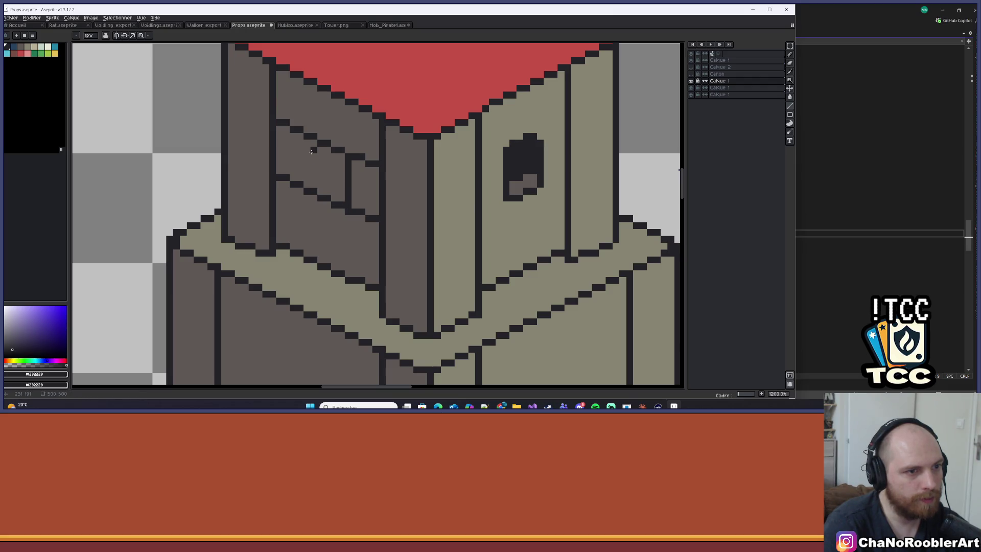
pyautogui.moveTo(310, 146); pyautogui.dragTo(310, 175)
pyautogui.scroll(-5, 315, 176)
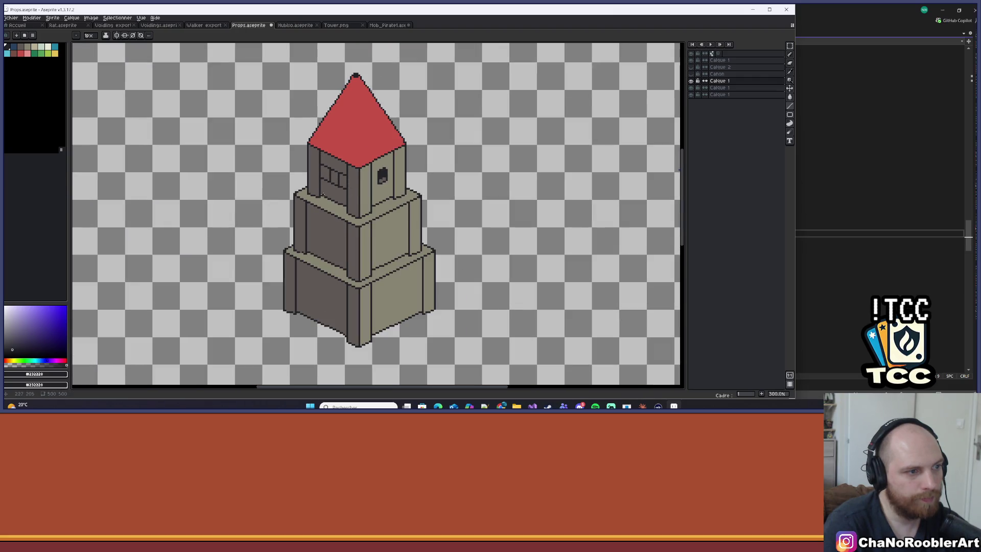
pyautogui.scroll(7, 319, 194)
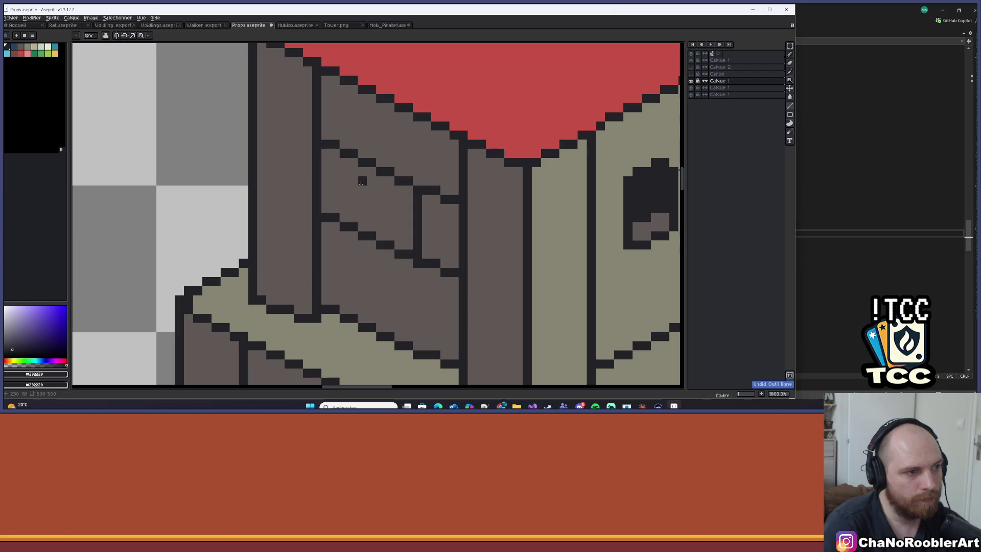
pyautogui.moveTo(362, 187); pyautogui.dragTo(362, 224)
pyautogui.moveTo(407, 198); pyautogui.dragTo(403, 245)
pyautogui.scroll(-3, 346, 221)
pyautogui.scroll(2, 346, 221)
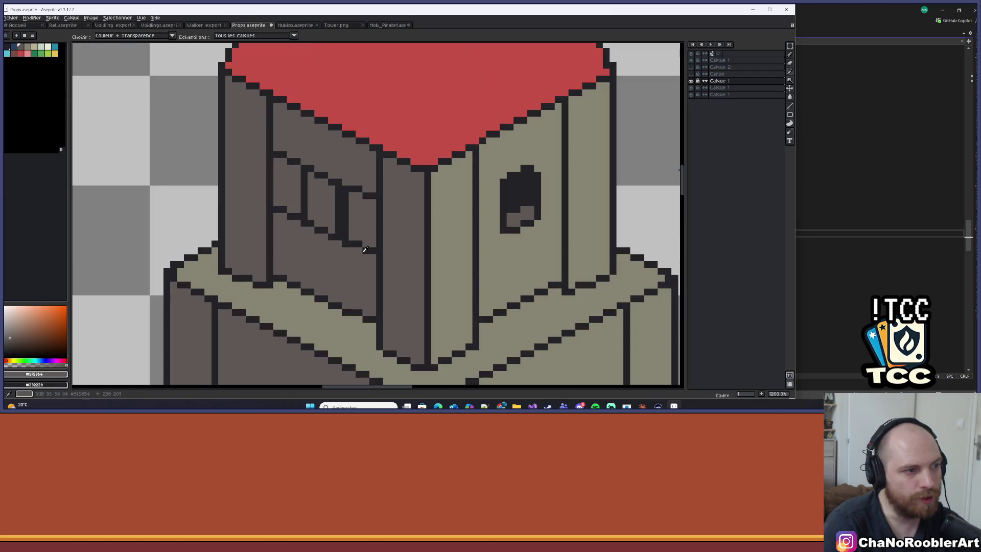
# Step: Paint over a vertical line, a horizontal stub and stray dark pixels in plank grey
pyautogui.moveTo(348, 187); pyautogui.dragTo(349, 243)
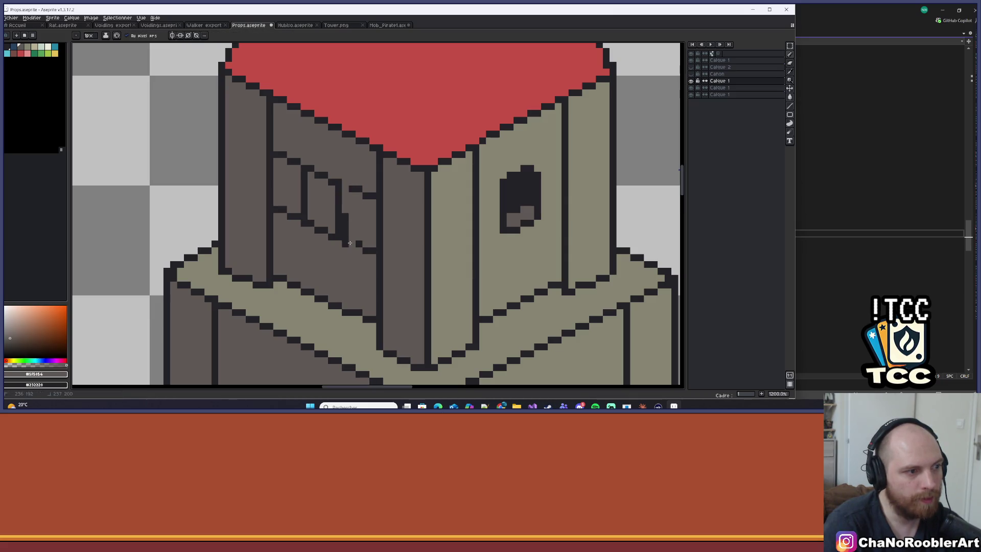
pyautogui.scroll(-2, 349, 240)
pyautogui.scroll(2, 350, 240)
pyautogui.scroll(-2, 367, 250)
pyautogui.scroll(3, 280, 252)
pyautogui.moveTo(279, 253); pyautogui.dragTo(253, 241)
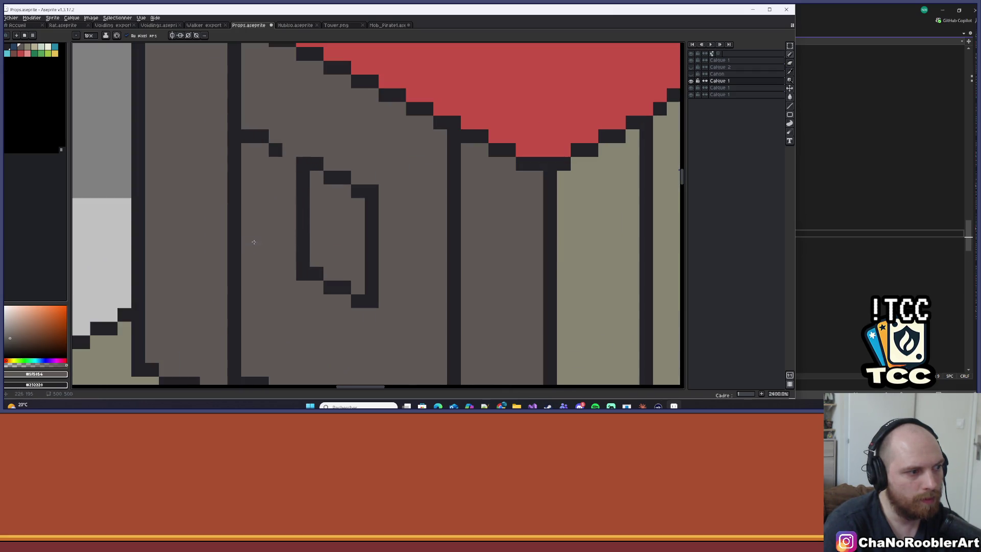
pyautogui.click(275, 150)
pyautogui.click(253, 135)
pyautogui.click(260, 136)
pyautogui.scroll(-4, 255, 137)
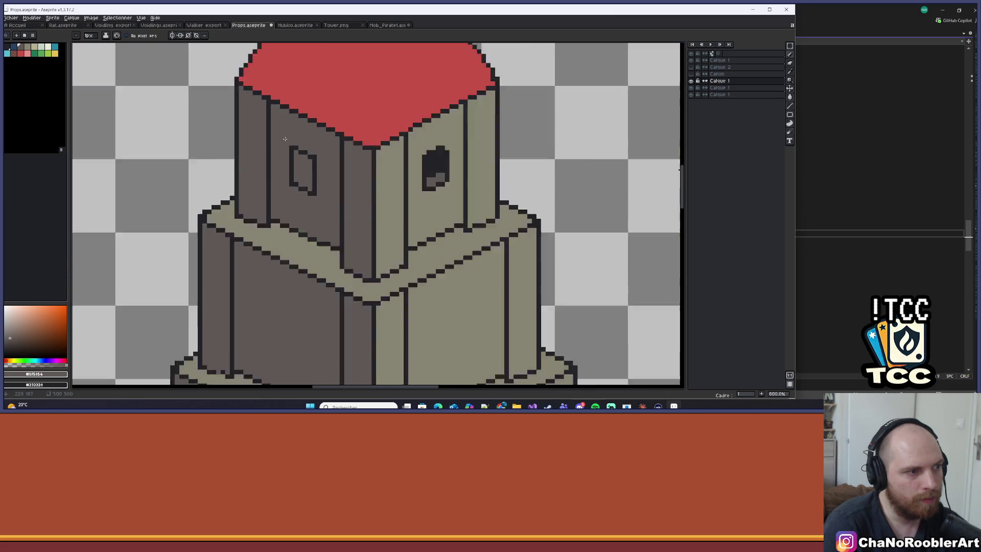
pyautogui.scroll(2, 399, 166)
pyautogui.scroll(3, 236, 171)
pyautogui.scroll(-3, 236, 171)
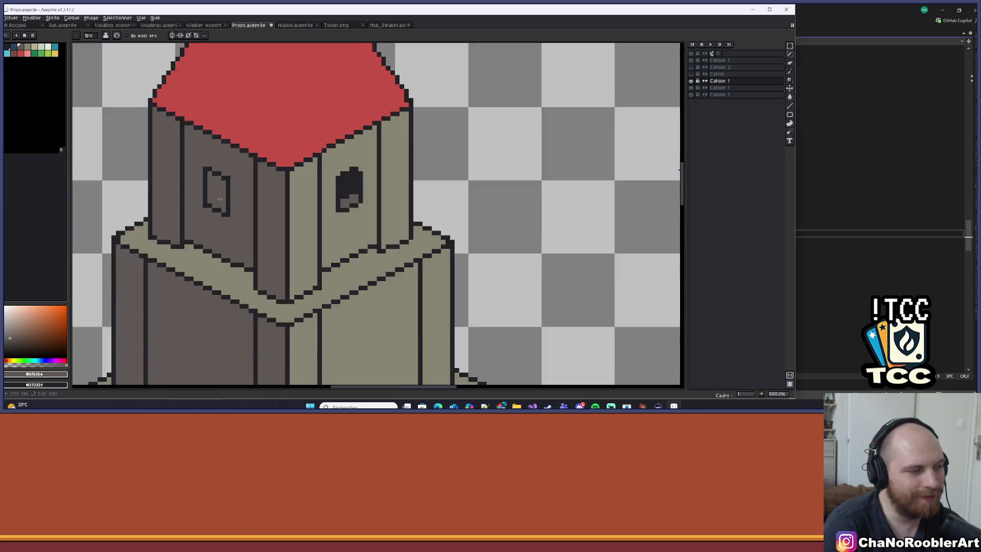
pyautogui.scroll(1, 286, 199)
pyautogui.press('alt')
pyautogui.scroll(2, 346, 225)
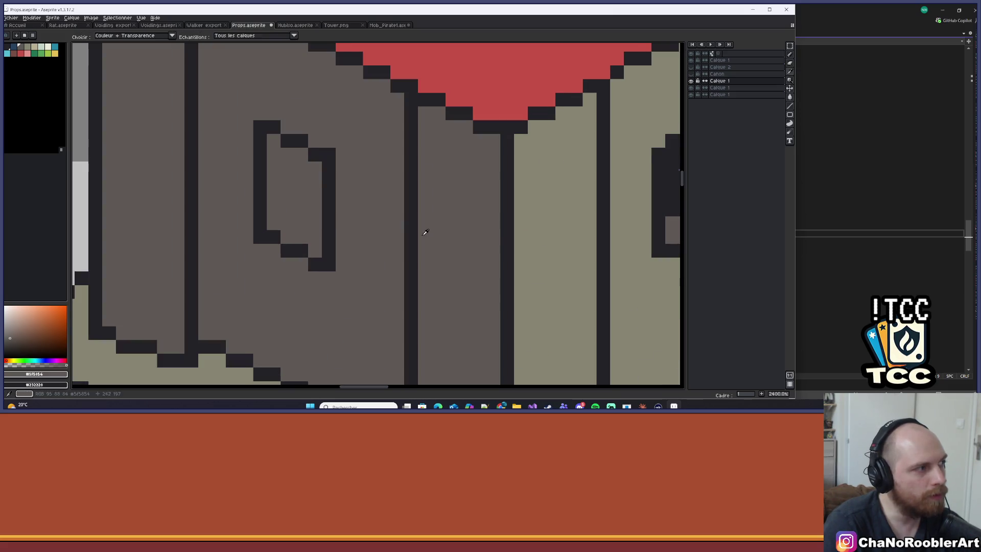
pyautogui.scroll(-3, 606, 267)
# Step: Fill the left top-tier window with dark #232328 and add a grey #5F5854 sill
pyautogui.moveTo(611, 288); pyautogui.dragTo(529, 279)
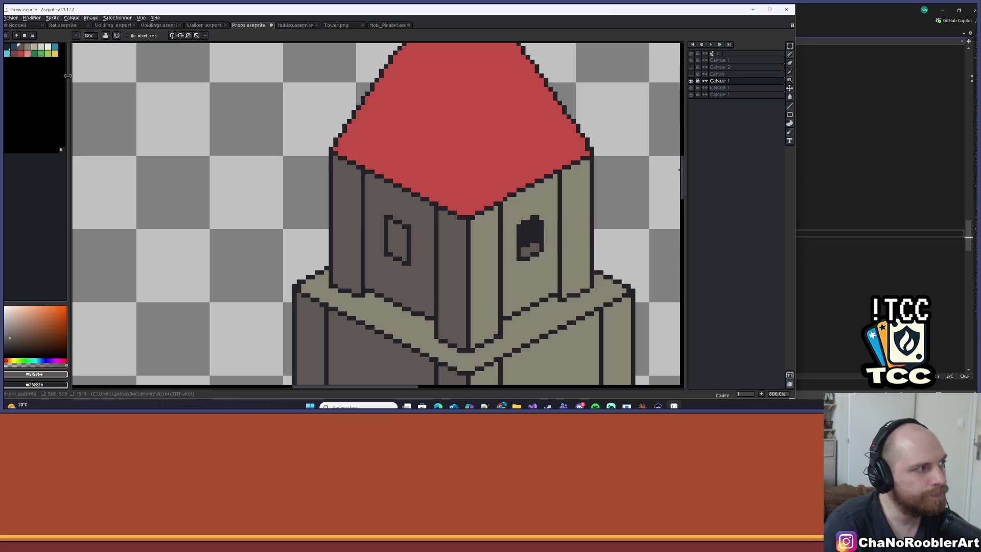
pyautogui.scroll(1, 346, 250)
pyautogui.scroll(4, 193, 235)
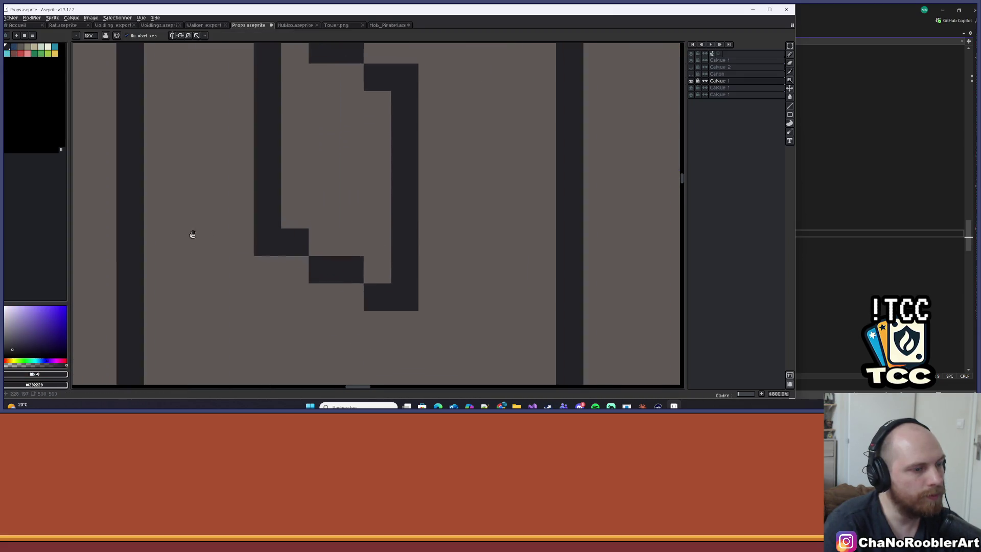
pyautogui.scroll(-4, 175, 219)
pyautogui.scroll(2, 184, 219)
pyautogui.scroll(-2, 213, 209)
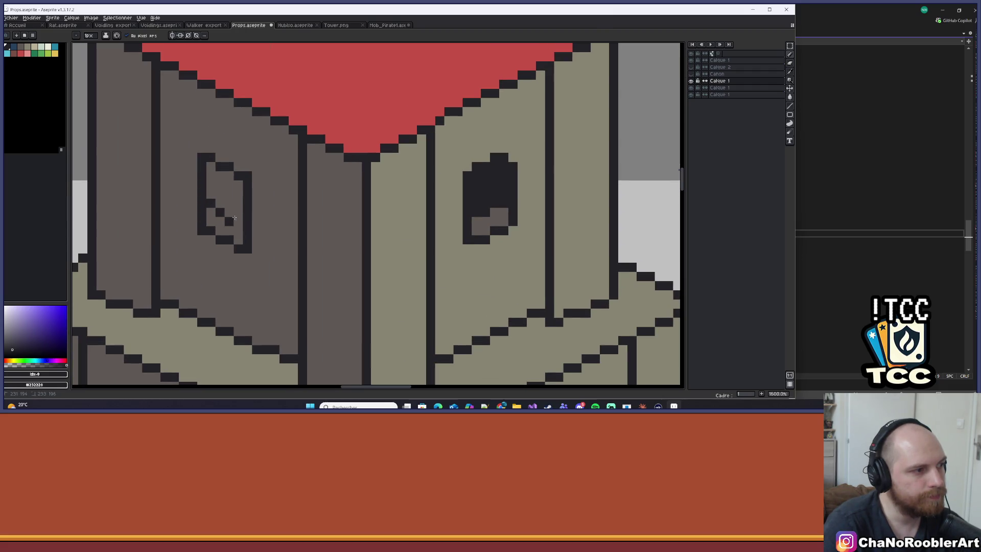
pyautogui.scroll(2, 227, 222)
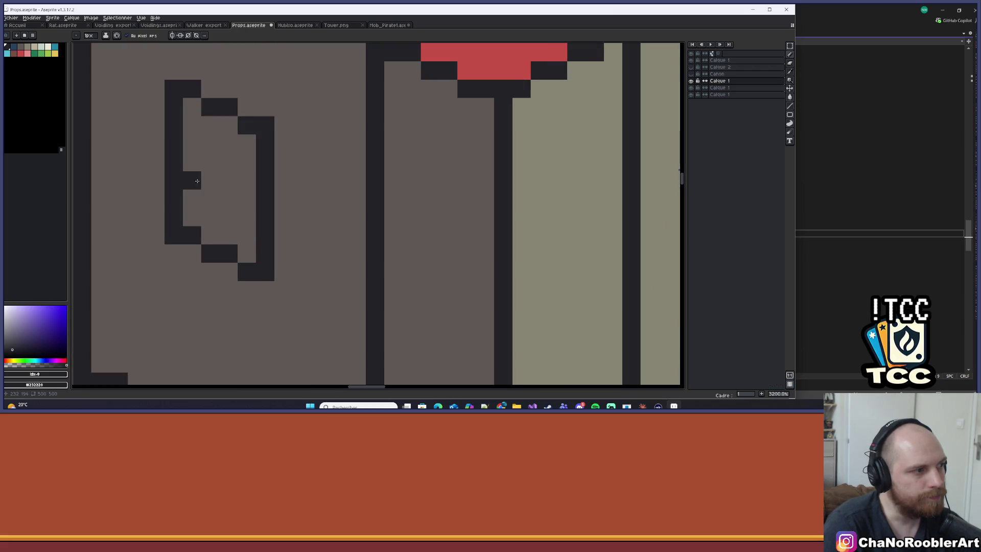
pyautogui.moveTo(191, 124)
pyautogui.mouseDown()
pyautogui.moveTo(192, 162)
pyautogui.moveTo(228, 194)
pyautogui.moveTo(209, 161)
pyautogui.moveTo(228, 127)
pyautogui.moveTo(247, 154)
pyautogui.moveTo(247, 199)
pyautogui.mouseUp()
pyautogui.click(210, 198)
pyautogui.click(191, 107)
pyautogui.keyDown('alt'); pyautogui.click(247, 241); pyautogui.keyUp('alt')
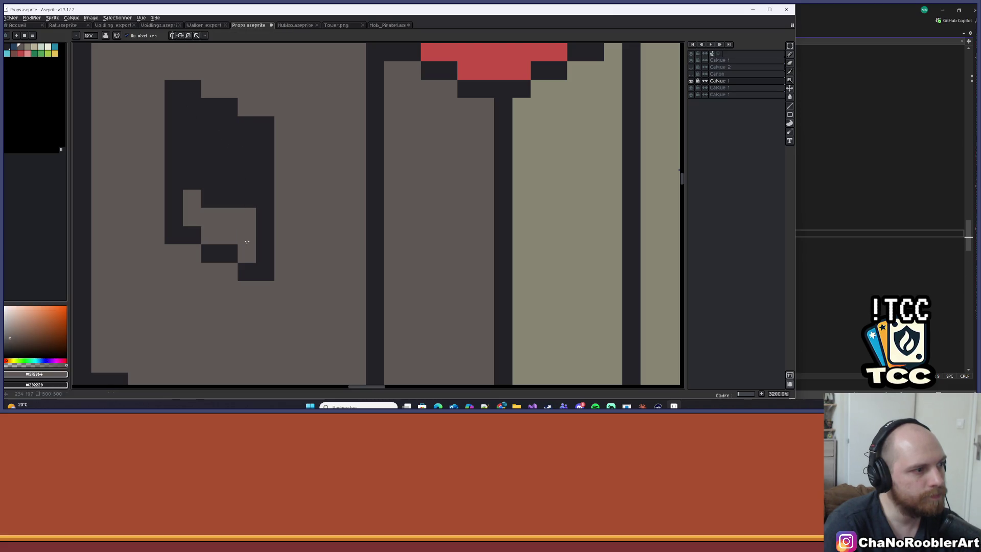
pyautogui.moveTo(193, 200); pyautogui.dragTo(205, 202)
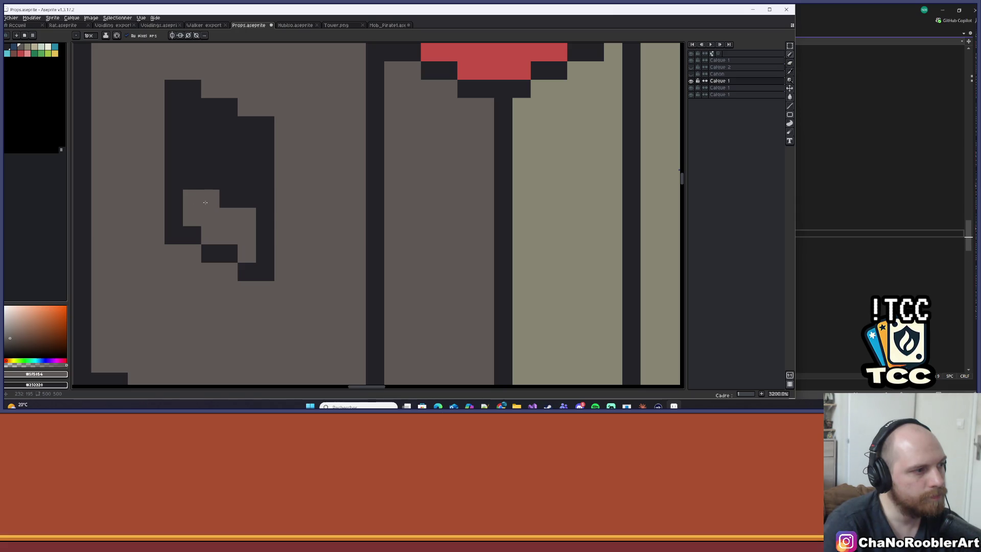
pyautogui.scroll(-9, 228, 217)
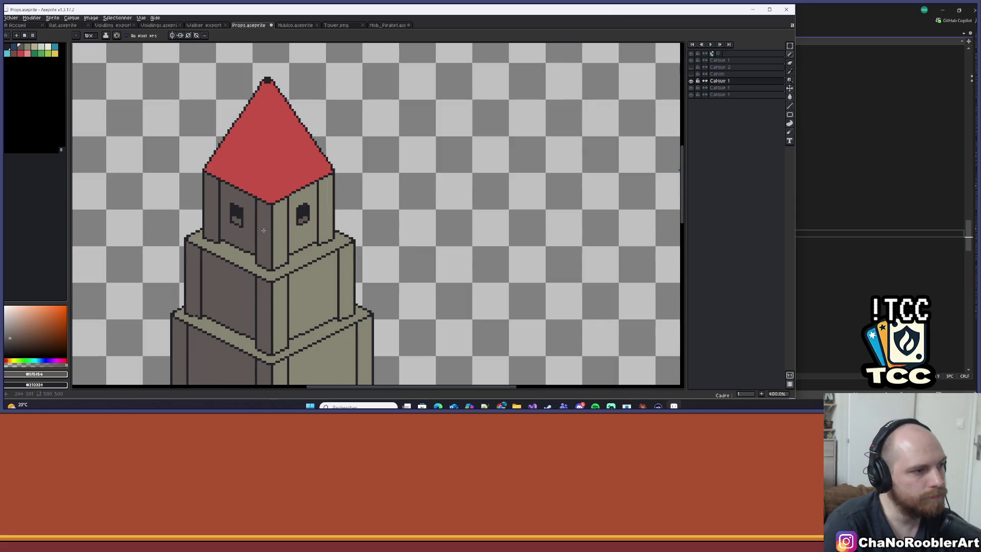
# Step: Pick the dark window colour and save the tower sprite
pyautogui.scroll(-4, 264, 231)
pyautogui.scroll(3, 280, 243)
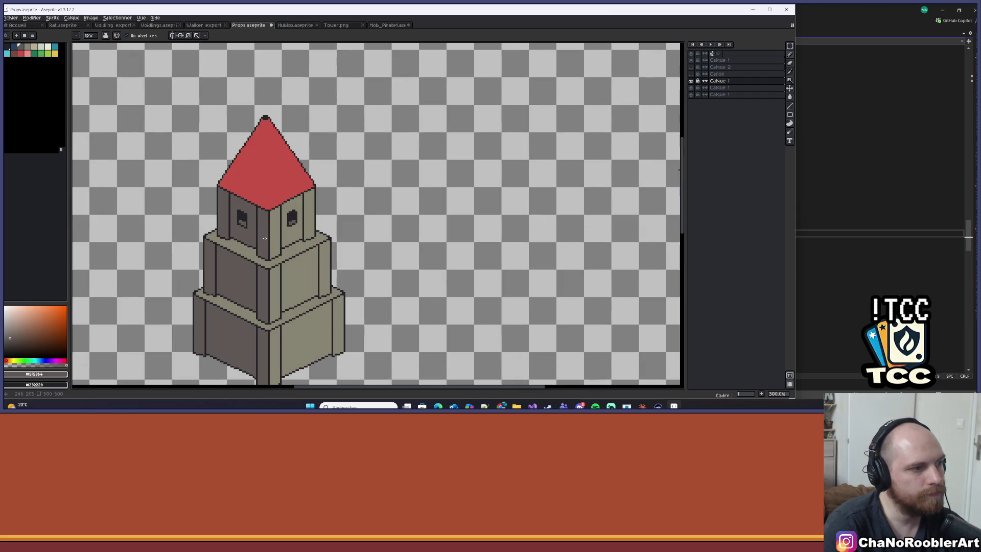
pyautogui.scroll(3, 264, 197)
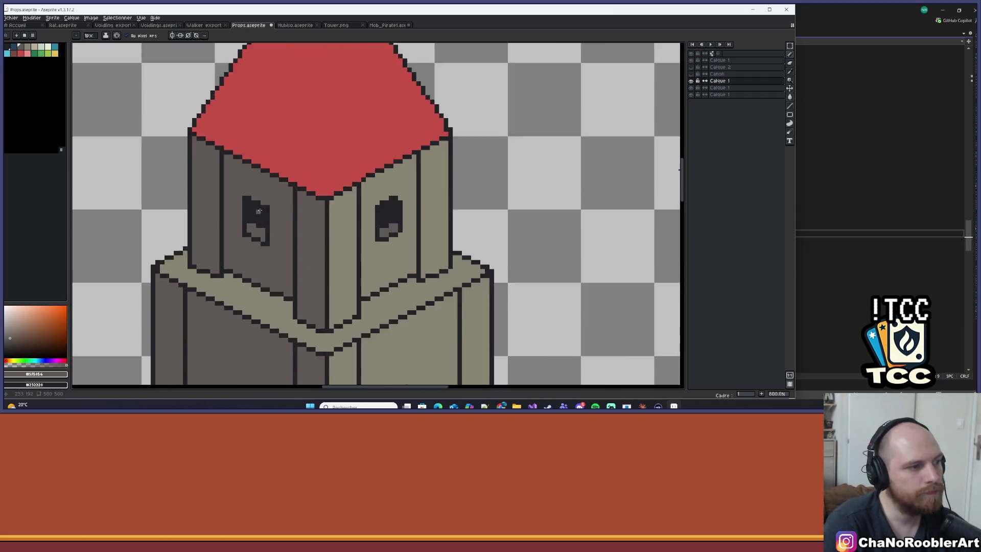
pyautogui.keyDown('alt'); pyautogui.click(262, 201); pyautogui.keyUp('alt')
pyautogui.scroll(-6, 248, 195)
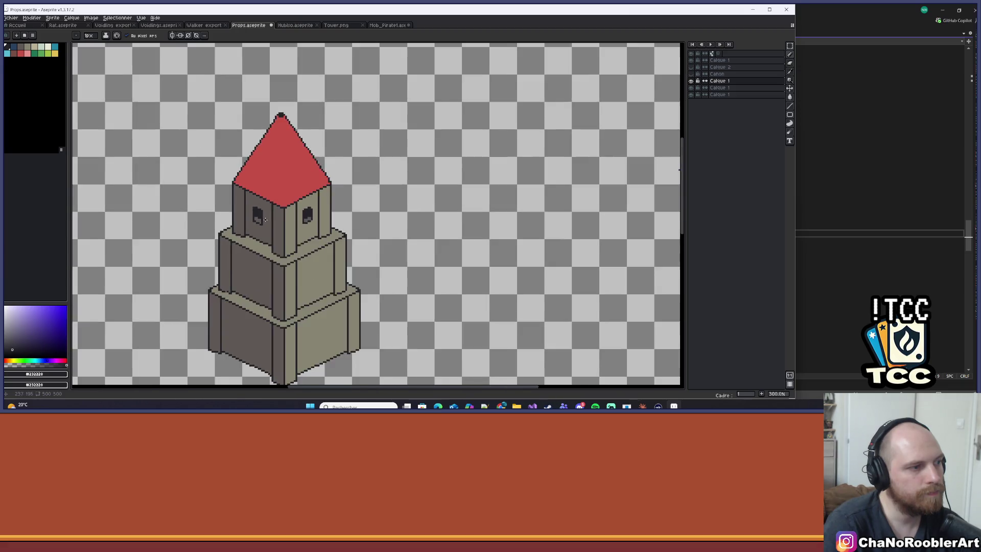
pyautogui.hotkey('ctrl', 's')
# Step: Try an arched window outline on the middle tier, then undo it and save again
pyautogui.moveTo(348, 234); pyautogui.dragTo(380, 186)
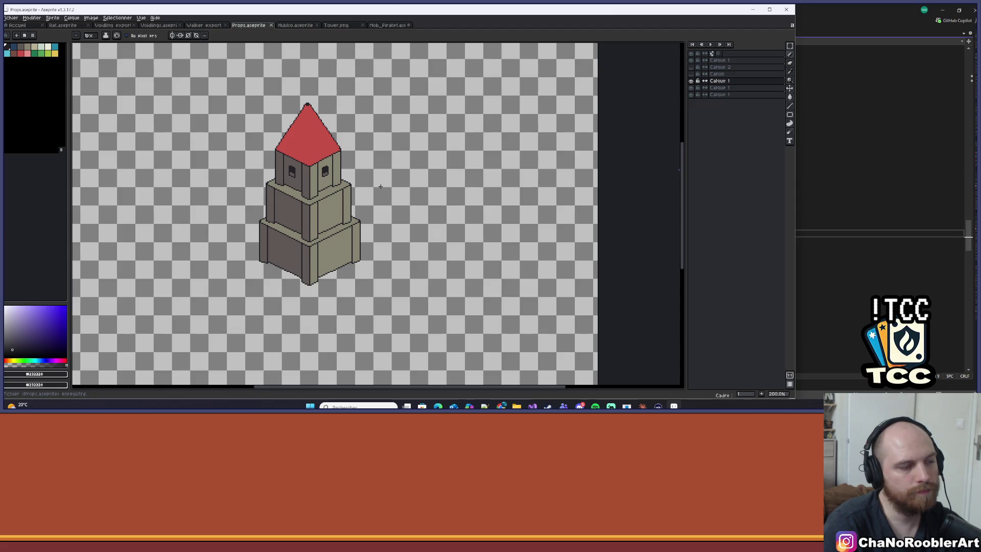
pyautogui.scroll(5, 307, 169)
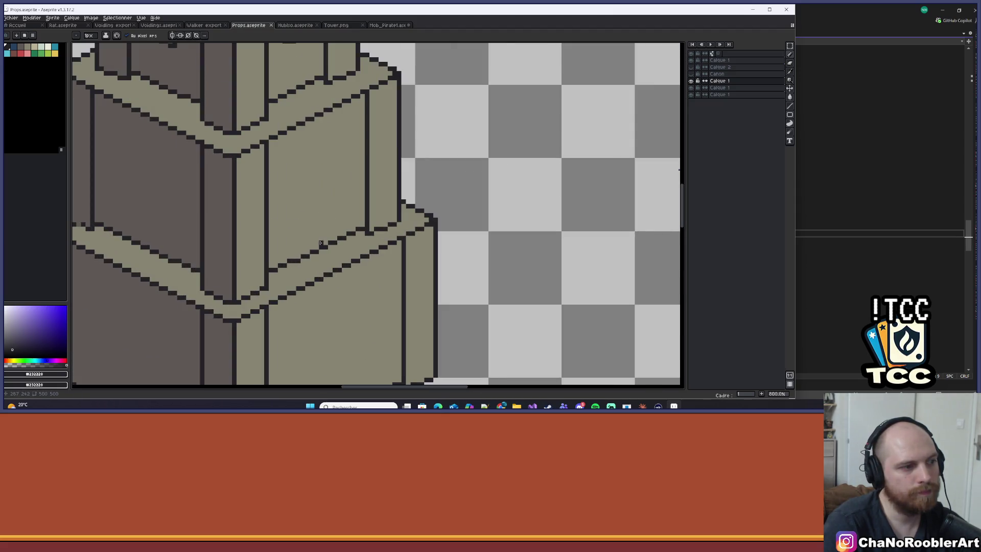
pyautogui.moveTo(303, 250); pyautogui.dragTo(295, 195)
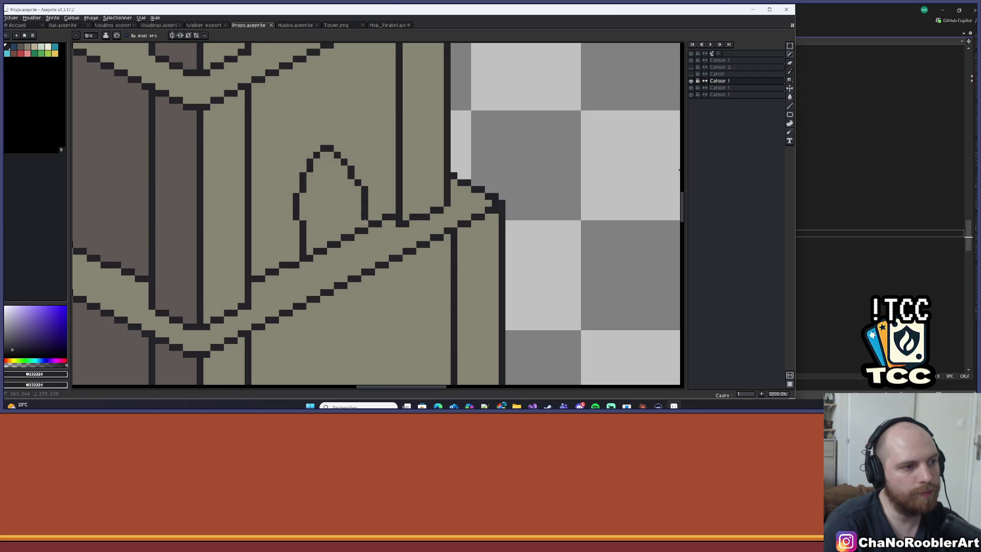
pyautogui.scroll(-5, 364, 221)
pyautogui.hotkey('ctrl', 'z')
pyautogui.hotkey('ctrl', 'z')
pyautogui.hotkey('ctrl', 'z')
pyautogui.hotkey('ctrl', 's')
pyautogui.scroll(2, 383, 164)
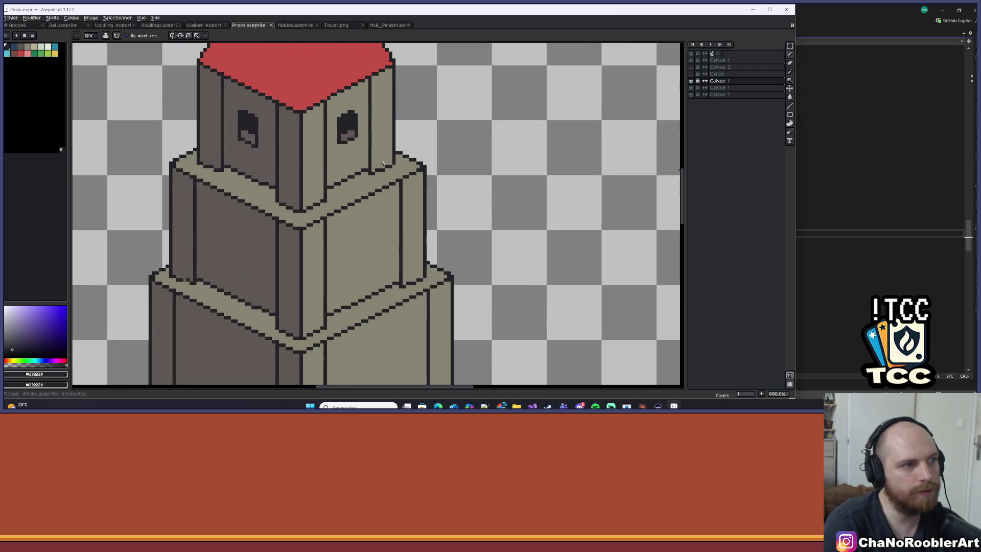
pyautogui.click(789, 45)
pyautogui.scroll(2, 346, 127)
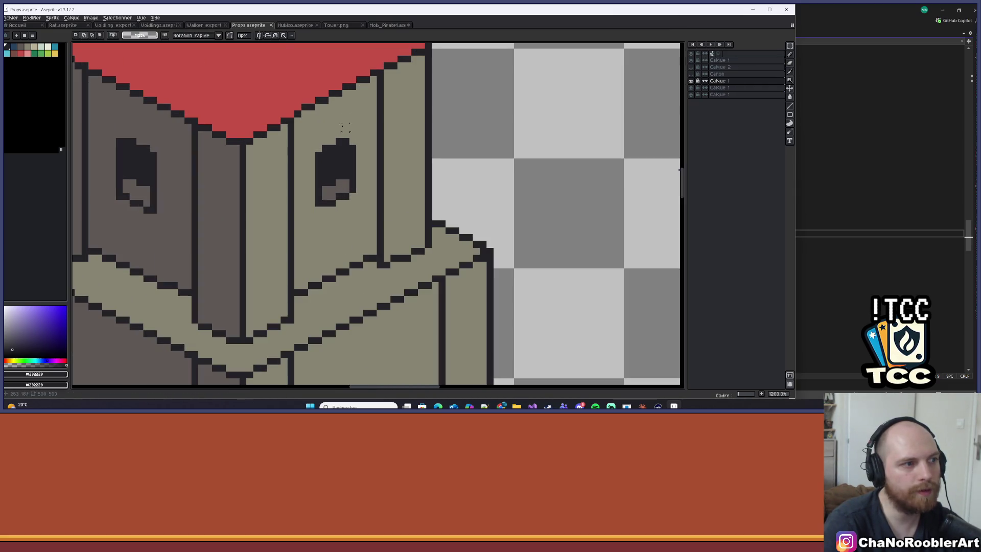
# Step: Marquee the upper tier's right window and try moving it while on the lower Calque 1 layer
pyautogui.moveTo(313, 123); pyautogui.dragTo(358, 215)
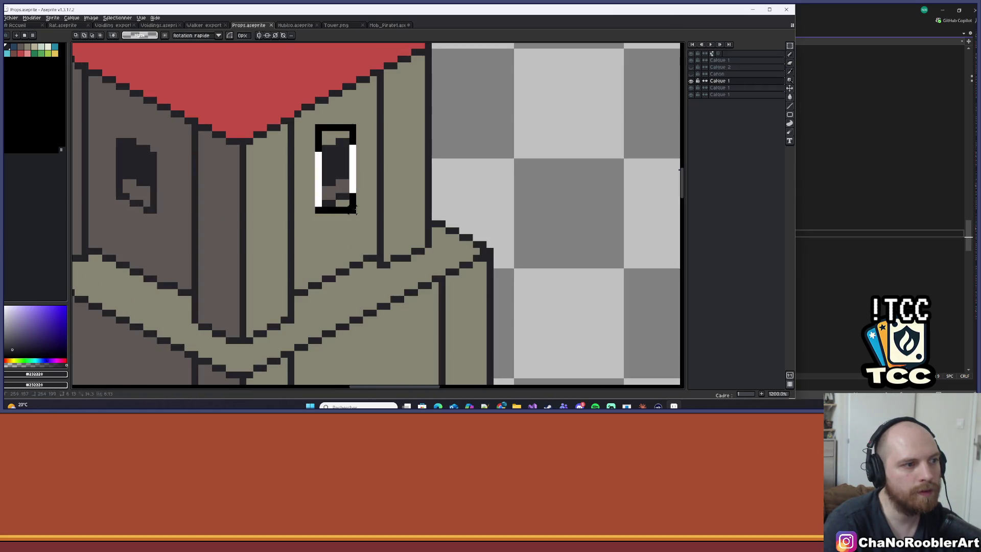
pyautogui.hotkey('ctrl', 'd')
pyautogui.click(710, 88)
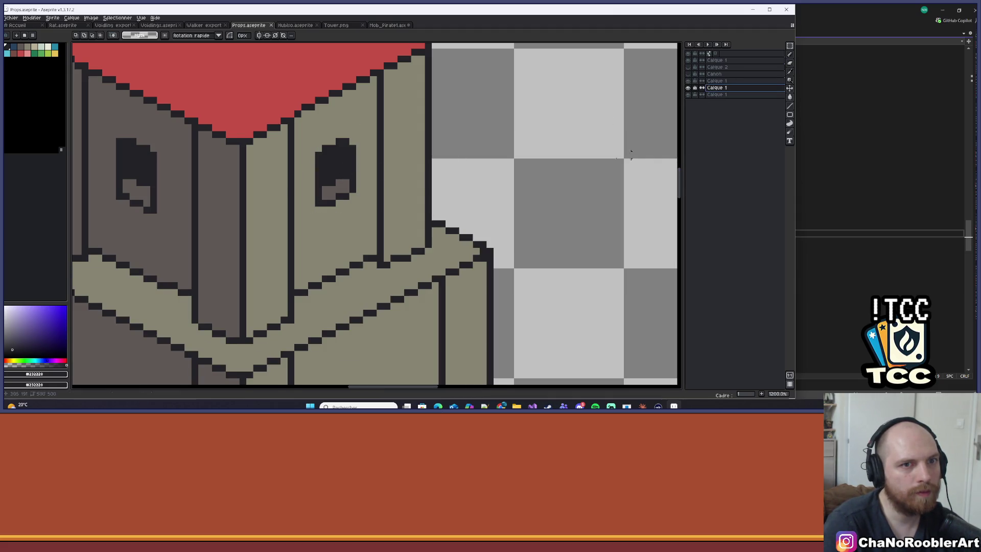
pyautogui.scroll(-2, 511, 143)
pyautogui.press('Up')
pyautogui.moveTo(299, 86); pyautogui.dragTo(356, 170)
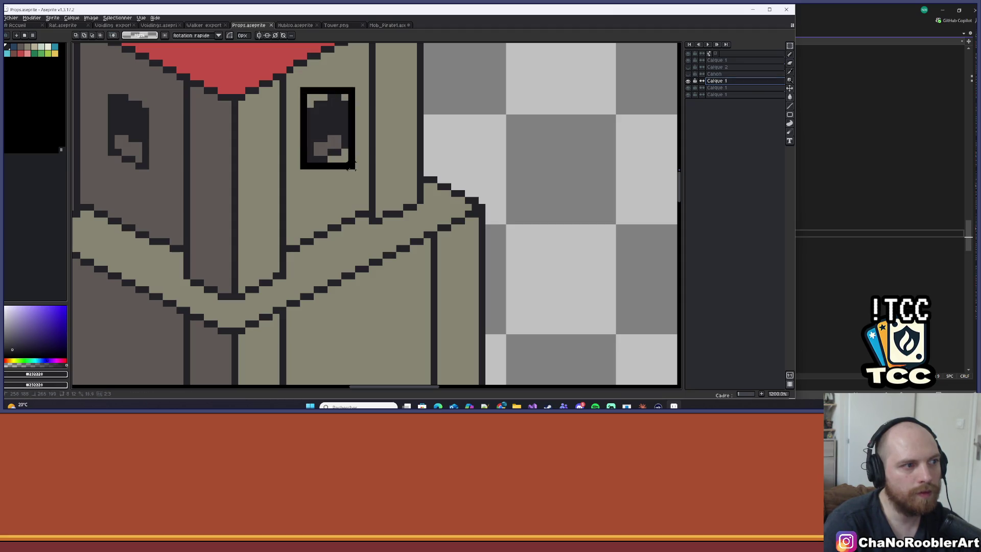
pyautogui.click(716, 88)
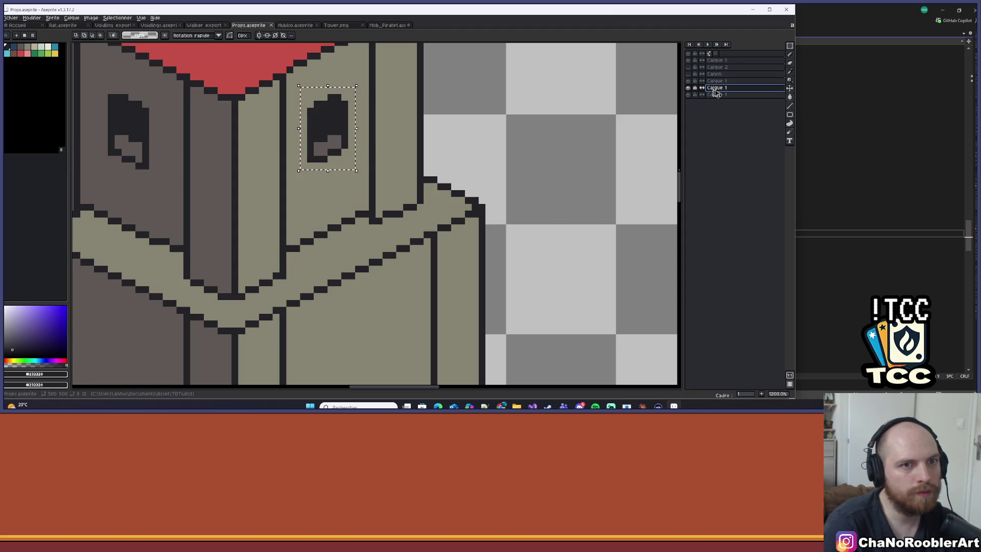
pyautogui.click(361, 152)
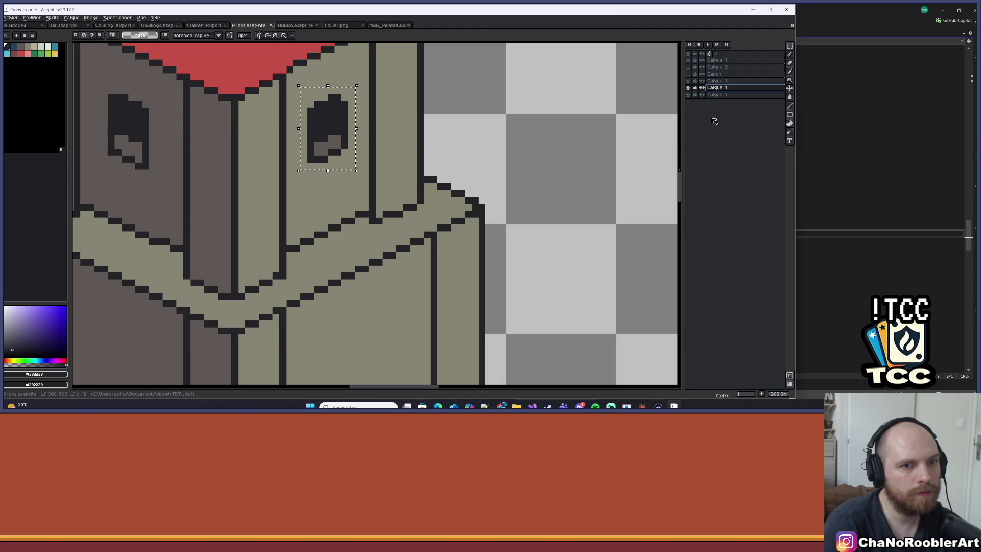
pyautogui.hotkey('ctrl', 'd')
# Step: Reselect the right window on the upper Calque 1 layer and check the lower layer's contents
pyautogui.scroll(-3, 376, 184)
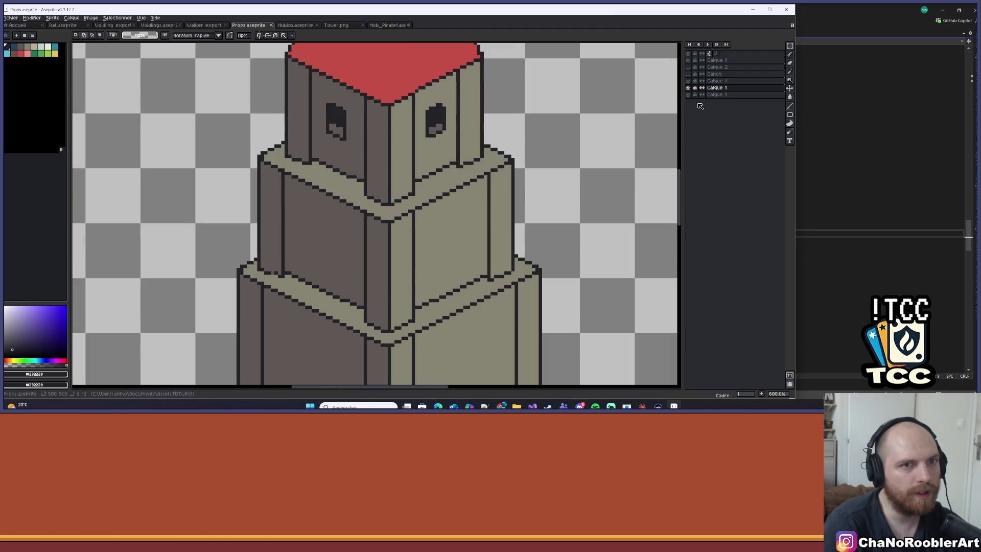
pyautogui.click(692, 82)
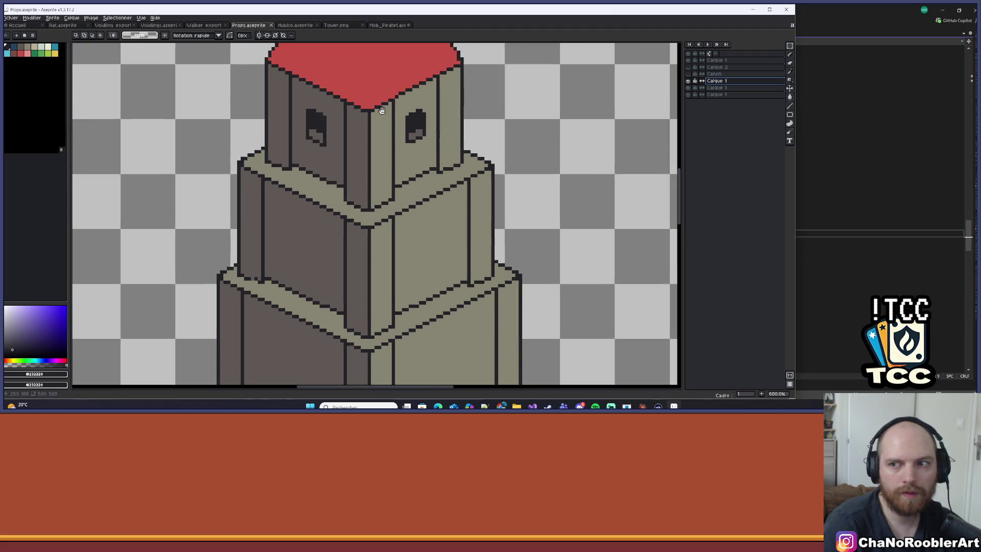
pyautogui.moveTo(789, 46)
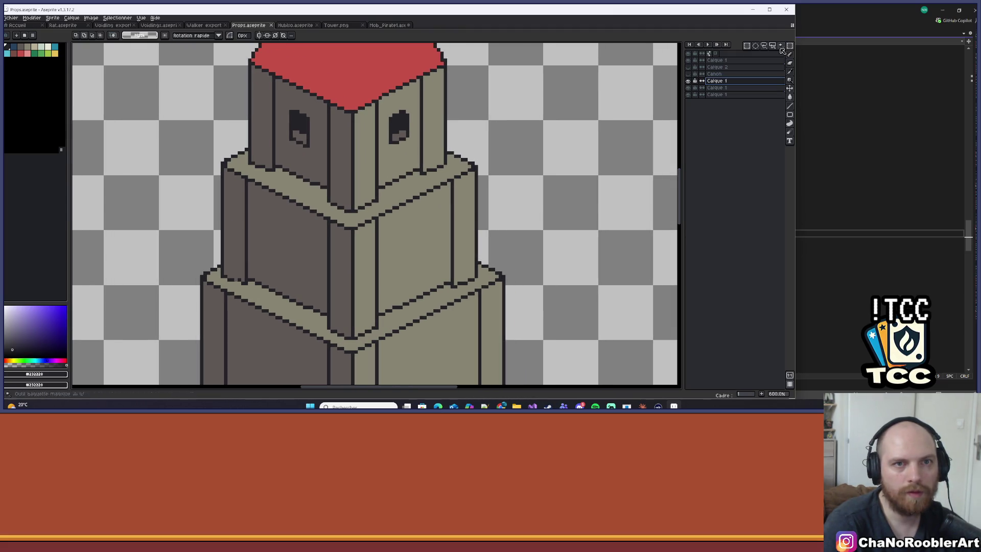
pyautogui.scroll(3, 422, 121)
pyautogui.moveTo(347, 90); pyautogui.dragTo(404, 174)
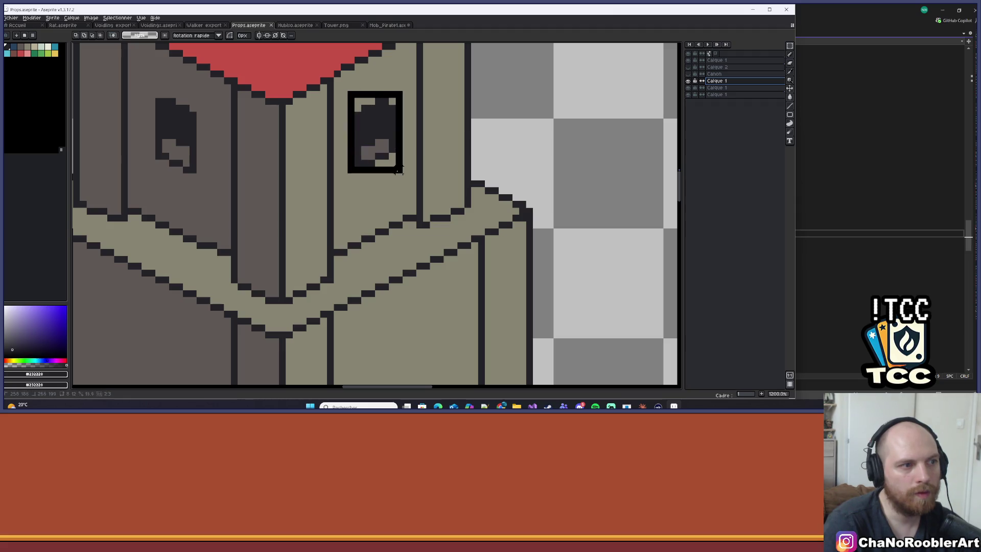
pyautogui.click(692, 87)
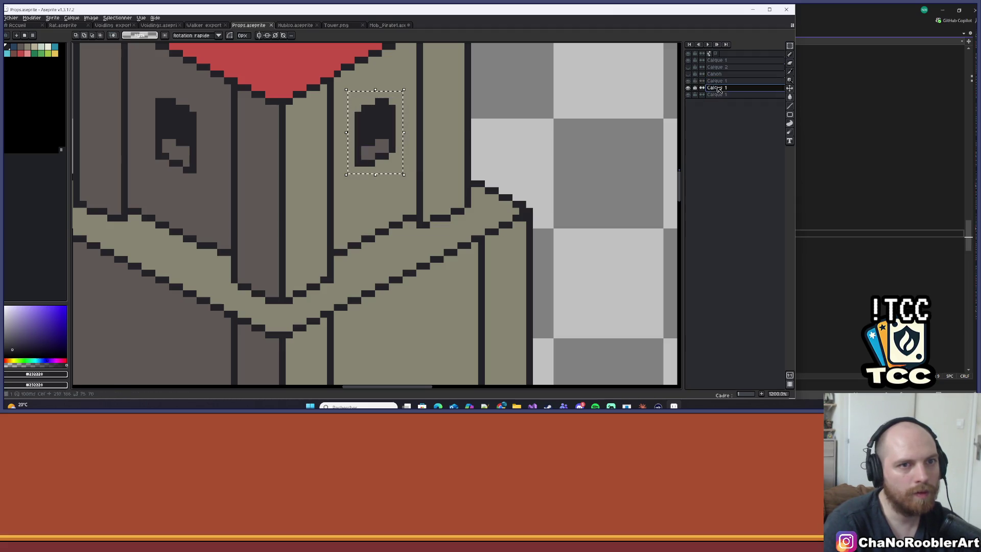
pyautogui.click(688, 87)
pyautogui.click(688, 87)
pyautogui.hotkey('ctrl', 'd')
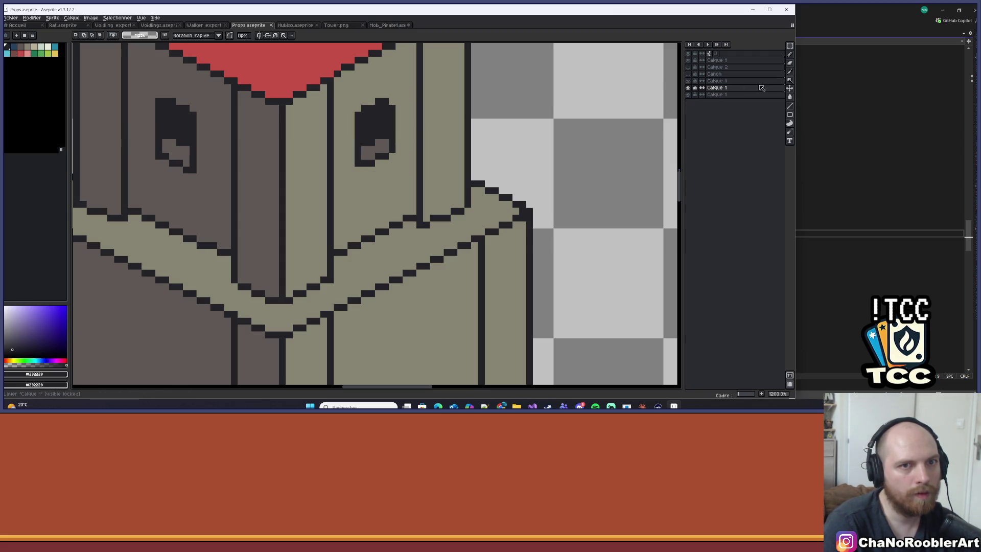
# Step: Switch to the Move tool (V) and toggle layer visibility to find the window's layer
pyautogui.press('v')
pyautogui.scroll(-4, 393, 152)
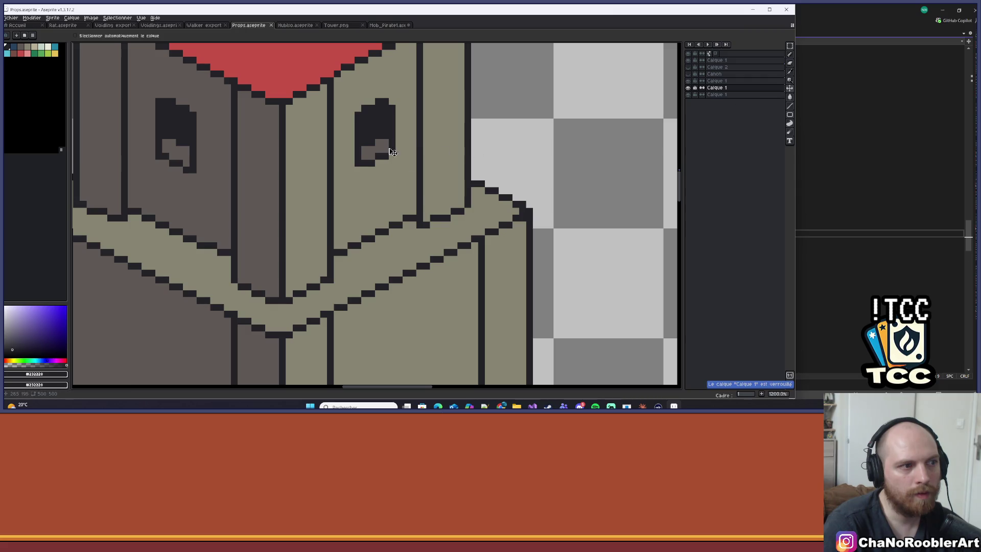
pyautogui.scroll(4, 521, 145)
pyautogui.click(687, 88)
pyautogui.click(688, 88)
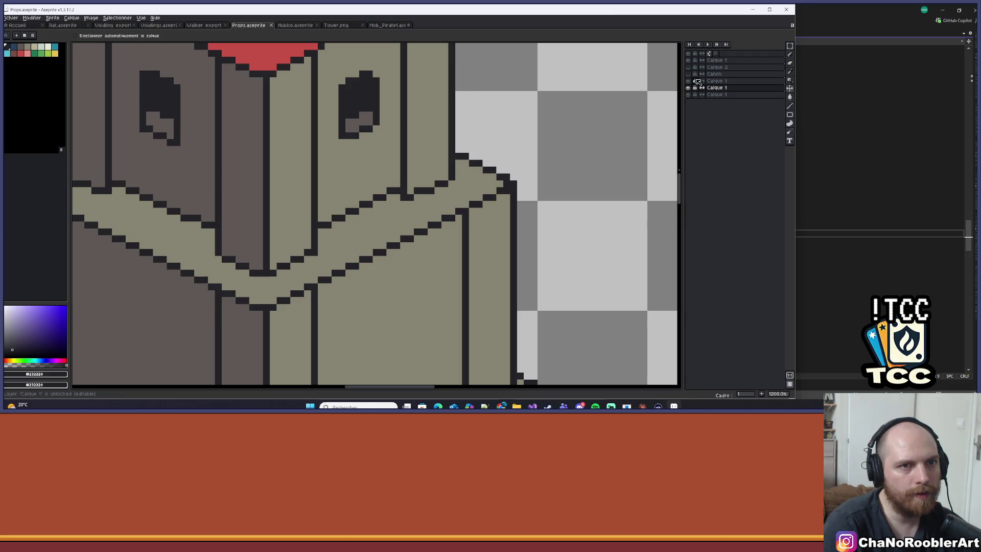
pyautogui.click(688, 80)
pyautogui.click(688, 81)
pyautogui.click(714, 80)
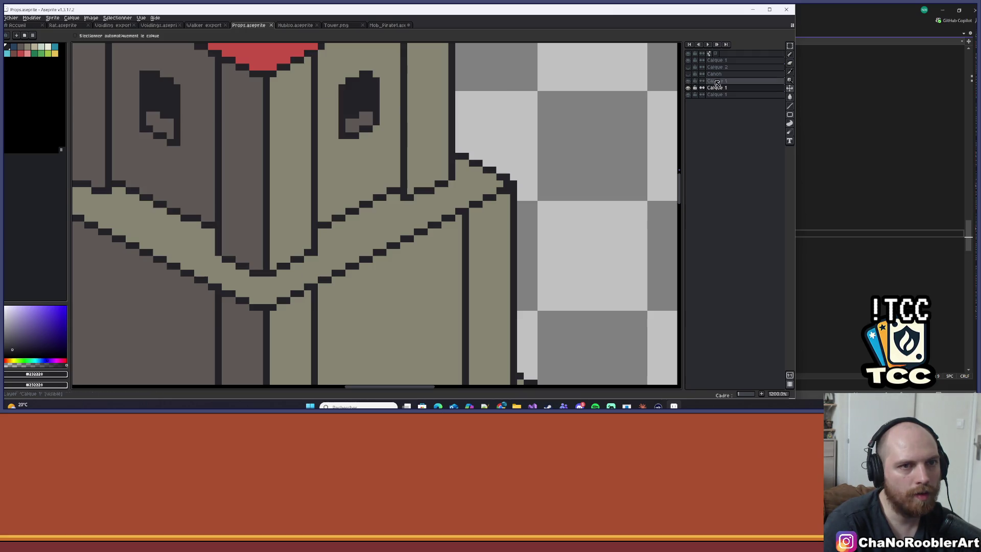
pyautogui.click(789, 46)
# Step: Select the upper tier's right window and drag a copy onto the middle tier's right face
pyautogui.moveTo(335, 67); pyautogui.dragTo(388, 154)
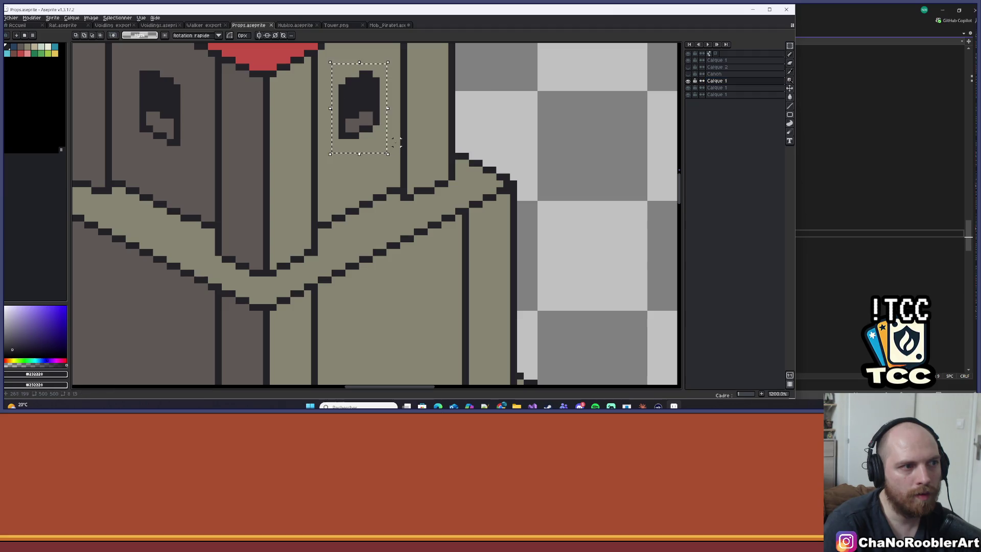
pyautogui.click(688, 87)
pyautogui.click(688, 81)
pyautogui.click(715, 87)
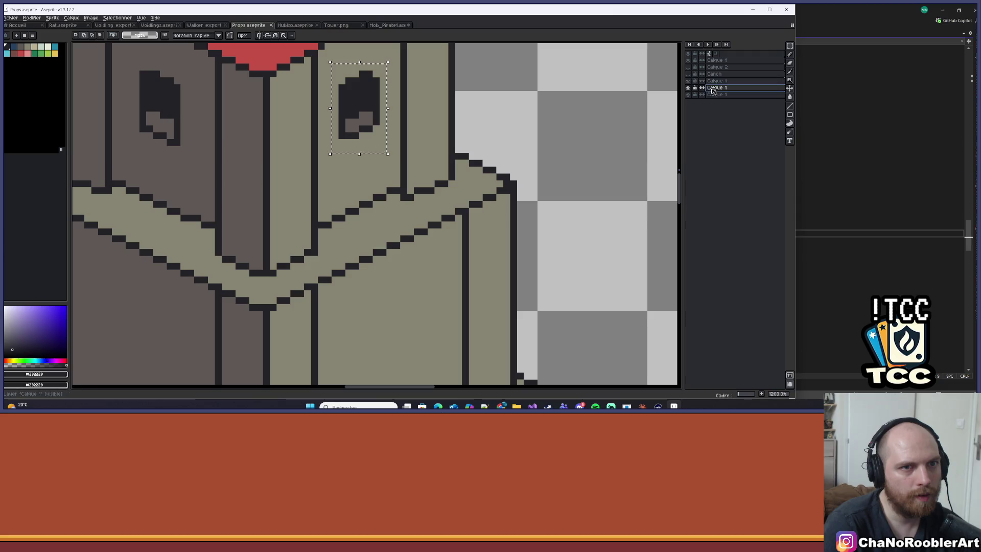
pyautogui.moveTo(357, 99); pyautogui.dragTo(398, 297)
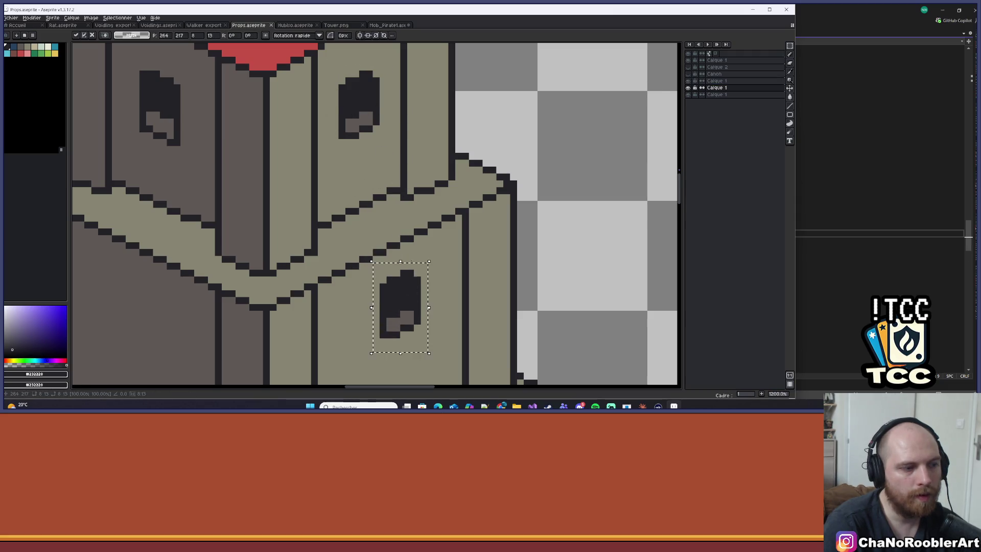
# Step: Nudge the middle-tier window slightly down and left, then deselect it
pyautogui.scroll(-2, 404, 301)
pyautogui.moveTo(431, 188); pyautogui.dragTo(429, 189)
pyautogui.hotkey('ctrl', 'd')
pyautogui.scroll(-5, 449, 179)
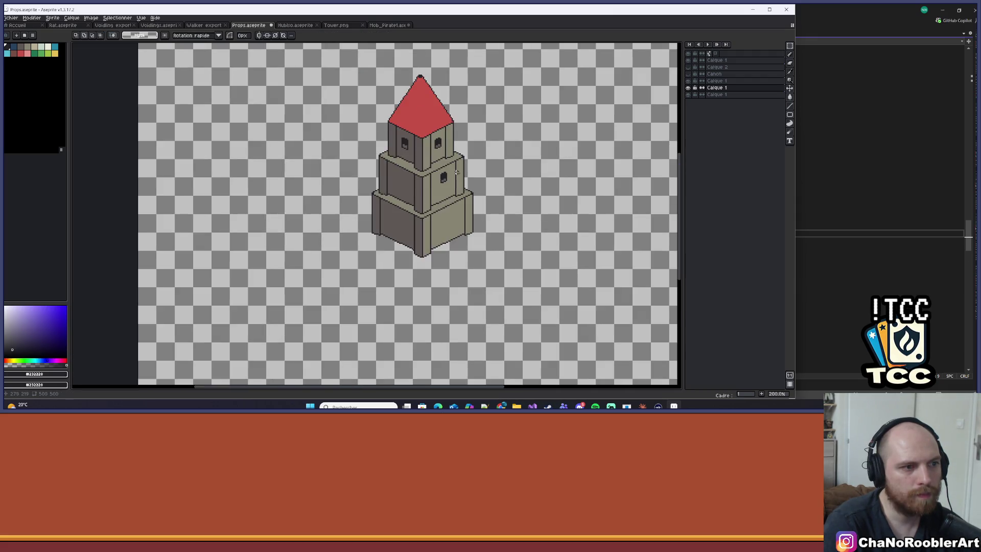
pyautogui.scroll(2, 458, 172)
pyautogui.scroll(-2, 458, 172)
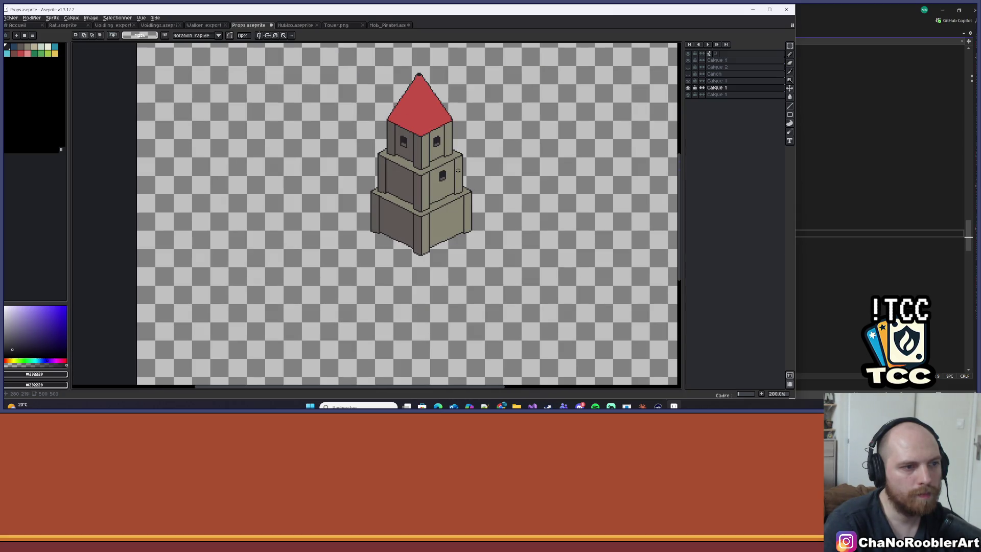
pyautogui.scroll(5, 457, 169)
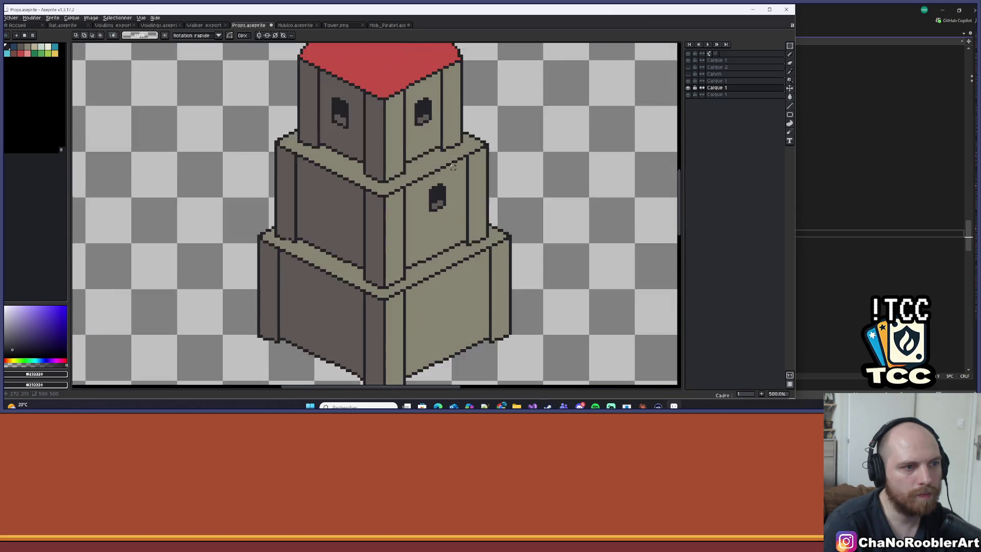
# Step: Reselect the window, shift it two pixels up and one right, and commit
pyautogui.moveTo(419, 182)
pyautogui.mouseDown()
pyautogui.moveTo(463, 231)
pyautogui.moveTo(446, 213)
pyautogui.mouseUp()
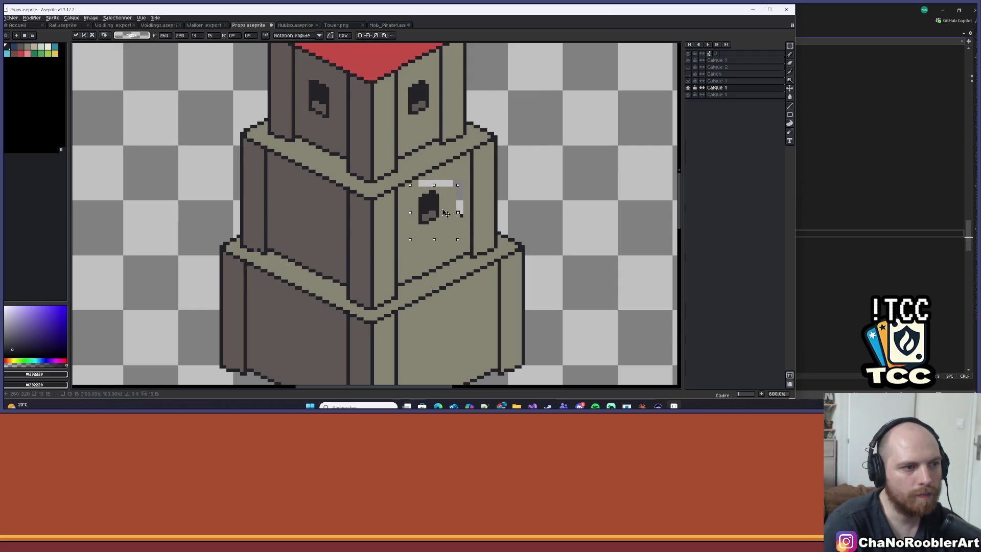
pyautogui.press('Up')
pyautogui.press('Right')
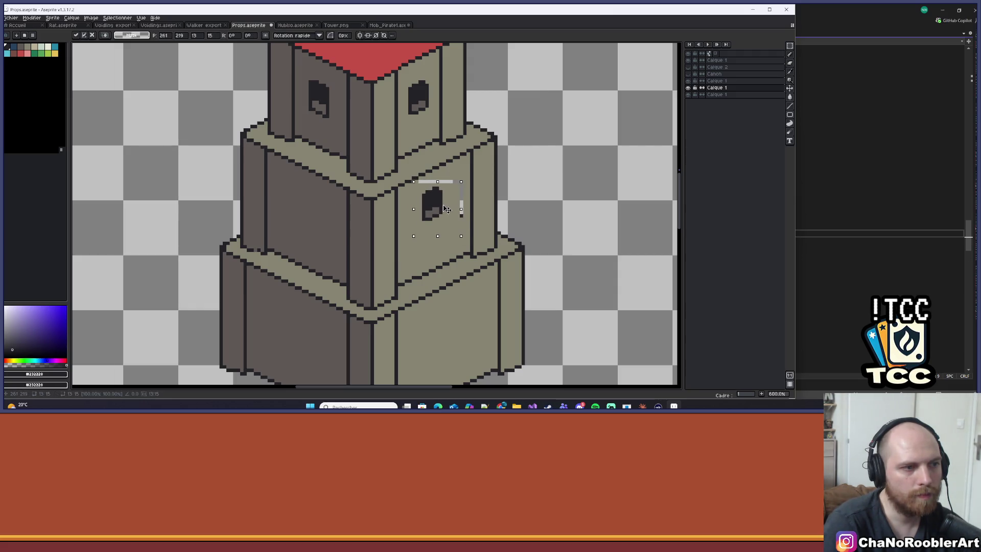
pyautogui.press('Up')
pyautogui.press('Return')
pyautogui.scroll(-5, 449, 205)
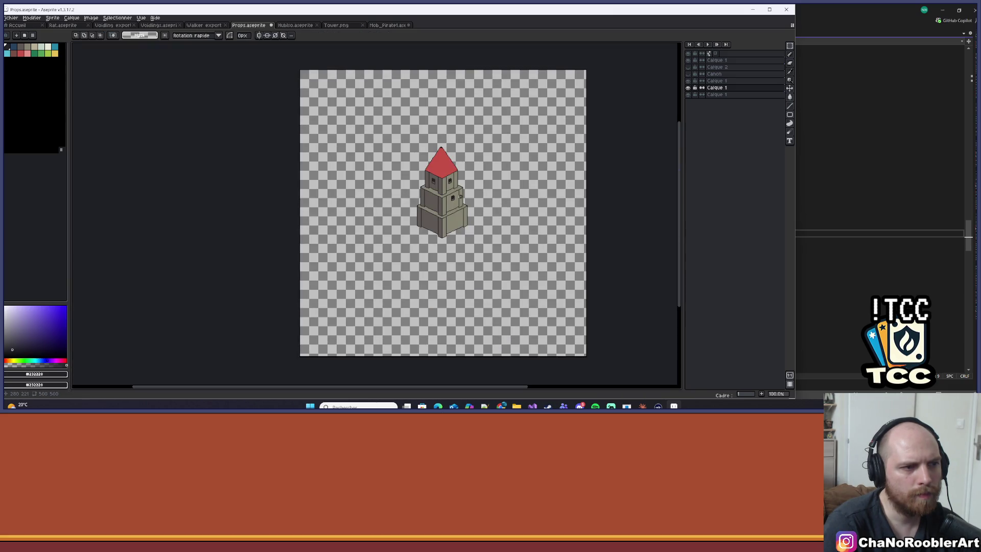
# Step: Zoom in on the middle tier, select its window and shift it up one pixel
pyautogui.scroll(3, 460, 196)
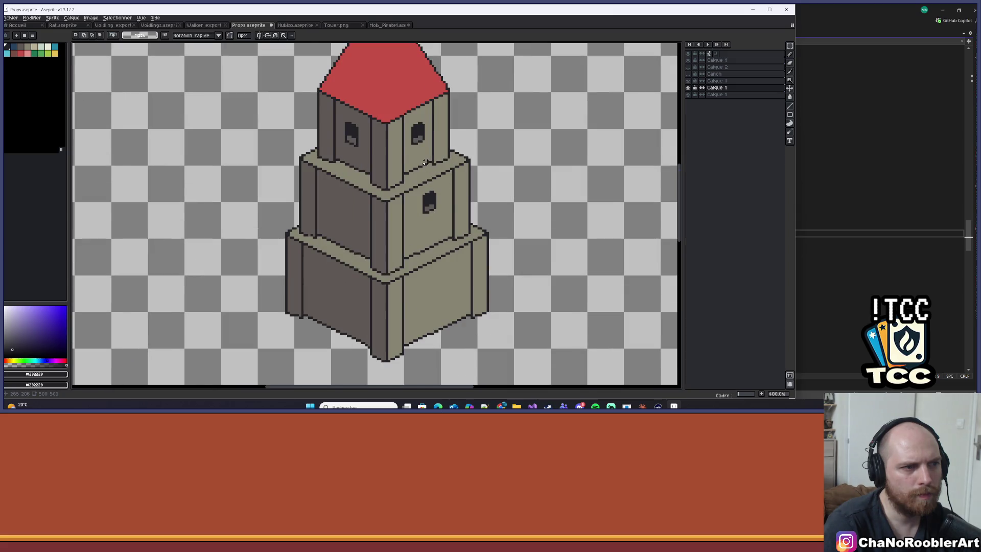
pyautogui.scroll(-4, 424, 163)
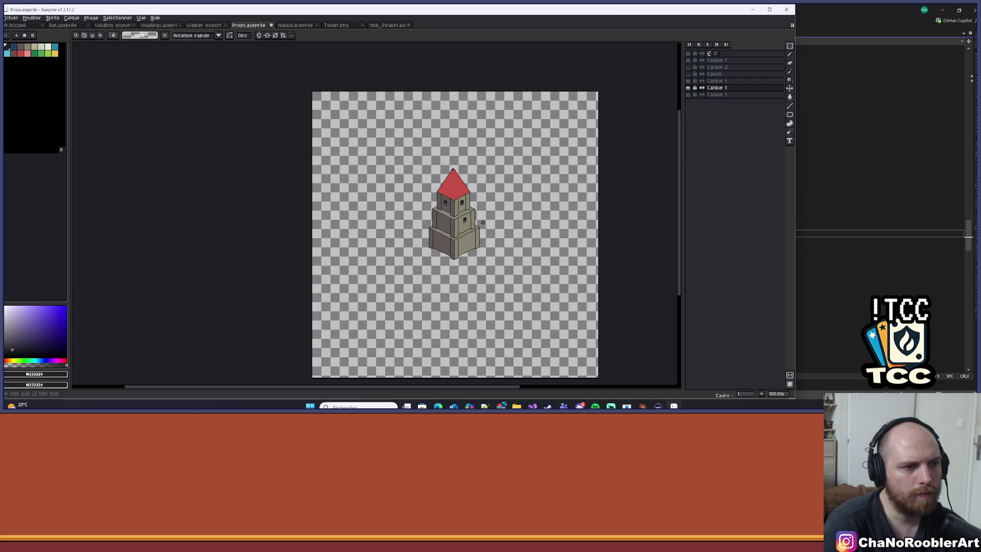
pyautogui.scroll(6, 478, 221)
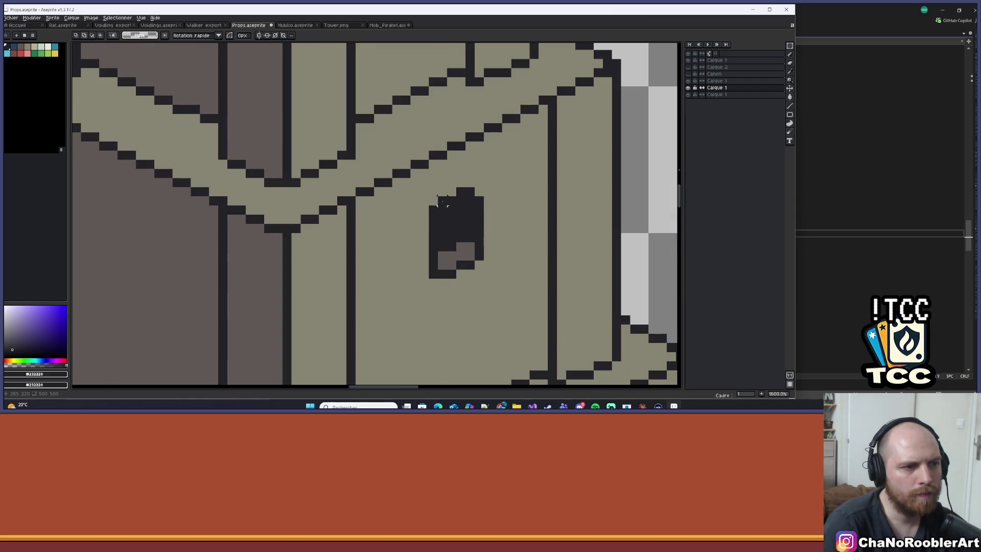
pyautogui.scroll(-3, 460, 237)
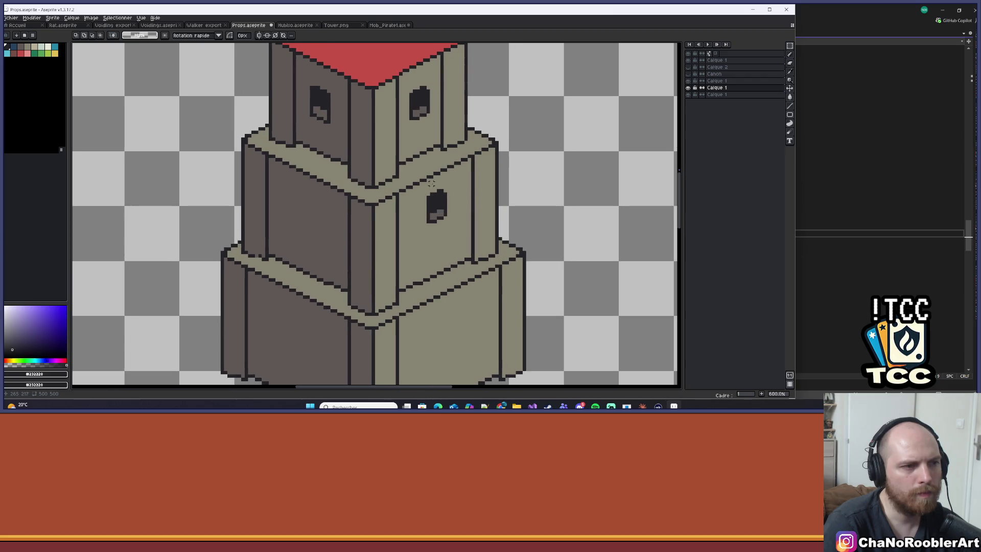
pyautogui.scroll(-5, 430, 183)
pyautogui.moveTo(428, 179); pyautogui.dragTo(455, 195)
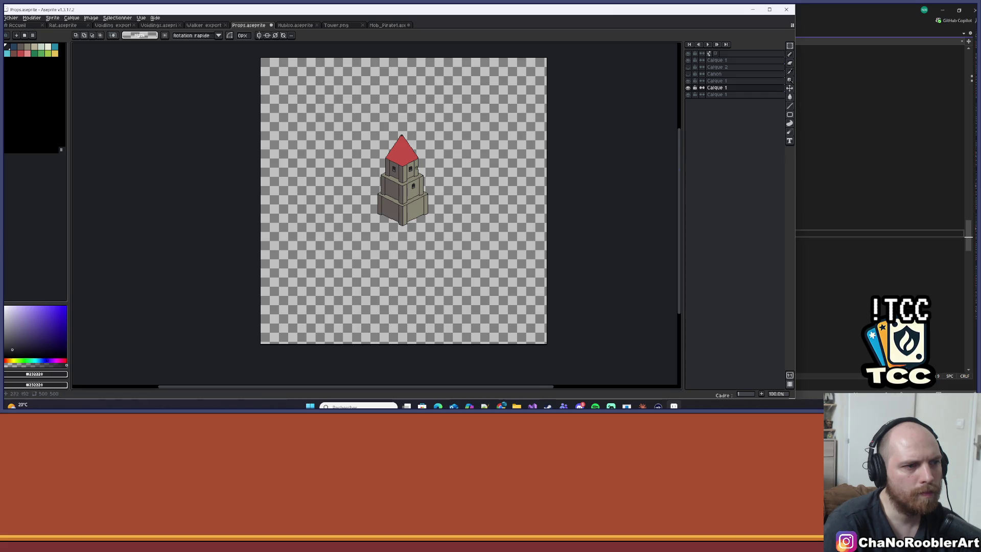
pyautogui.scroll(2, 417, 167)
pyautogui.scroll(-3, 451, 152)
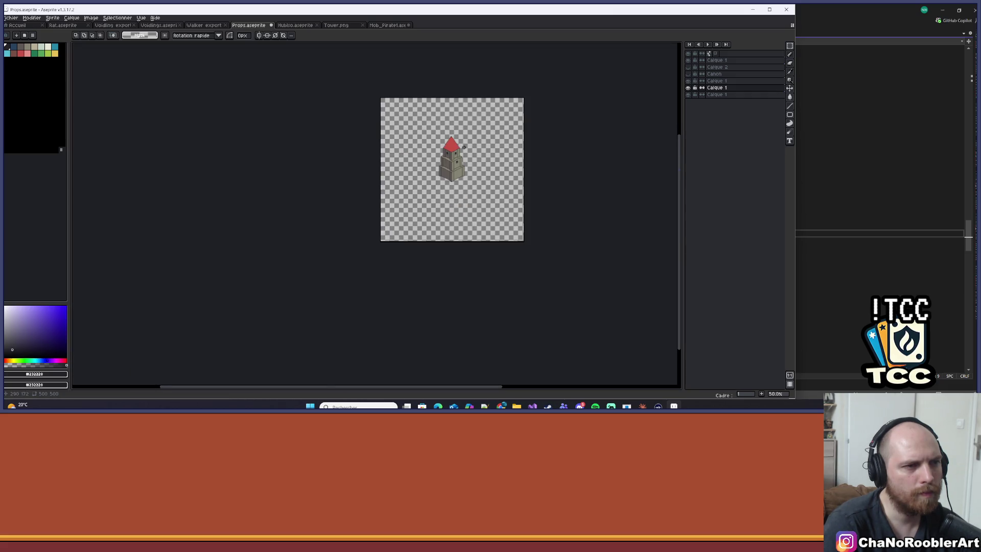
pyautogui.scroll(1, 463, 147)
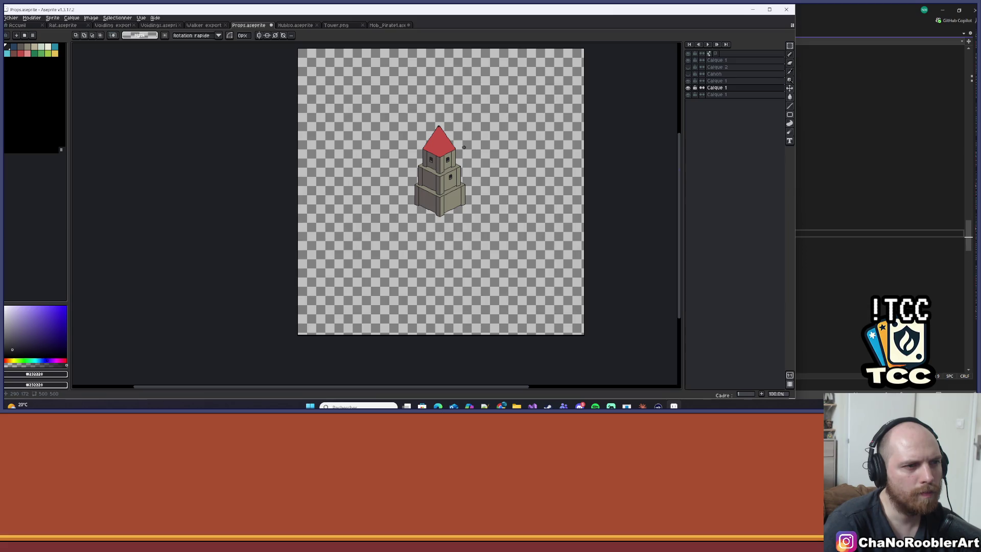
pyautogui.scroll(1, 464, 148)
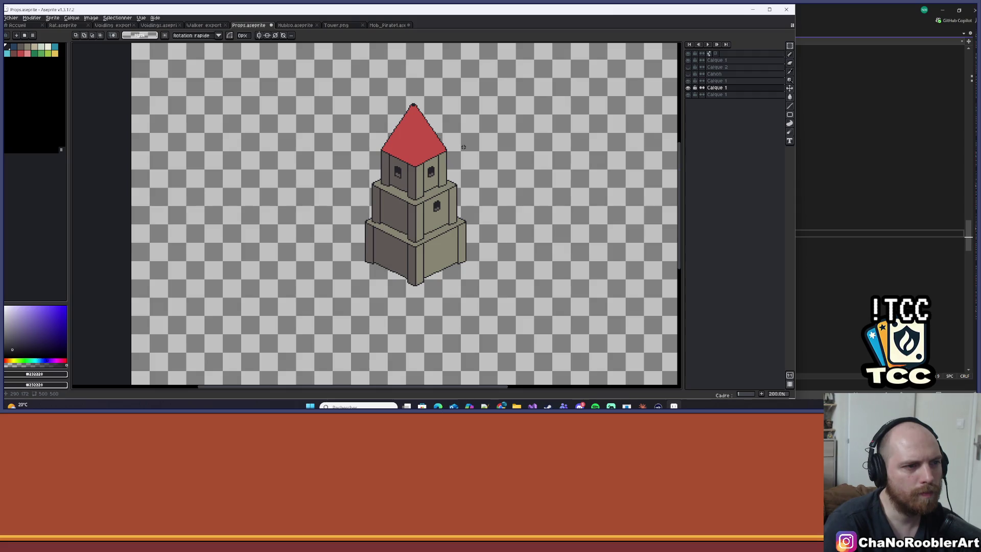
pyautogui.scroll(-1, 464, 147)
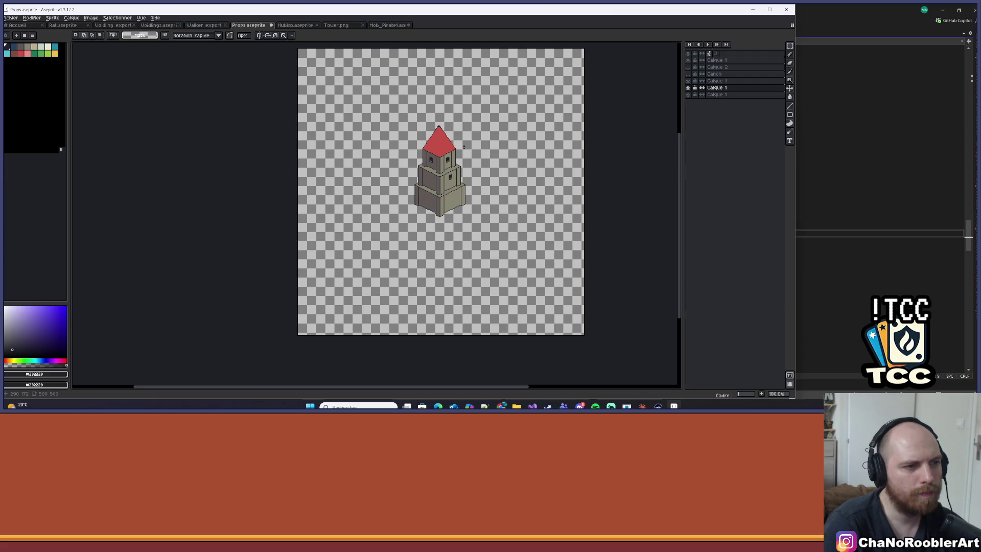
pyautogui.scroll(1, 463, 147)
pyautogui.scroll(4, 453, 191)
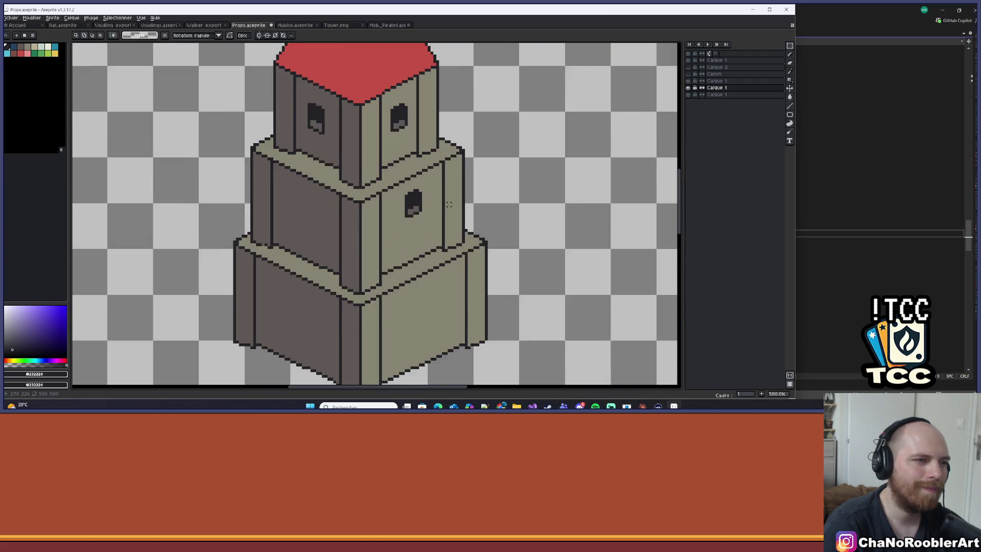
pyautogui.scroll(3, 452, 191)
pyautogui.moveTo(400, 169)
pyautogui.mouseDown()
pyautogui.moveTo(477, 261)
pyautogui.moveTo(457, 231)
pyautogui.moveTo(443, 238)
pyautogui.moveTo(438, 229)
pyautogui.mouseUp()
pyautogui.hotkey('ctrl', 'd')
pyautogui.press('g')
# Step: Bucket-fill the leftover window pixels with the #878573 wall colour and recheck the layer
pyautogui.keyDown('alt'); pyautogui.click(466, 196); pyautogui.keyUp('alt')
pyautogui.click(466, 196)
pyautogui.scroll(-8, 466, 196)
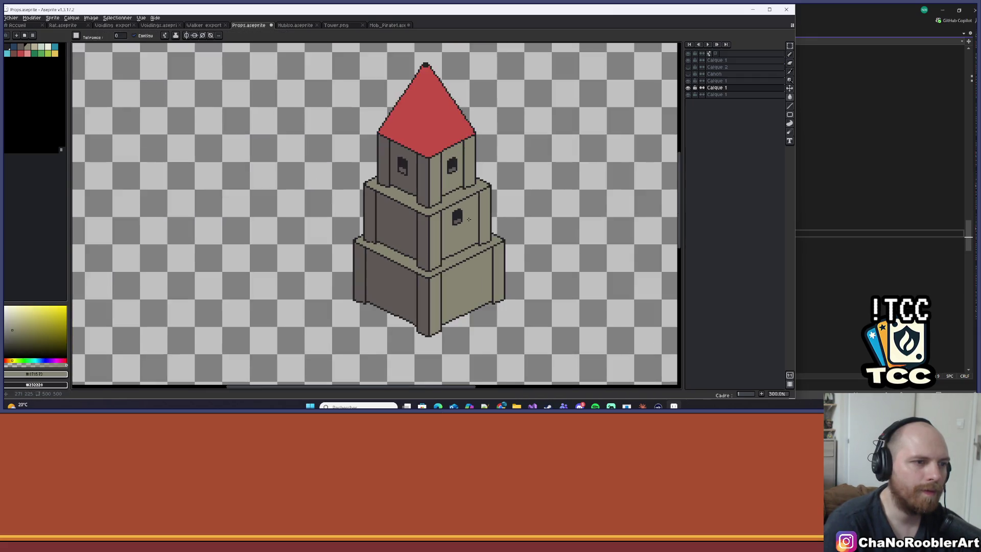
pyautogui.scroll(10, 489, 195)
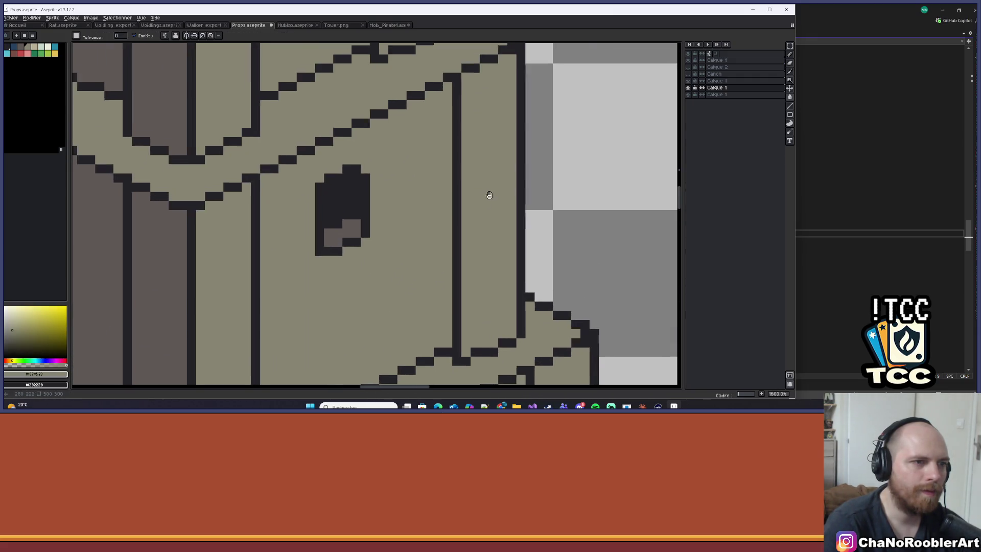
pyautogui.scroll(-5, 489, 195)
pyautogui.click(688, 87)
pyautogui.click(687, 87)
pyautogui.click(789, 45)
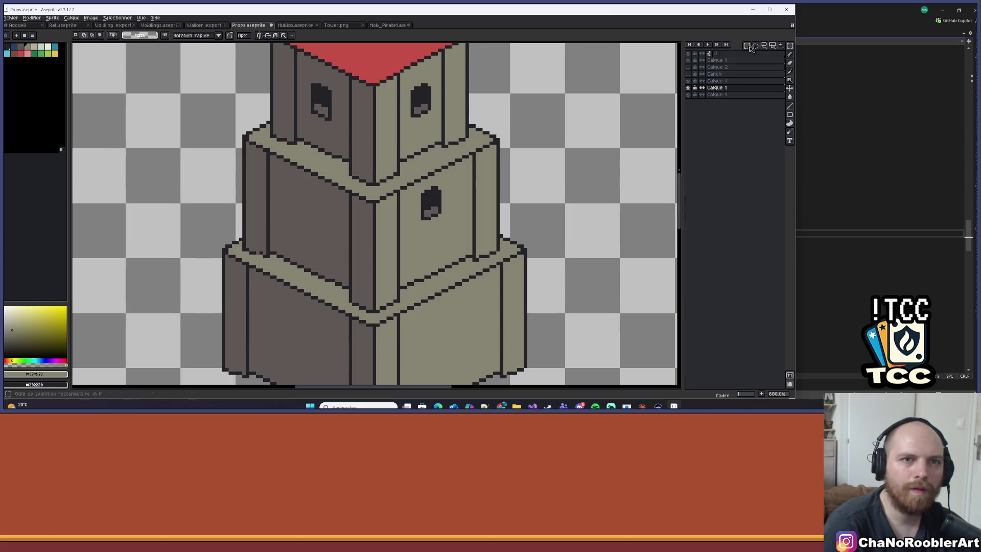
# Step: Select the tower's right edge and shift it a few pixels left
pyautogui.moveTo(453, 95); pyautogui.dragTo(534, 319)
pyautogui.moveTo(498, 237); pyautogui.dragTo(489, 237)
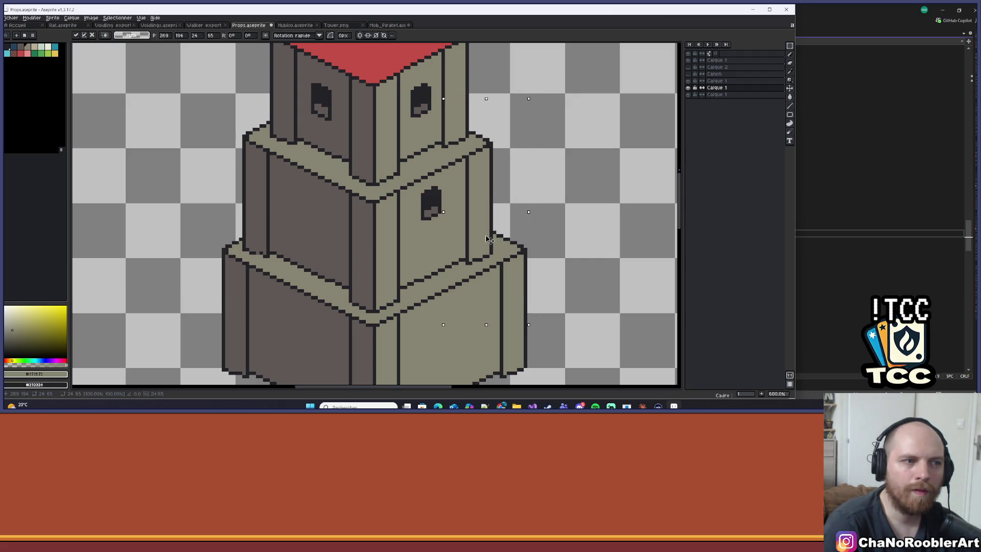
pyautogui.hotkey('ctrl', 'd')
pyautogui.scroll(-2, 509, 223)
pyautogui.scroll(-2, 508, 221)
pyautogui.scroll(-1, 506, 218)
pyautogui.scroll(2, 475, 286)
# Step: On the lower Calque 1 layer, nudge the tower's right side one pixel right and commit
pyautogui.press('Down')
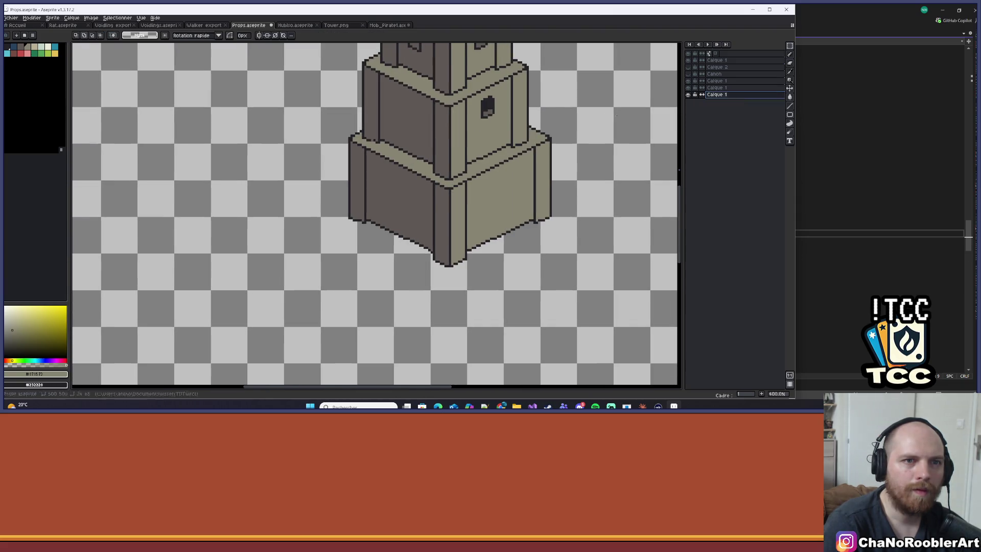
pyautogui.scroll(1, 477, 130)
pyautogui.moveTo(513, 95)
pyautogui.mouseDown()
pyautogui.moveTo(564, 176)
pyautogui.moveTo(619, 338)
pyautogui.mouseUp()
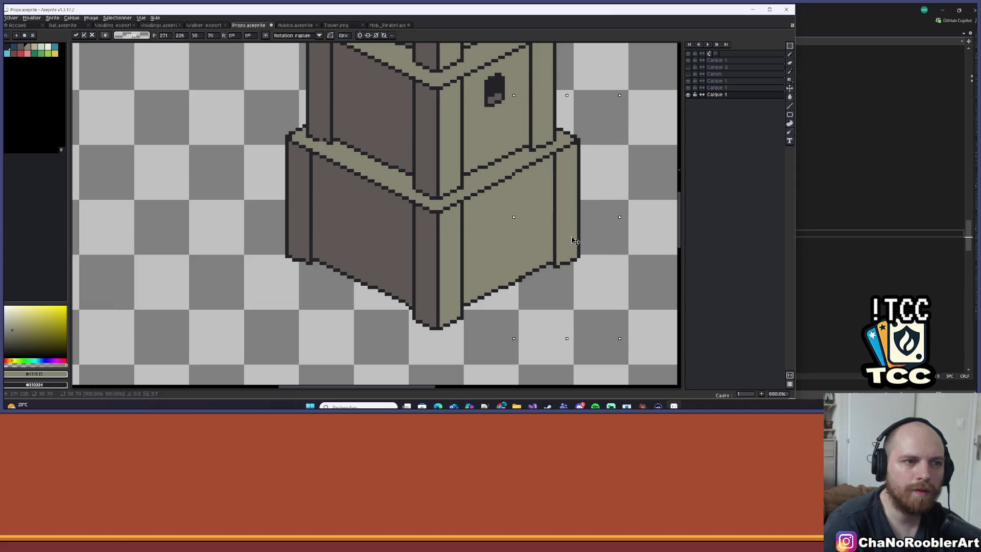
pyautogui.press('Down')
pyautogui.press('Up')
pyautogui.press('Right')
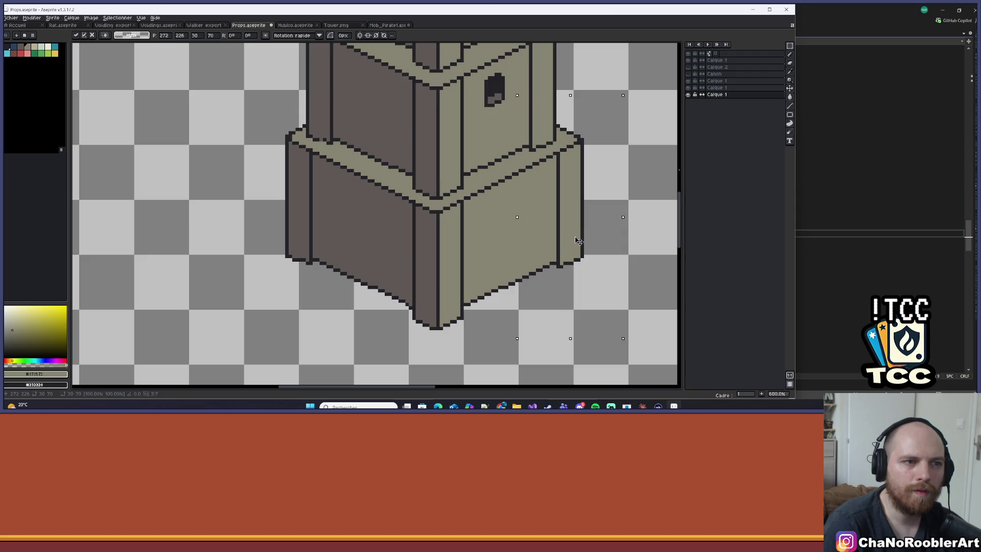
pyautogui.scroll(-4, 578, 241)
pyautogui.press('Return')
# Step: Reselect the tower's right side, fine-tune it by a pixel, and commit the placement
pyautogui.scroll(2, 527, 213)
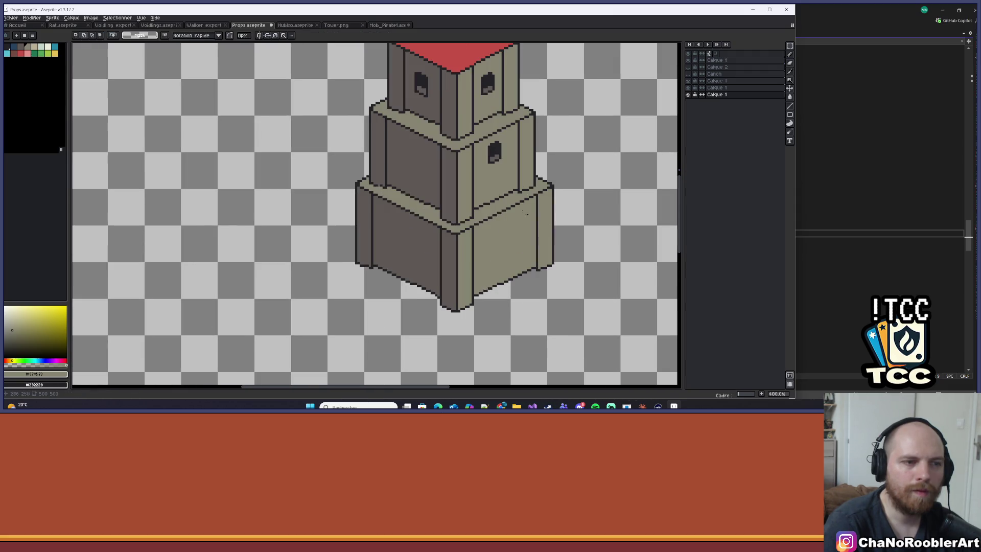
pyautogui.scroll(2, 532, 171)
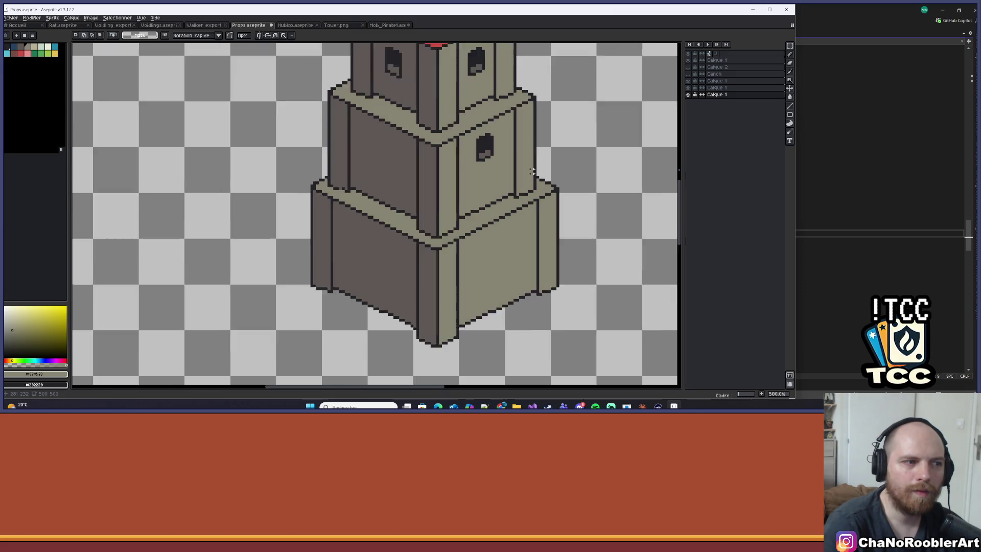
pyautogui.moveTo(507, 161); pyautogui.dragTo(596, 346)
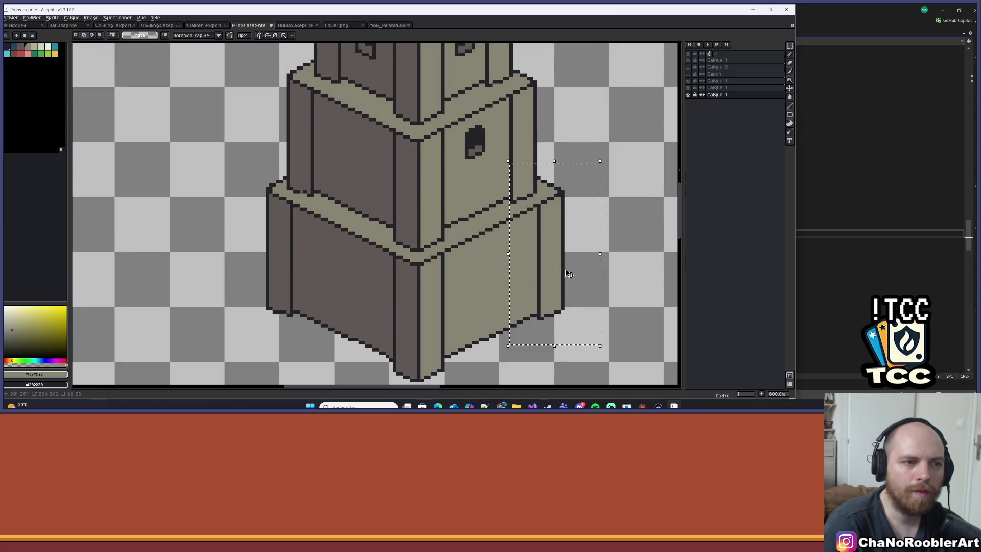
pyautogui.press('Left')
pyautogui.moveTo(566, 274); pyautogui.dragTo(569, 275)
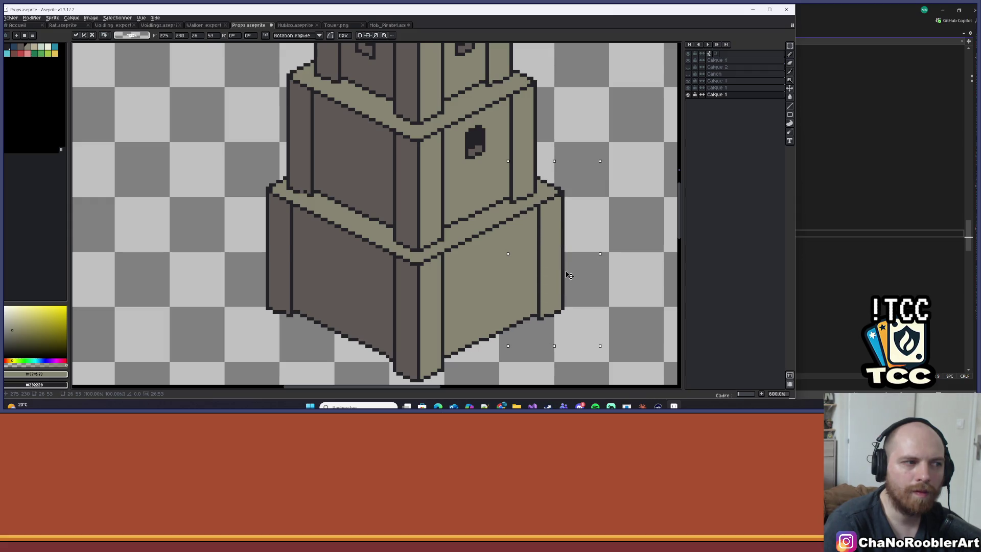
pyautogui.moveTo(567, 275); pyautogui.dragTo(566, 278)
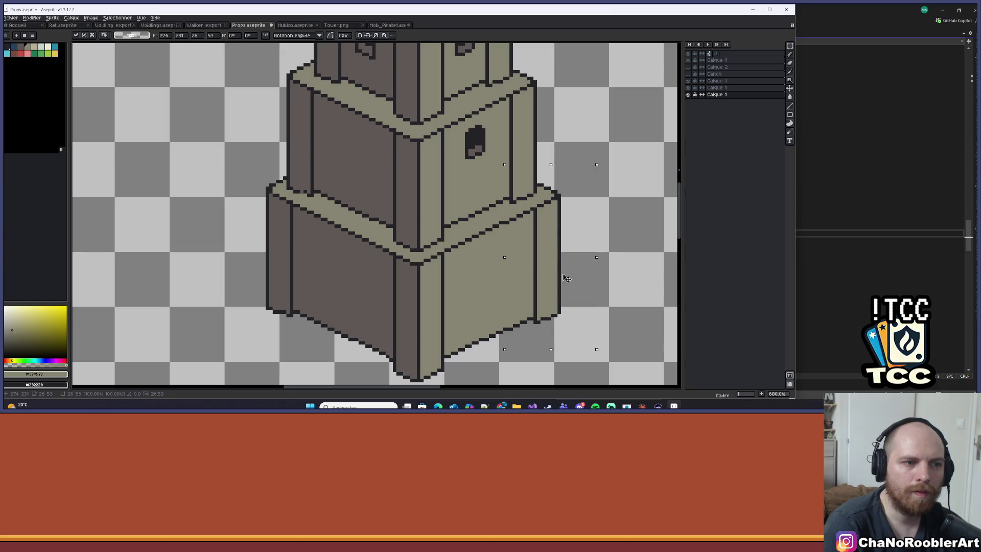
pyautogui.press('Return')
pyautogui.scroll(-4, 567, 276)
pyautogui.scroll(-1, 575, 270)
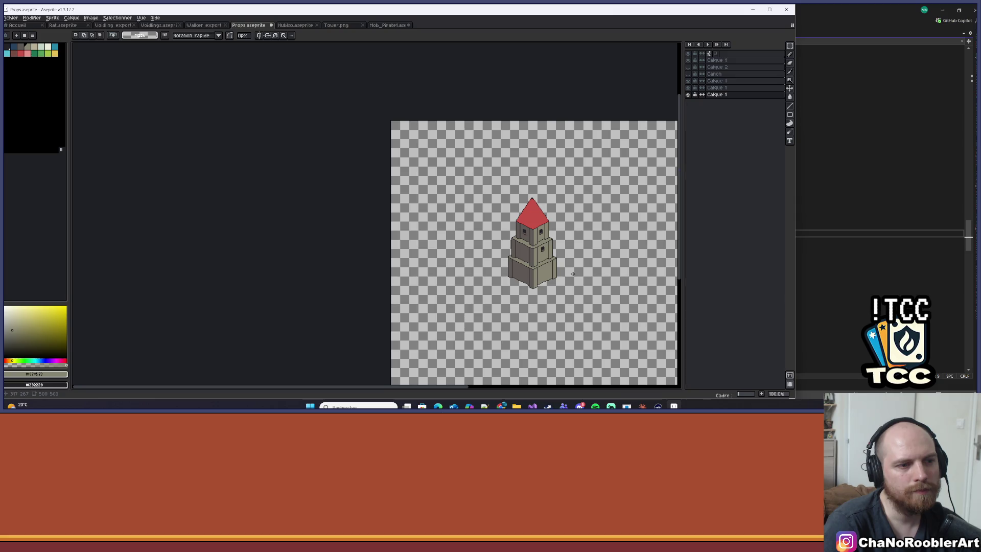
pyautogui.moveTo(579, 268); pyautogui.dragTo(510, 247)
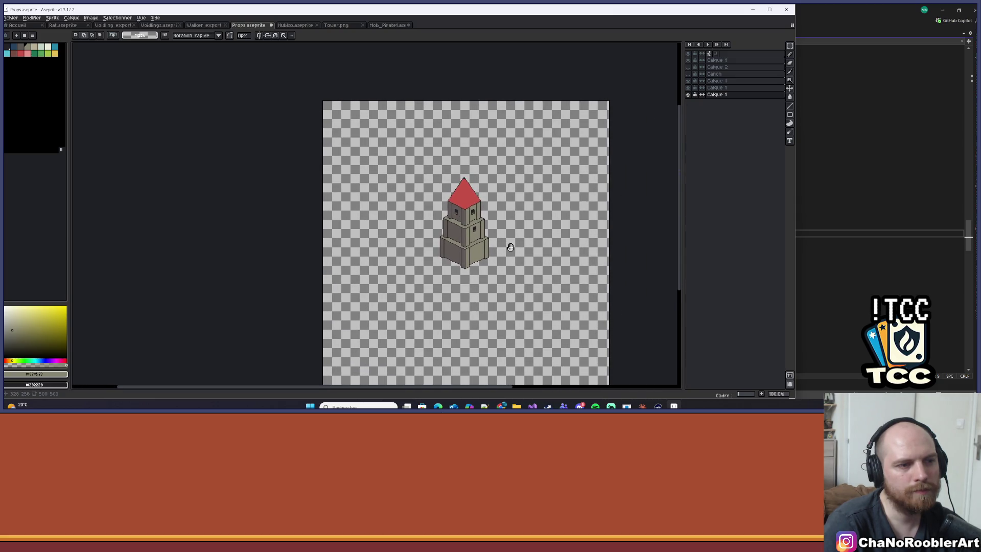
# Step: Frame the upper tiers' windows and toggle the upper tower layer's visibility
pyautogui.scroll(2, 476, 251)
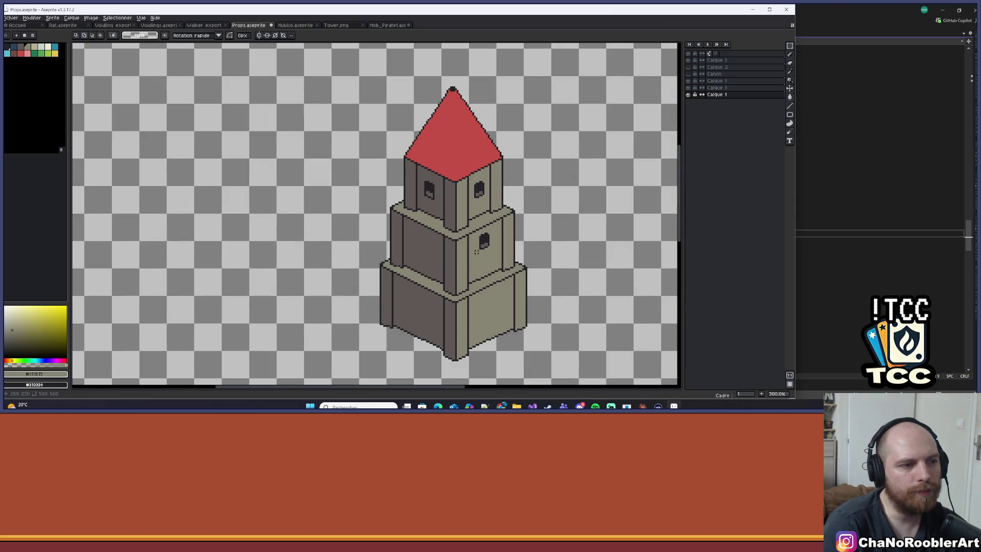
pyautogui.scroll(1, 473, 253)
pyautogui.scroll(-3, 473, 254)
pyautogui.scroll(3, 473, 254)
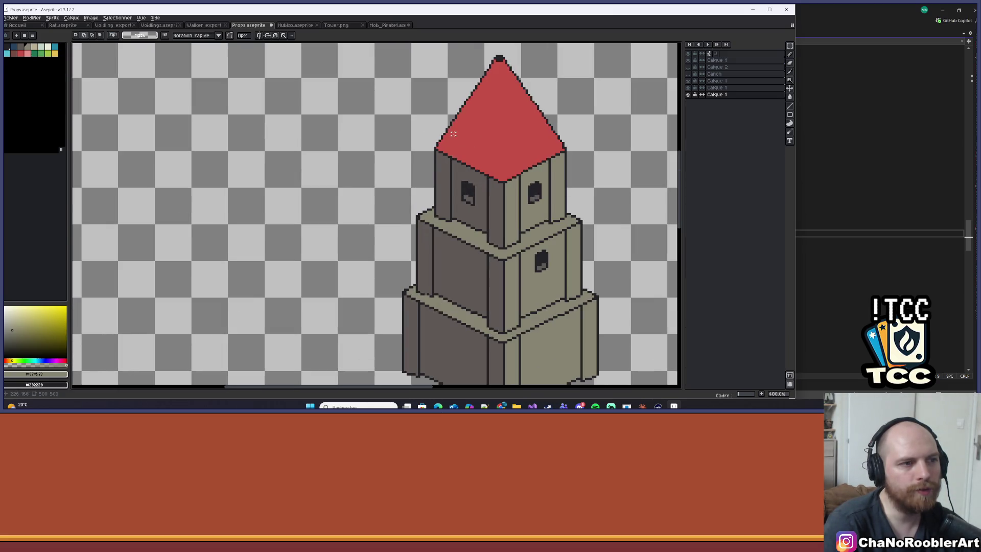
pyautogui.moveTo(474, 168); pyautogui.dragTo(423, 157)
pyautogui.scroll(-1, 423, 157)
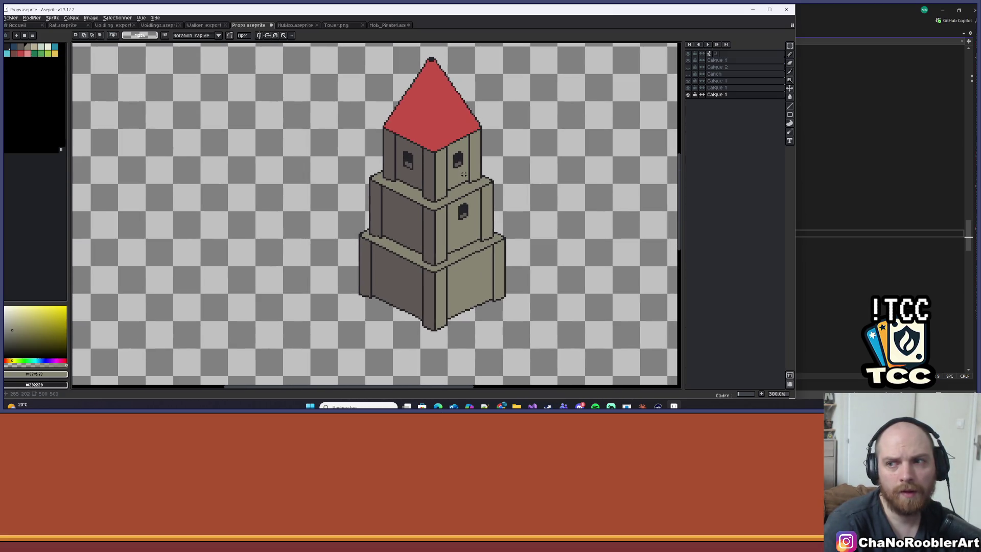
pyautogui.scroll(-1, 483, 150)
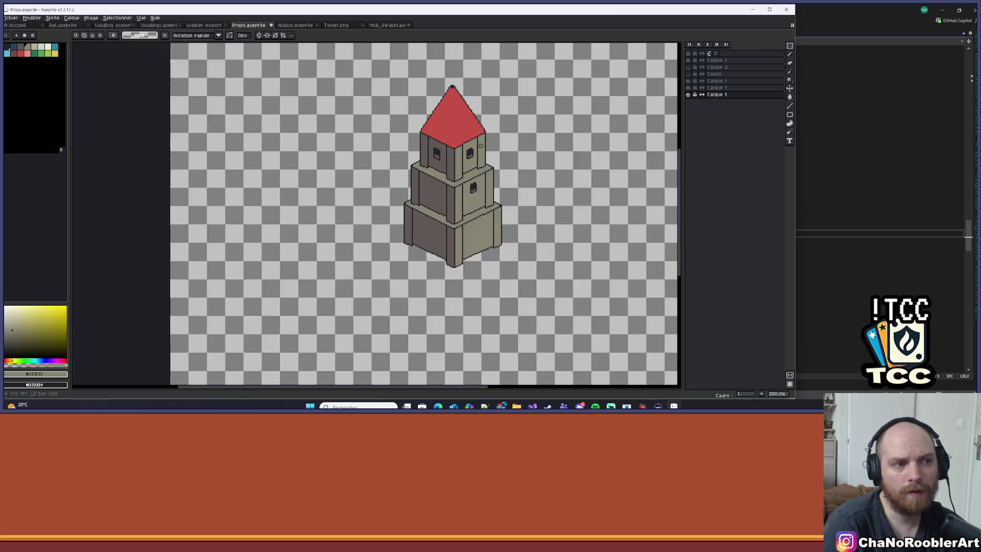
pyautogui.scroll(3, 483, 150)
pyautogui.moveTo(483, 150)
pyautogui.mouseDown()
pyautogui.moveTo(439, 145)
pyautogui.moveTo(447, 173)
pyautogui.mouseUp()
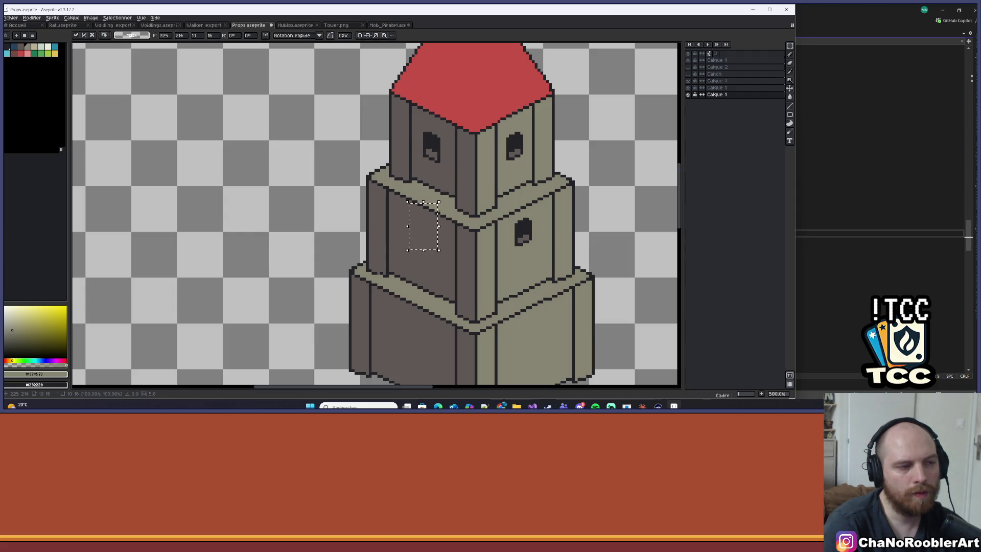
pyautogui.press('Escape')
pyautogui.click(688, 82)
pyautogui.click(687, 81)
# Step: Copy the upper tier's left window and paste it onto the middle tier's left face
pyautogui.moveTo(413, 122); pyautogui.dragTo(449, 177)
pyautogui.hotkey('ctrl', 'x')
pyautogui.hotkey('ctrl', 'v')
pyautogui.press('Down')
pyautogui.hotkey('ctrl', 'v')
pyautogui.moveTo(432, 148)
pyautogui.mouseDown()
pyautogui.moveTo(419, 249)
pyautogui.moveTo(421, 235)
pyautogui.mouseUp()
pyautogui.press('Return')
# Step: Reposition the new window, then bucket-fill the light patch below it with the sampled wall colour
pyautogui.scroll(-4, 421, 234)
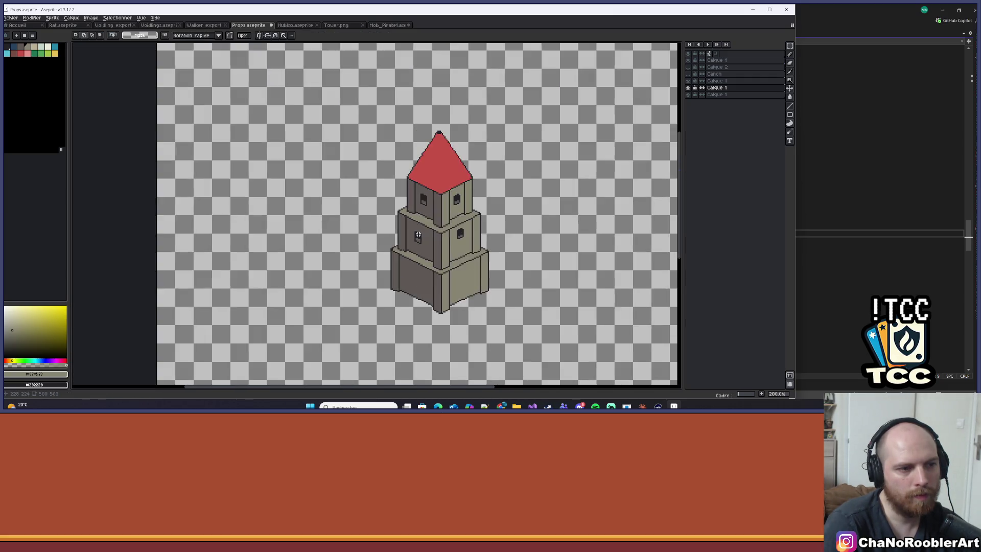
pyautogui.scroll(6, 421, 234)
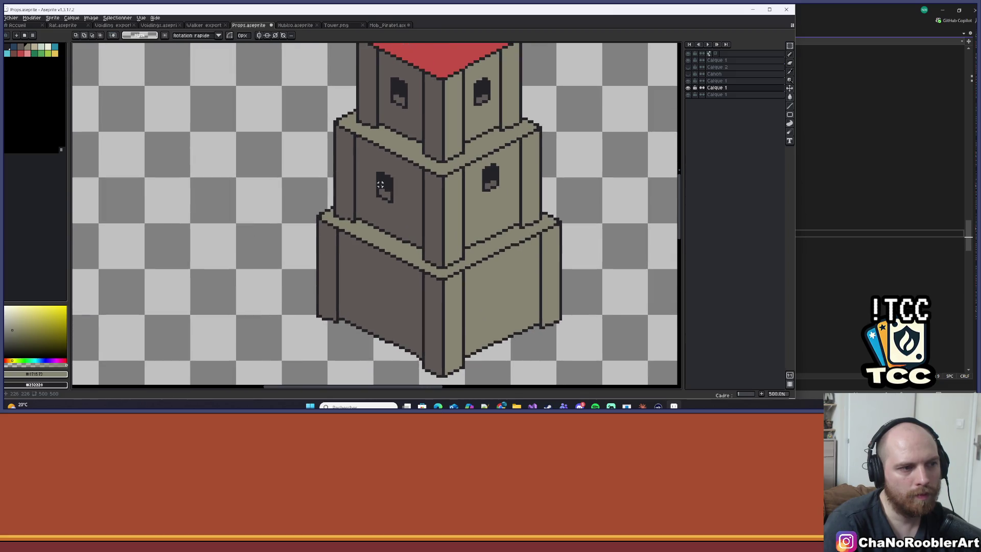
pyautogui.moveTo(361, 156)
pyautogui.mouseDown()
pyautogui.moveTo(404, 238)
pyautogui.moveTo(408, 175)
pyautogui.mouseUp()
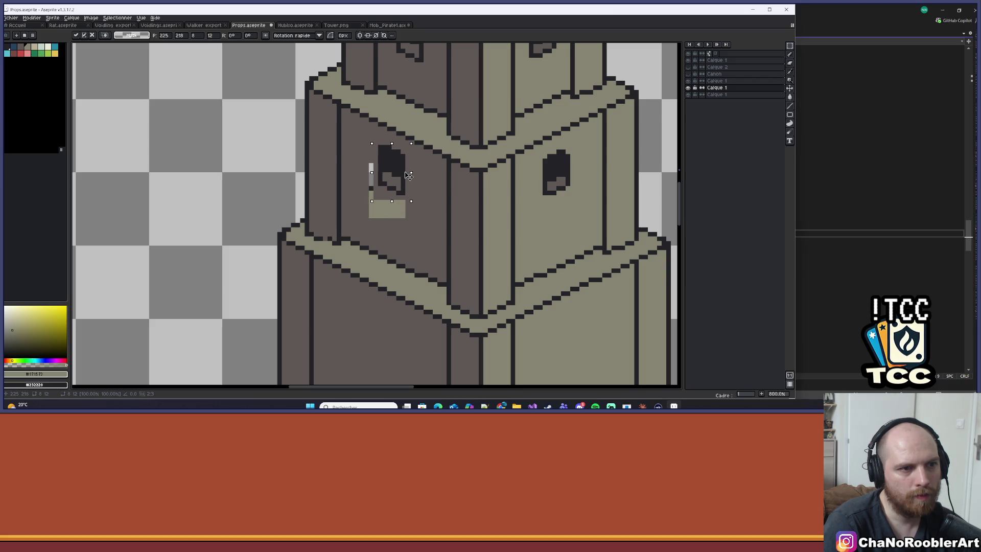
pyautogui.press('Return')
pyautogui.keyDown('alt'); pyautogui.click(387, 210); pyautogui.keyUp('alt')
pyautogui.press('g')
pyautogui.click(387, 210)
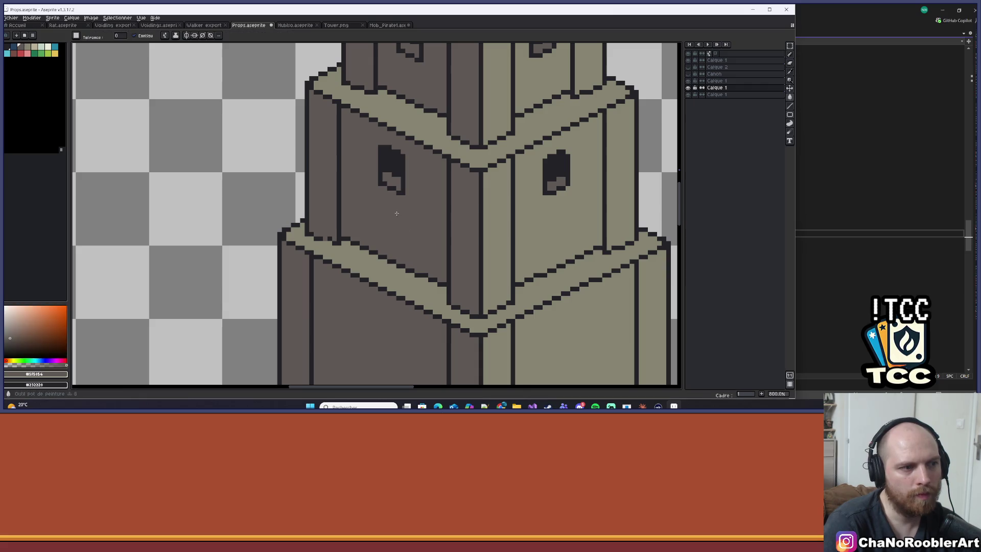
pyautogui.scroll(-4, 383, 207)
pyautogui.scroll(-1, 460, 211)
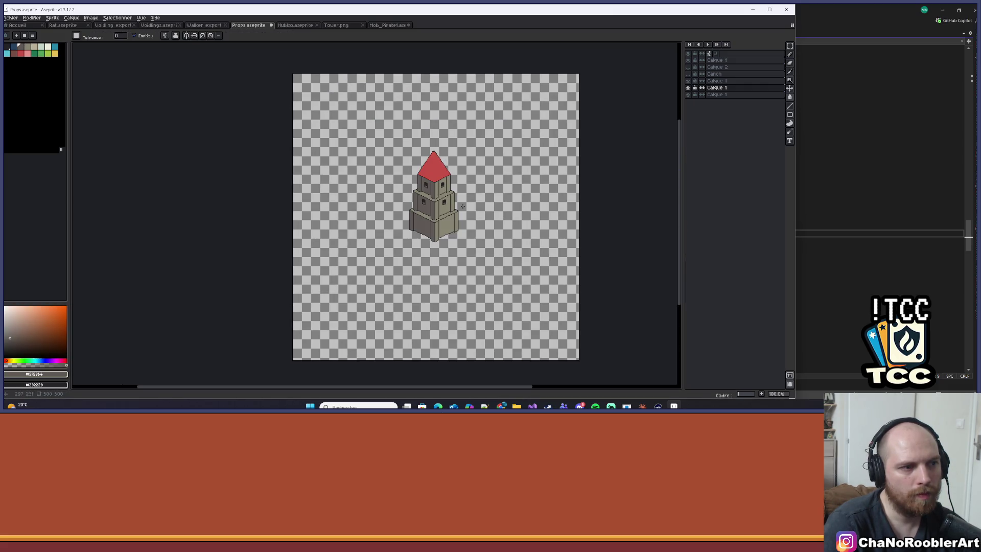
pyautogui.scroll(1, 425, 210)
# Step: Undo the stray grey pixel on the tower
pyautogui.scroll(-2, 425, 210)
pyautogui.scroll(1, 425, 211)
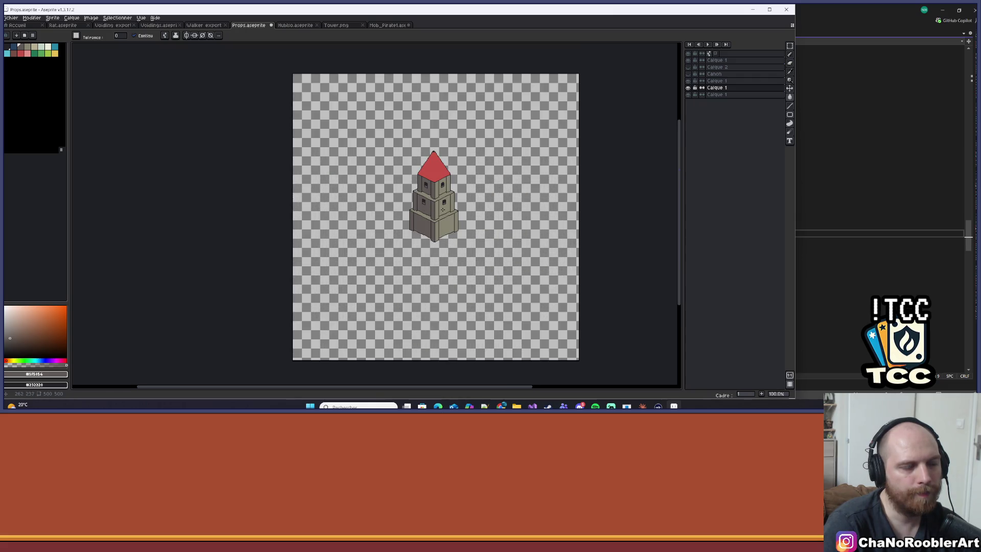
pyautogui.scroll(8, 442, 208)
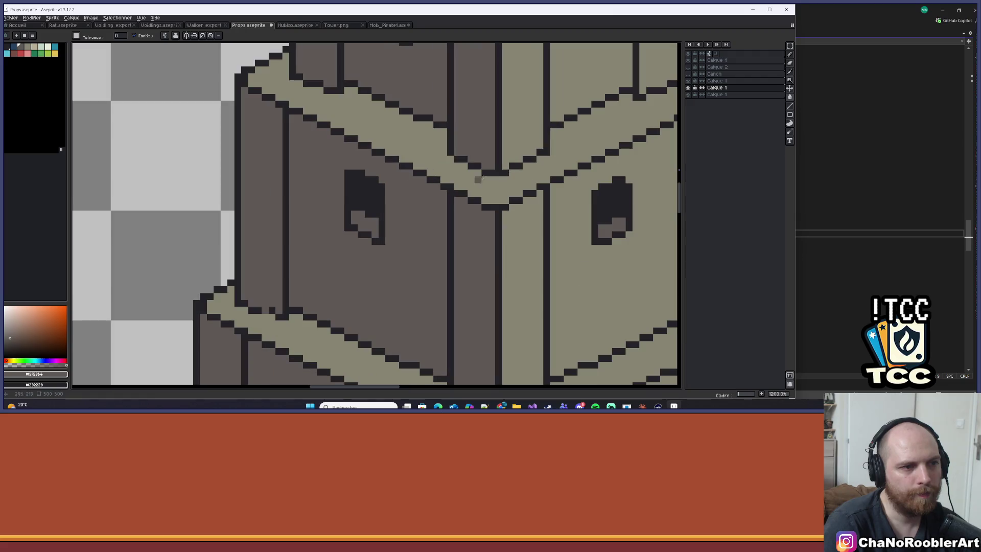
pyautogui.press('b')
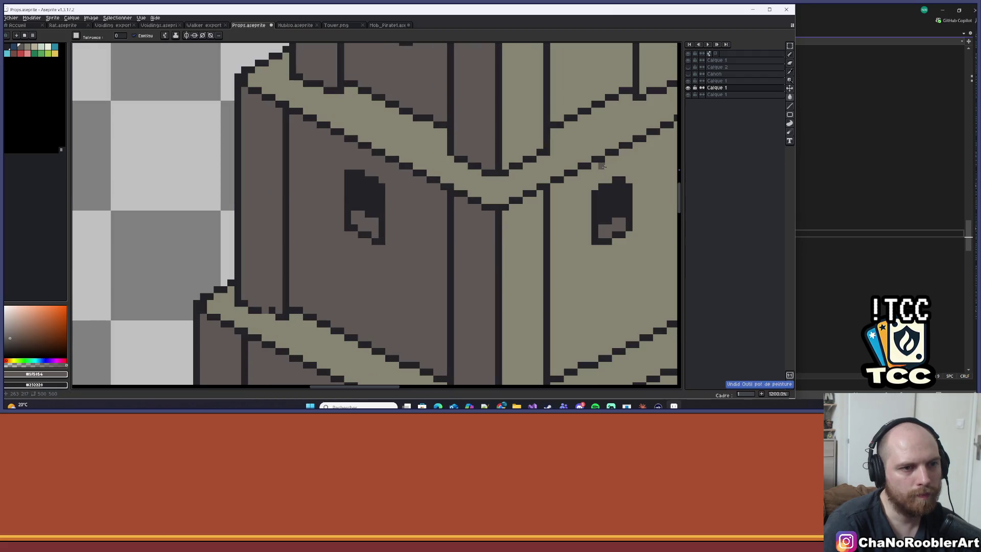
pyautogui.hotkey('ctrl', 'z')
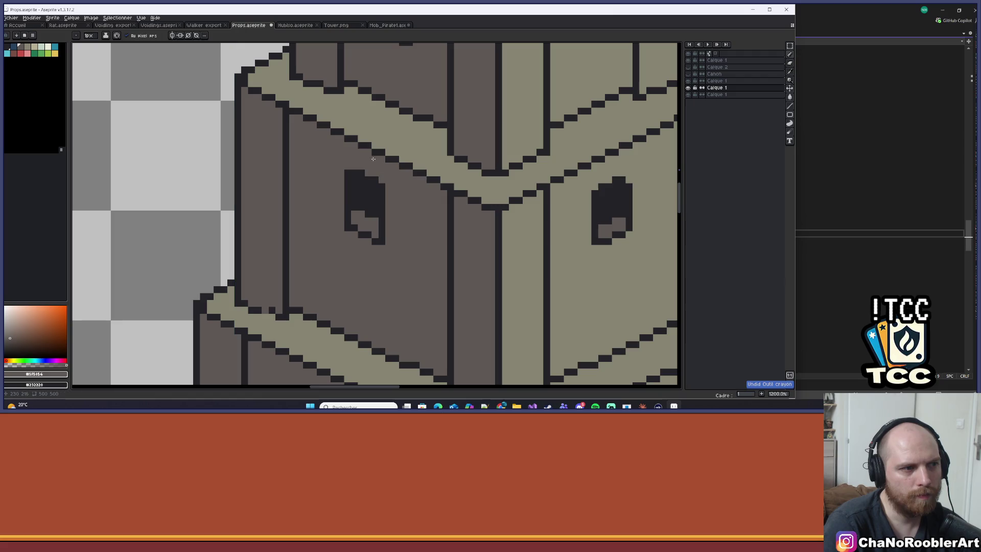
pyautogui.press('alt')
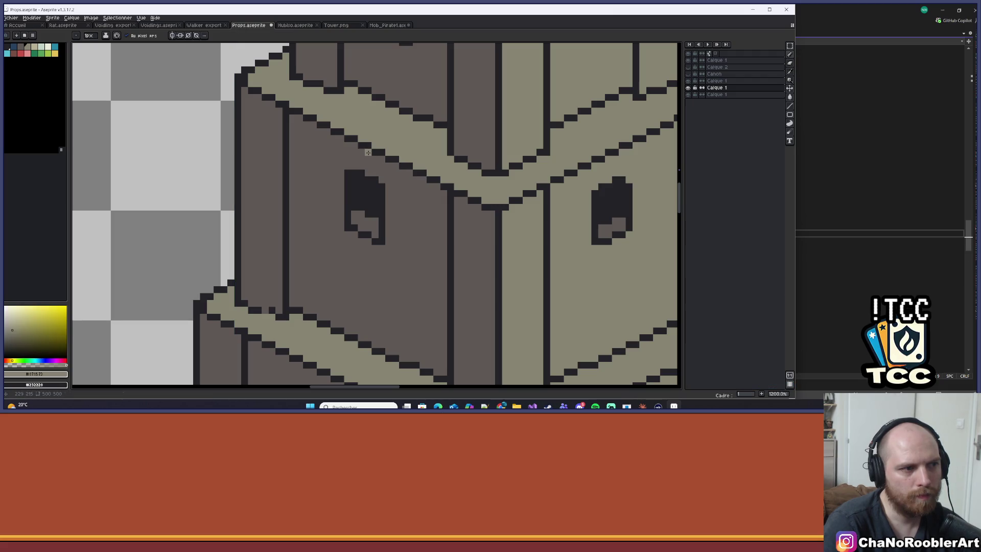
# Step: Recentre the tower and lasso-select the middle tier's left window
pyautogui.scroll(-8, 380, 171)
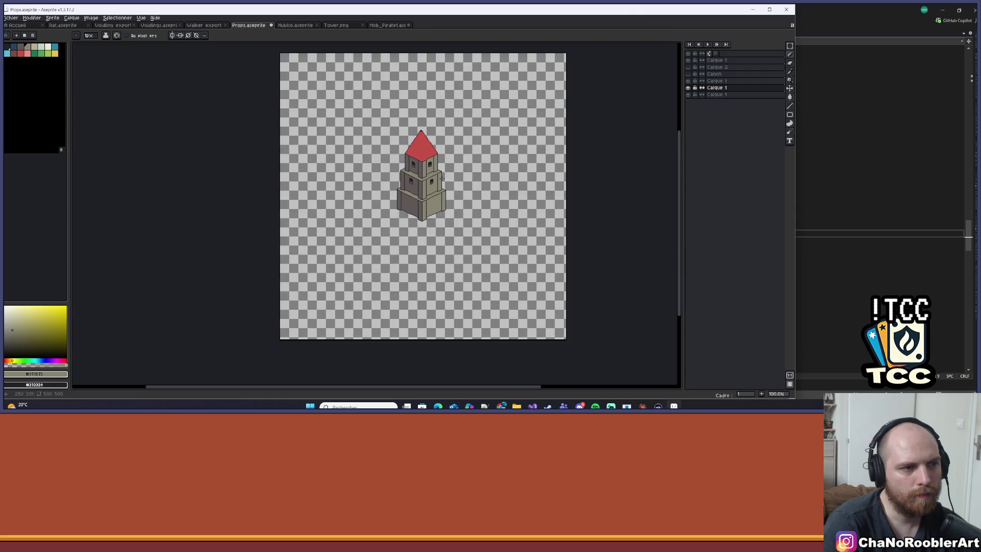
pyautogui.moveTo(442, 178); pyautogui.dragTo(414, 175)
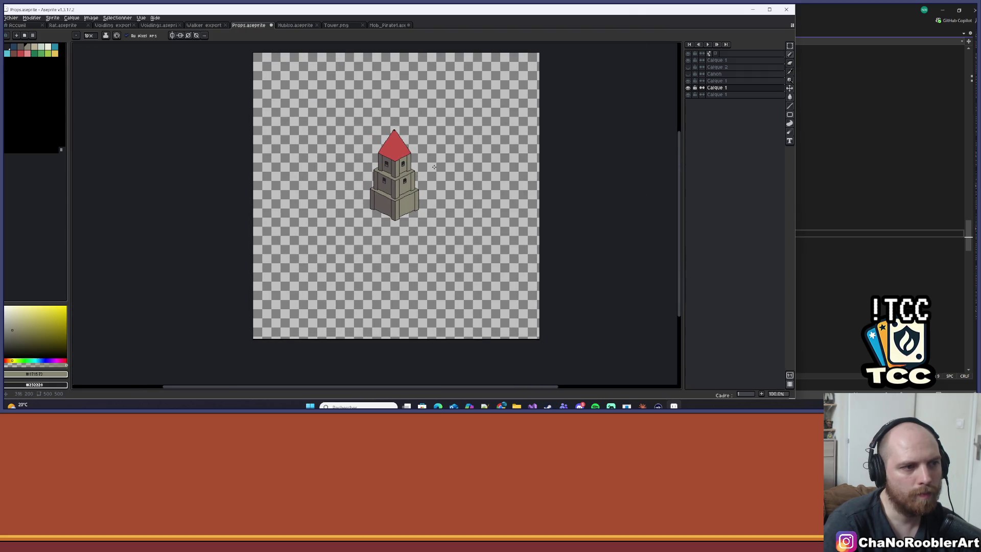
pyautogui.scroll(1, 433, 167)
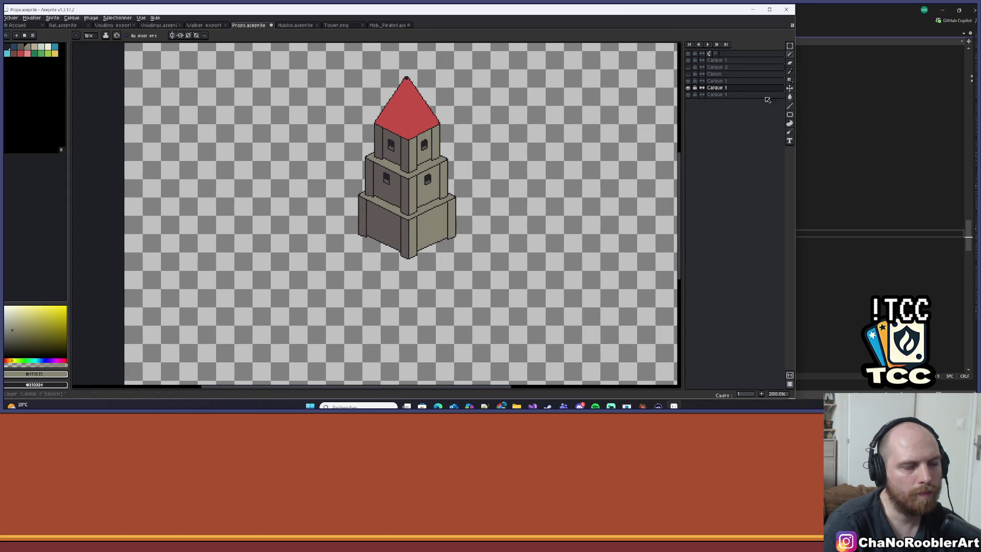
pyautogui.scroll(-1, 479, 85)
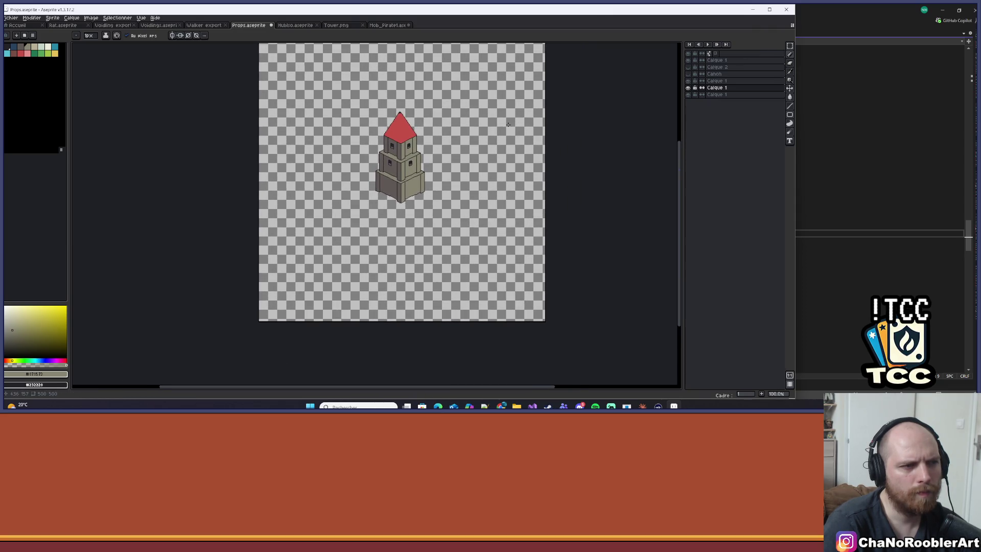
pyautogui.scroll(1, 508, 124)
pyautogui.moveTo(789, 45); pyautogui.dragTo(764, 47)
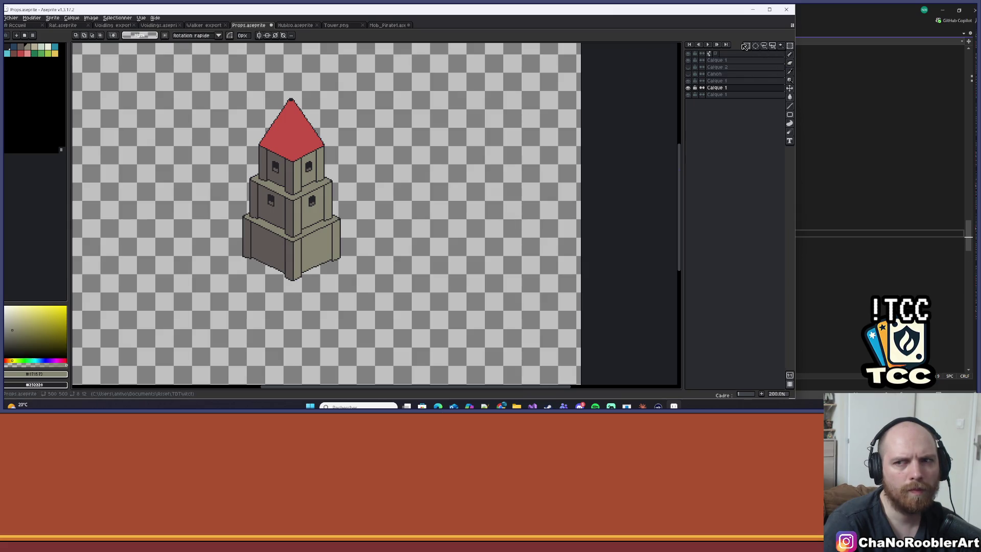
pyautogui.scroll(7, 327, 157)
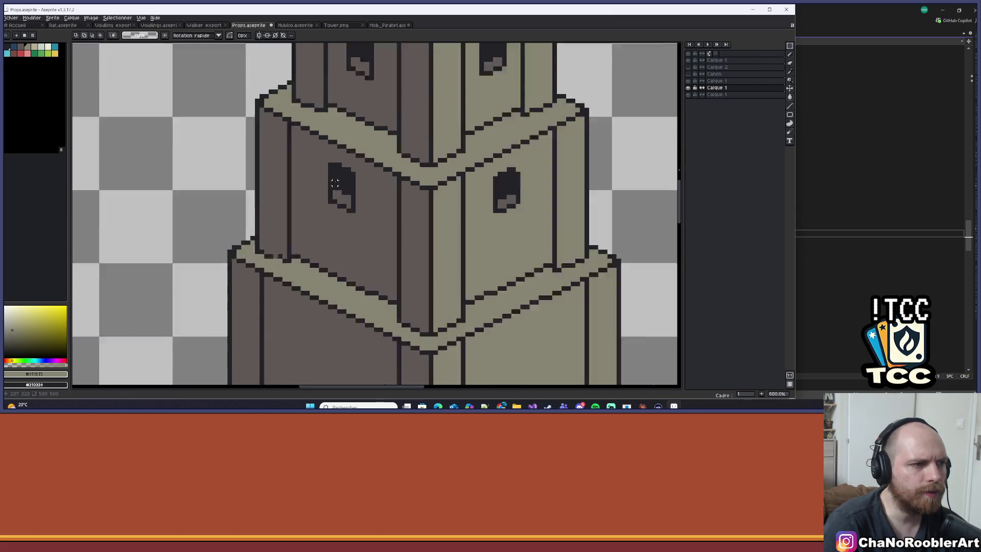
pyautogui.moveTo(323, 152); pyautogui.dragTo(381, 236)
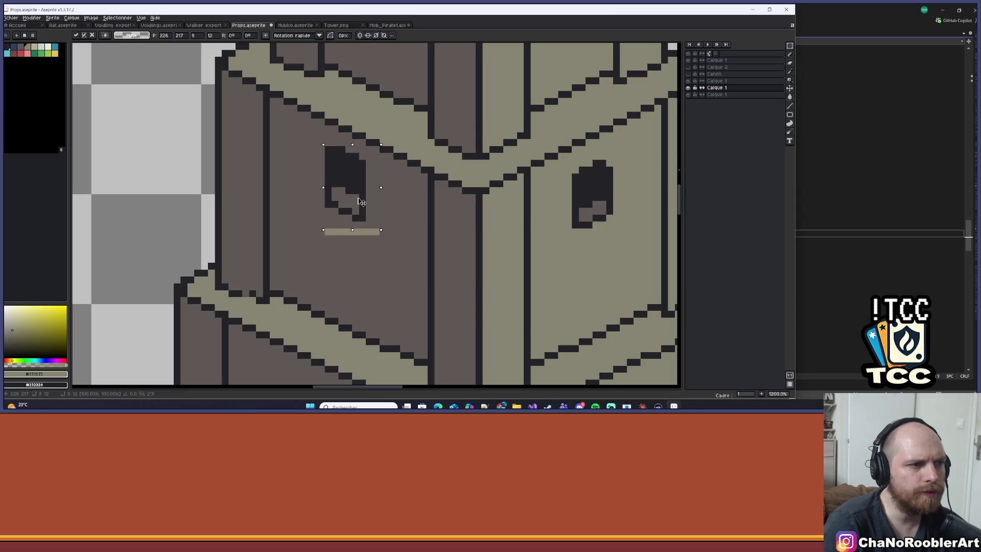
# Step: Deselect and touch up the wall below the window in wall colour #5F5854
pyautogui.hotkey('ctrl', 'd')
pyautogui.press('b')
pyautogui.keyDown('alt'); pyautogui.click(331, 231); pyautogui.keyUp('alt')
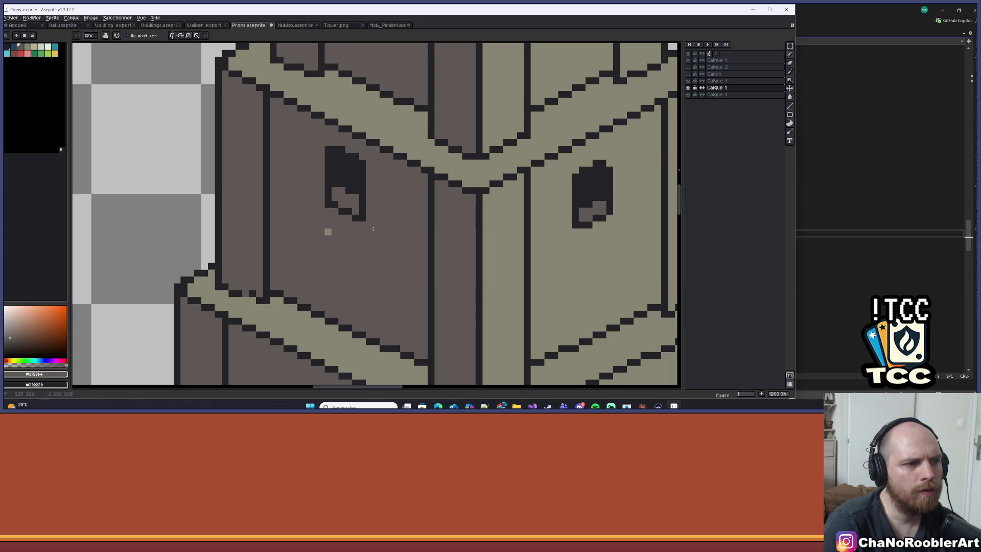
pyautogui.scroll(-8, 319, 232)
pyautogui.scroll(2, 320, 212)
# Step: Save the tower sprite with Ctrl+S
pyautogui.hotkey('ctrl', 's')
pyautogui.scroll(5, 321, 212)
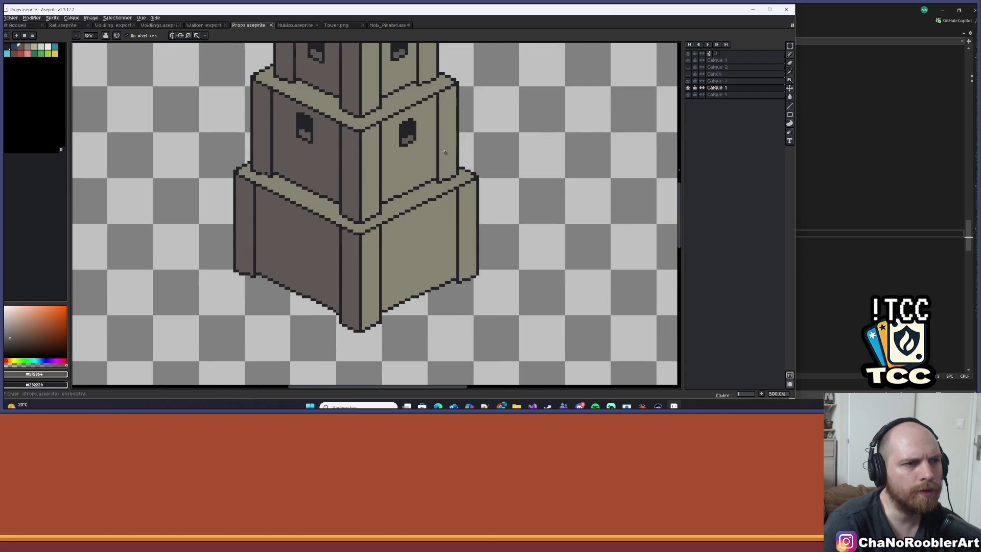
pyautogui.scroll(-3, 431, 157)
pyautogui.scroll(-2, 428, 153)
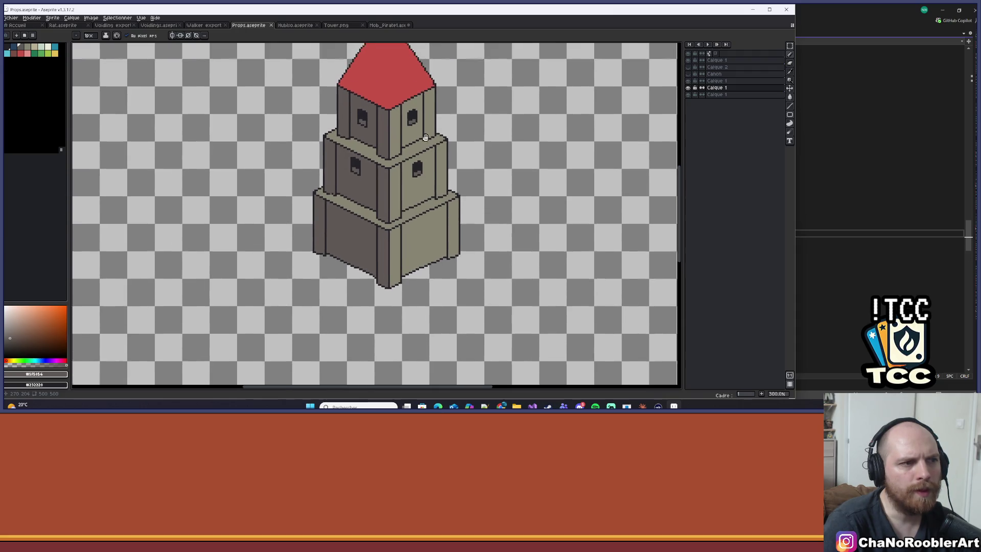
pyautogui.scroll(6, 369, 195)
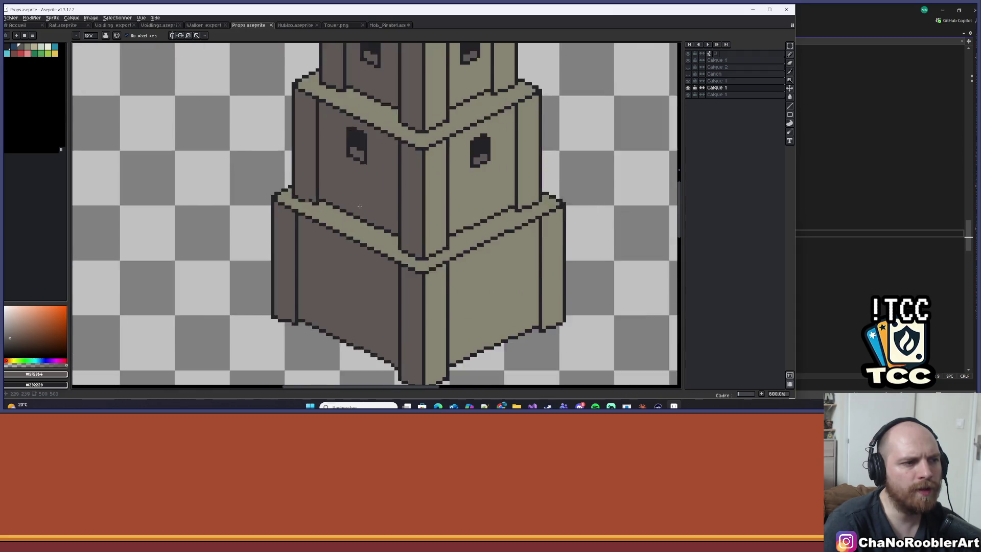